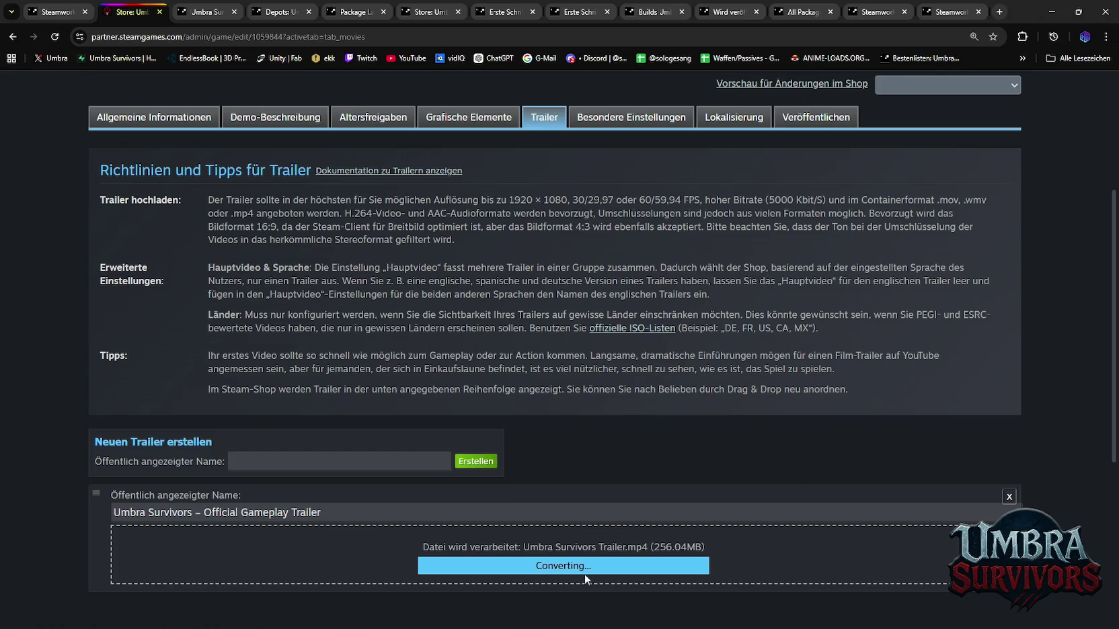
# Step: Clear the stray text selections on the current Steamworks page
pyautogui.moveTo(536, 563); pyautogui.dragTo(627, 571)
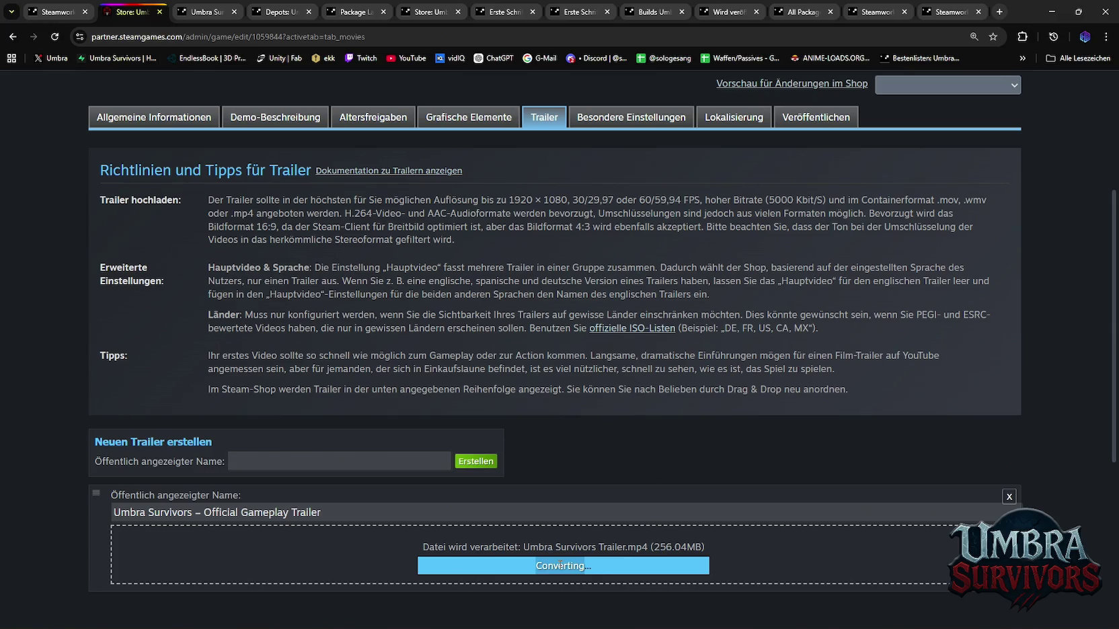
pyautogui.click(560, 565)
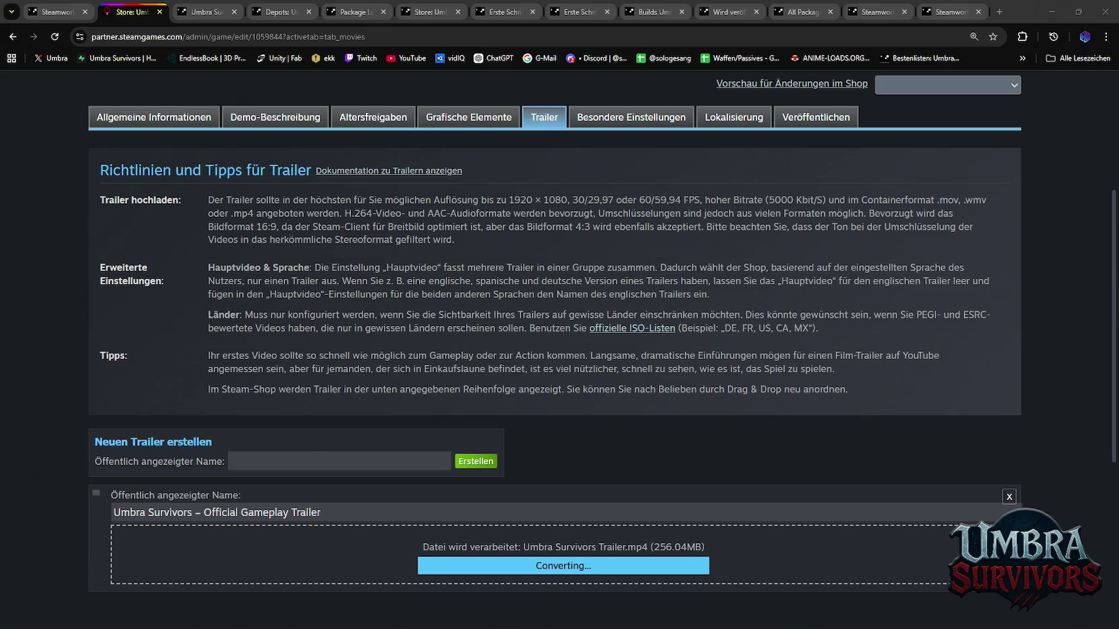
pyautogui.moveTo(570, 565); pyautogui.dragTo(548, 566)
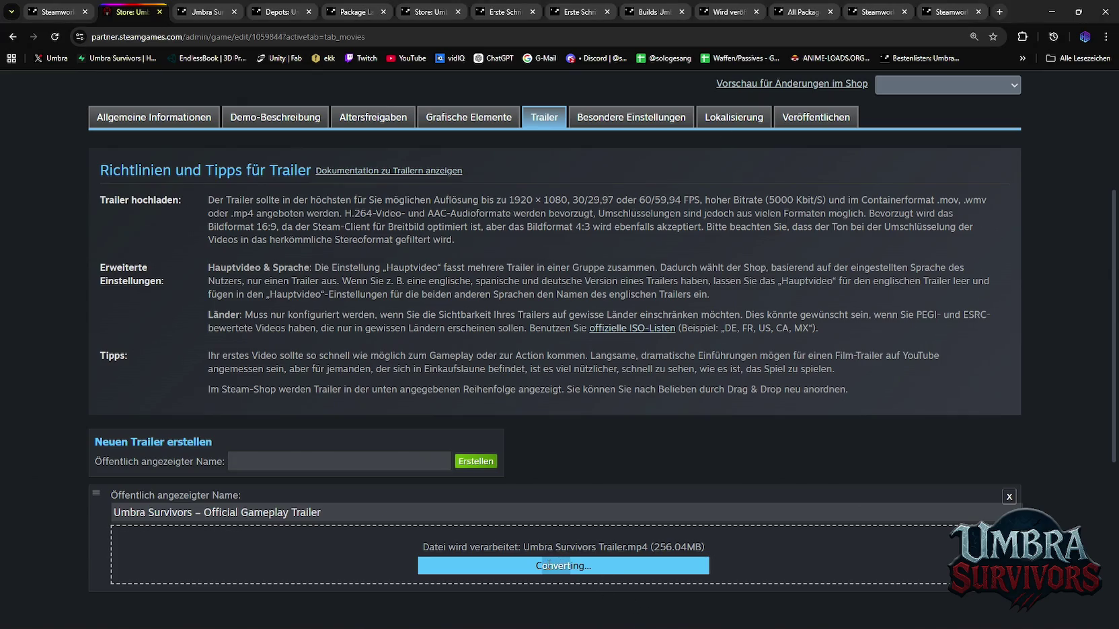
pyautogui.scroll(-5, 625, 527)
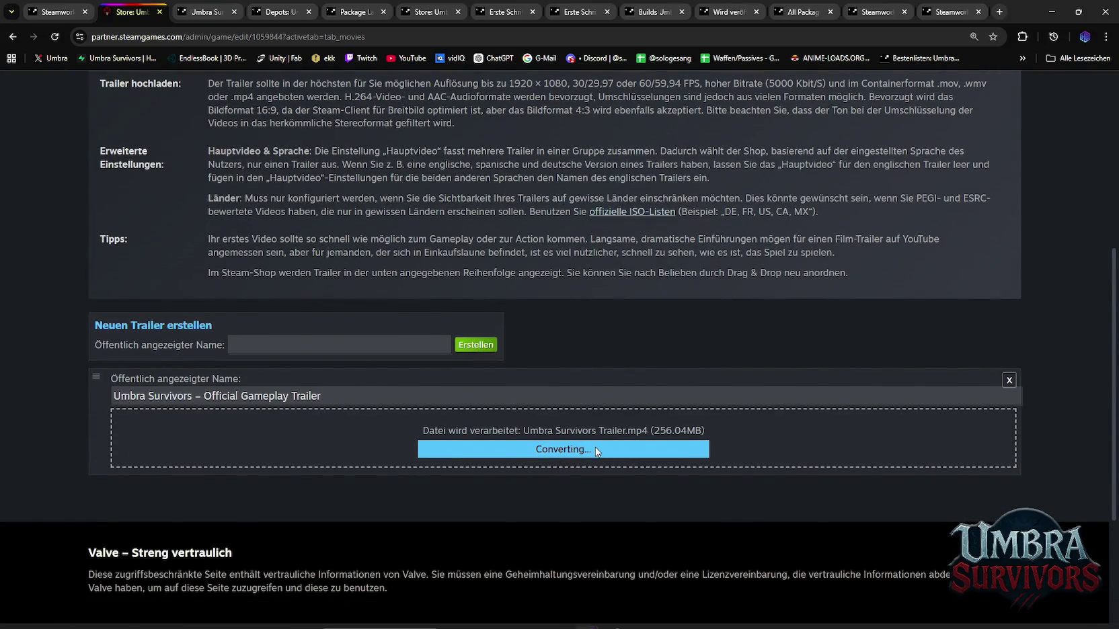
pyautogui.doubleClick(600, 445)
pyautogui.click(626, 459)
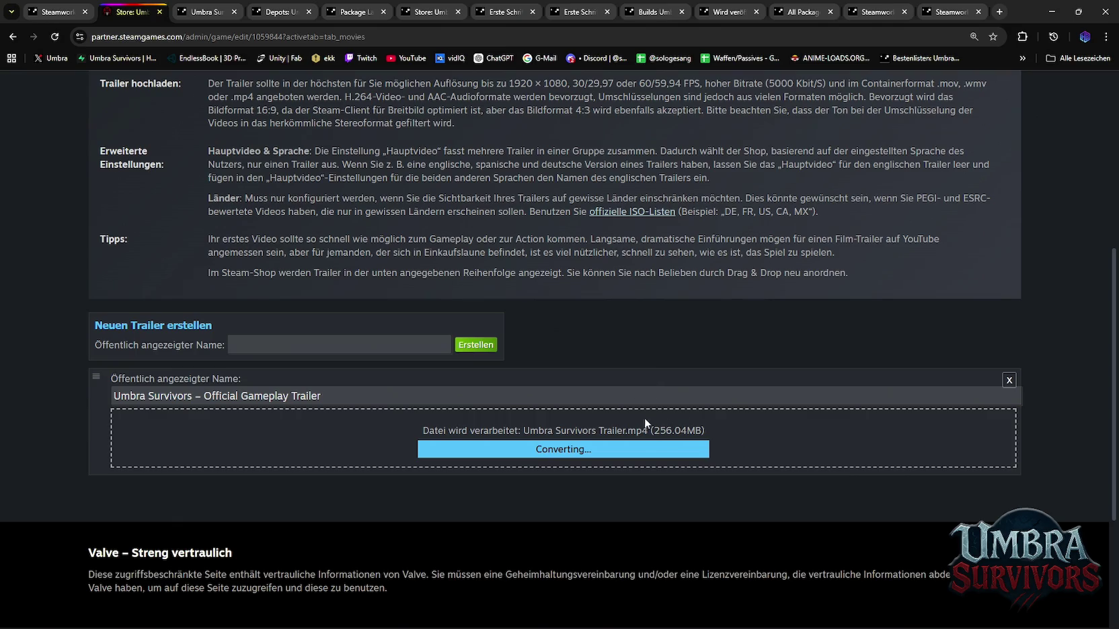
# Step: Return to the Steamworks dashboard and open the Umbra Survivors Demo's app page
pyautogui.scroll(4, 586, 456)
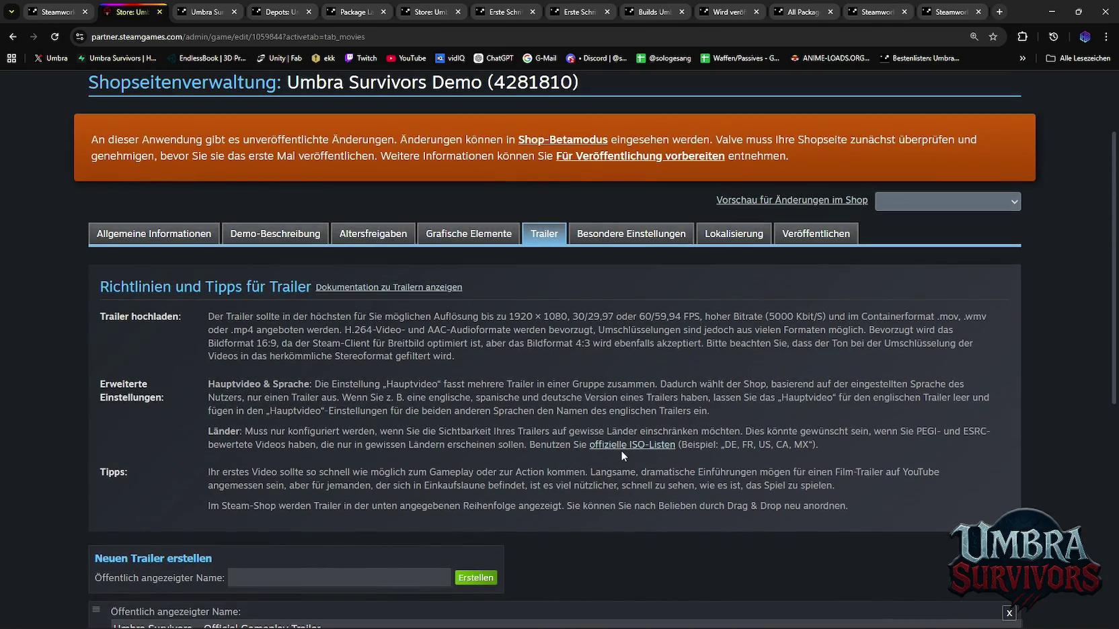
pyautogui.scroll(-3, 621, 451)
pyautogui.scroll(3, 621, 426)
pyautogui.click(217, 11)
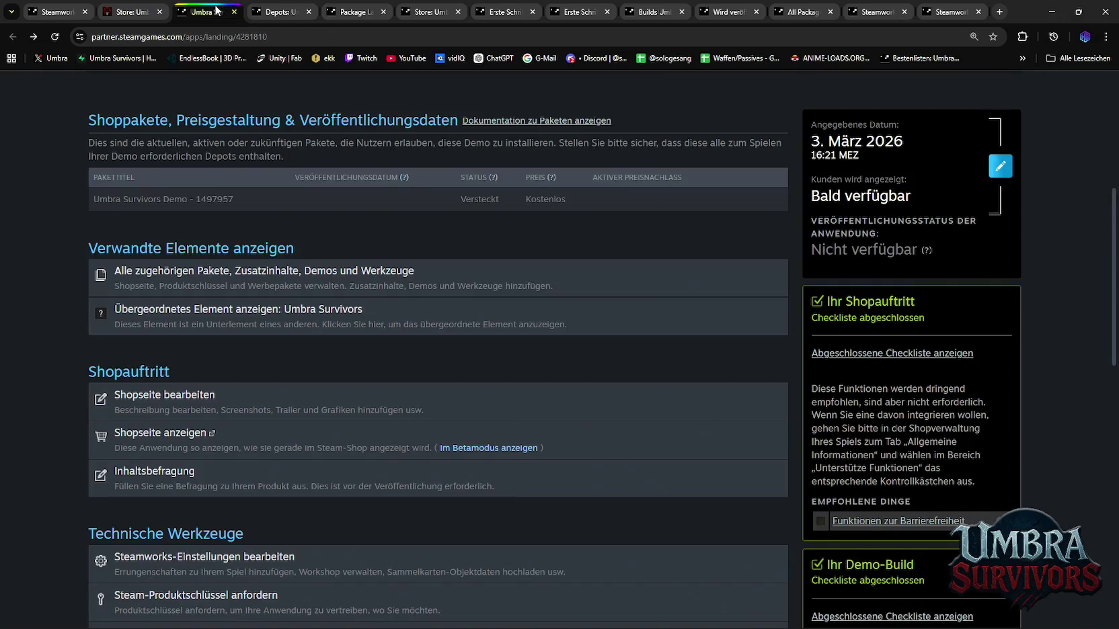
pyautogui.scroll(6, 215, 239)
pyautogui.click(57, 12)
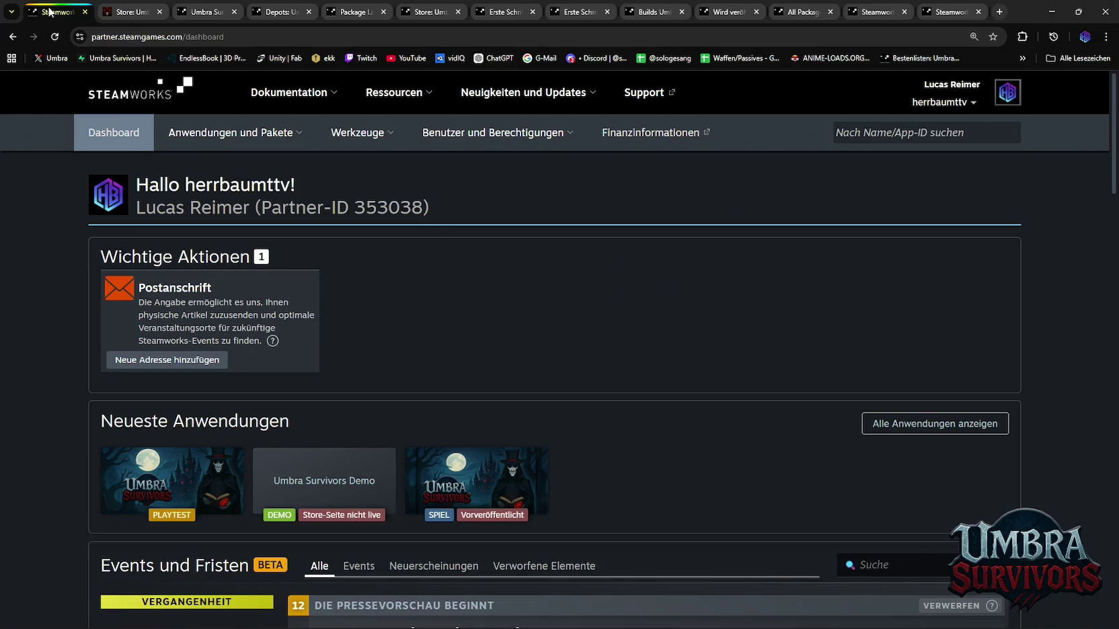
pyautogui.scroll(-2, 268, 139)
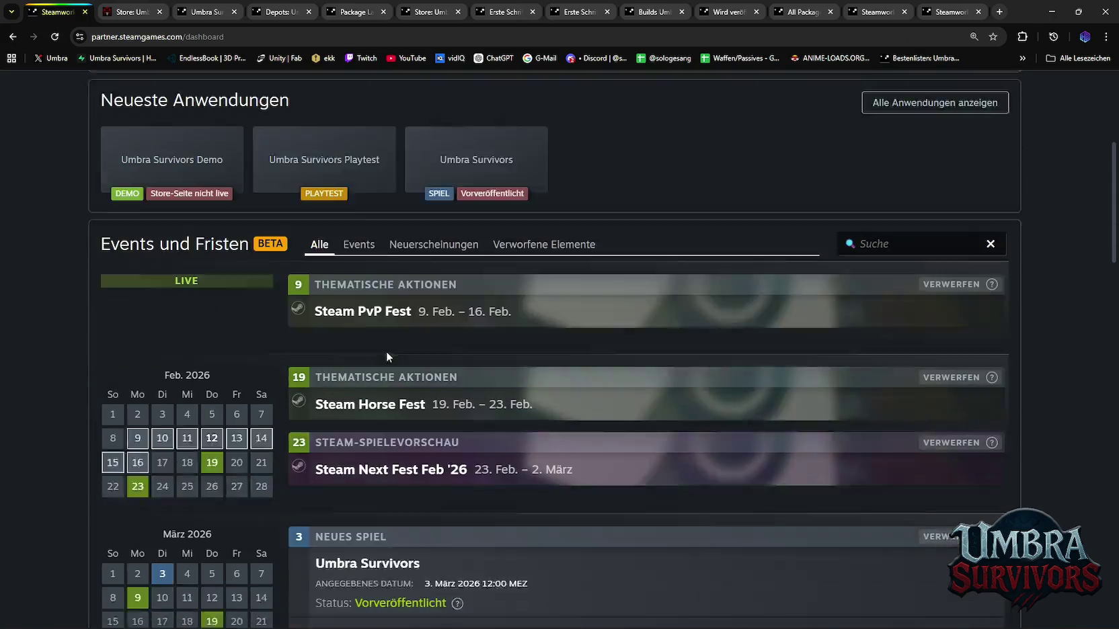
pyautogui.scroll(-6, 378, 371)
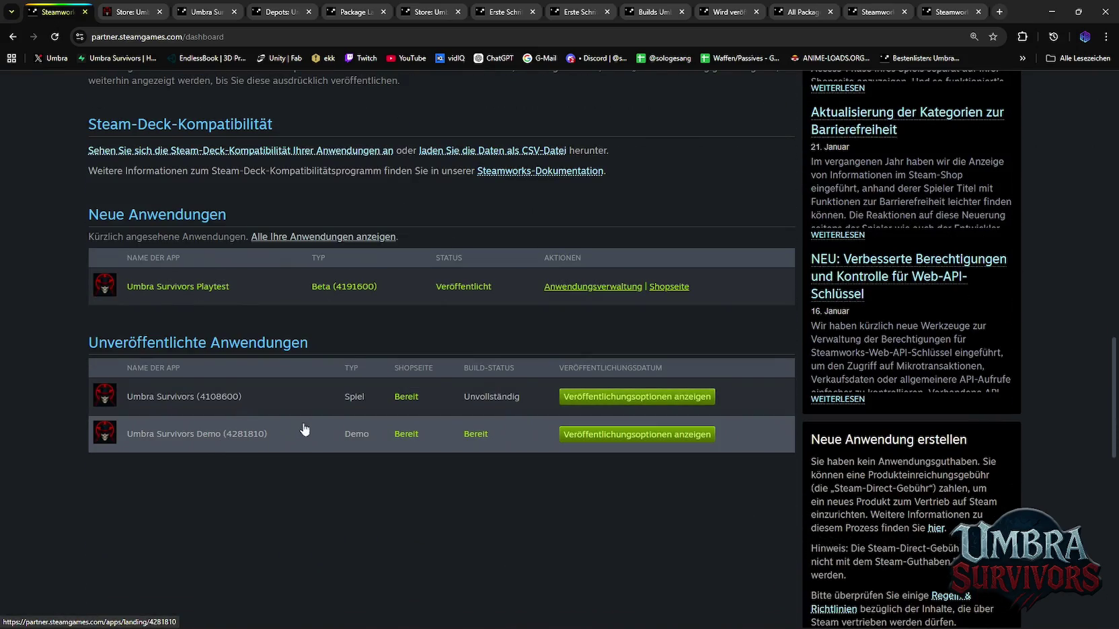
pyautogui.click(406, 441)
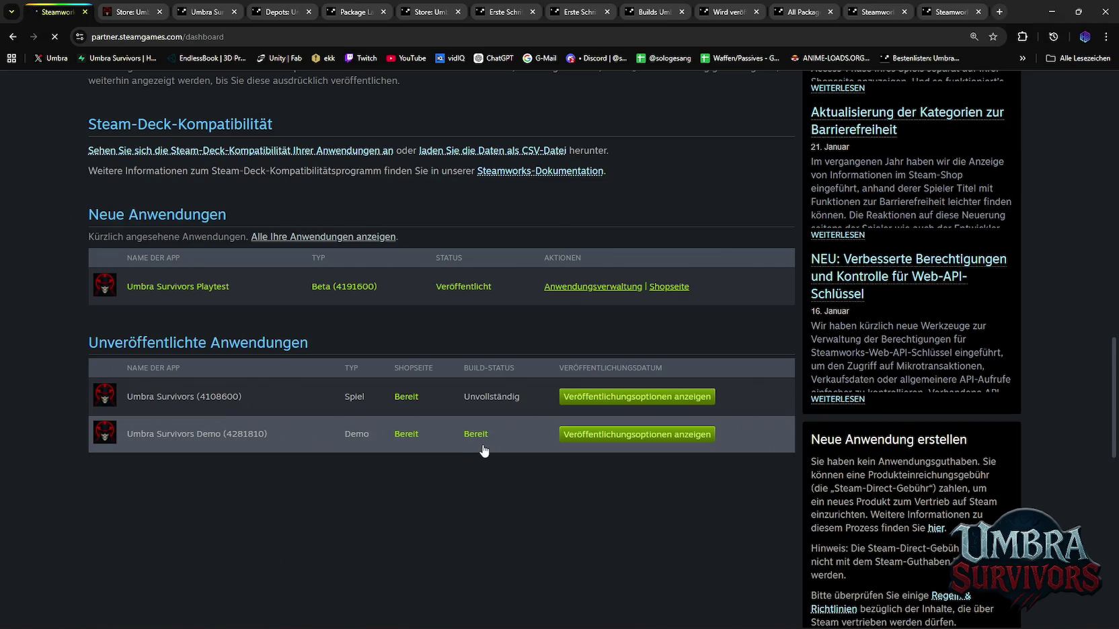
pyautogui.scroll(-2, 734, 409)
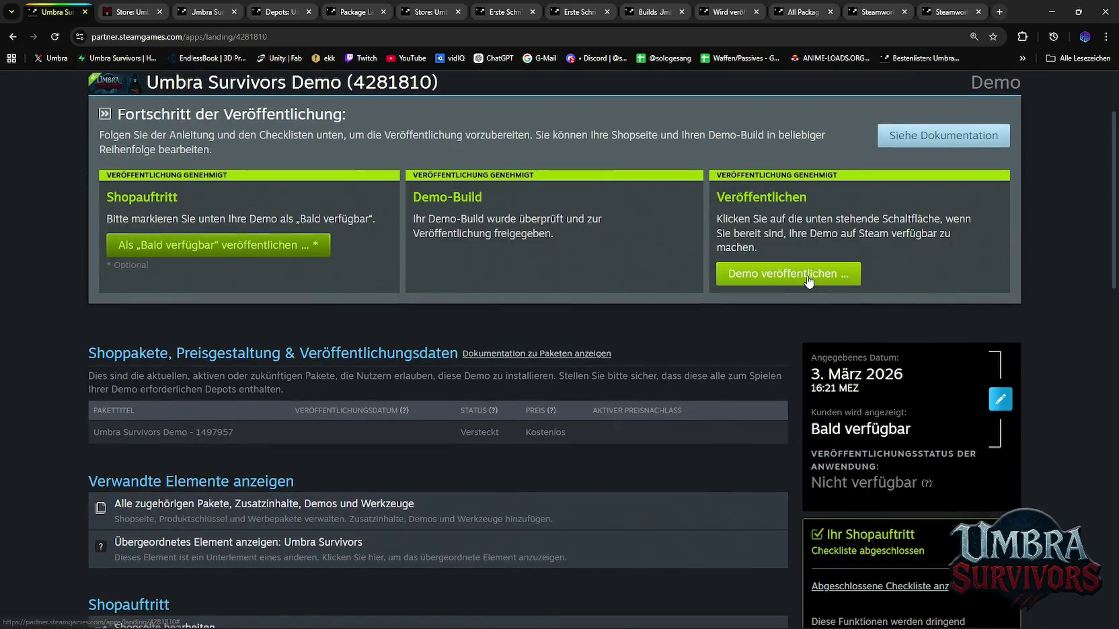
# Step: Open the demo's publish-now panel and review its package and trailer-processing warning
pyautogui.click(788, 273)
pyautogui.scroll(-2, 460, 440)
pyautogui.scroll(4, 316, 500)
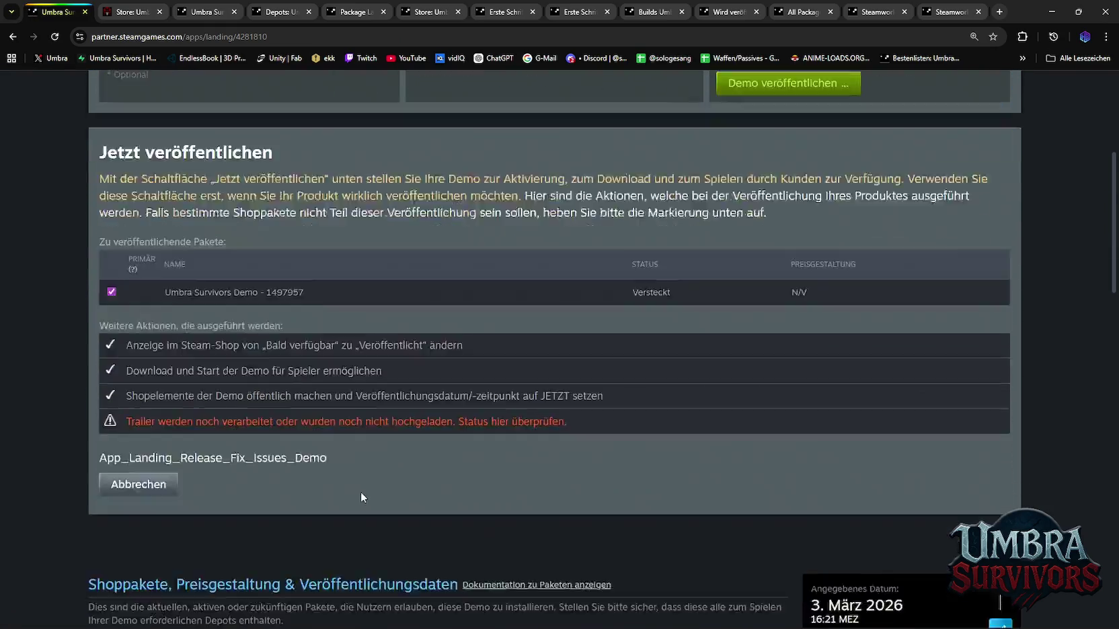
pyautogui.moveTo(359, 135)
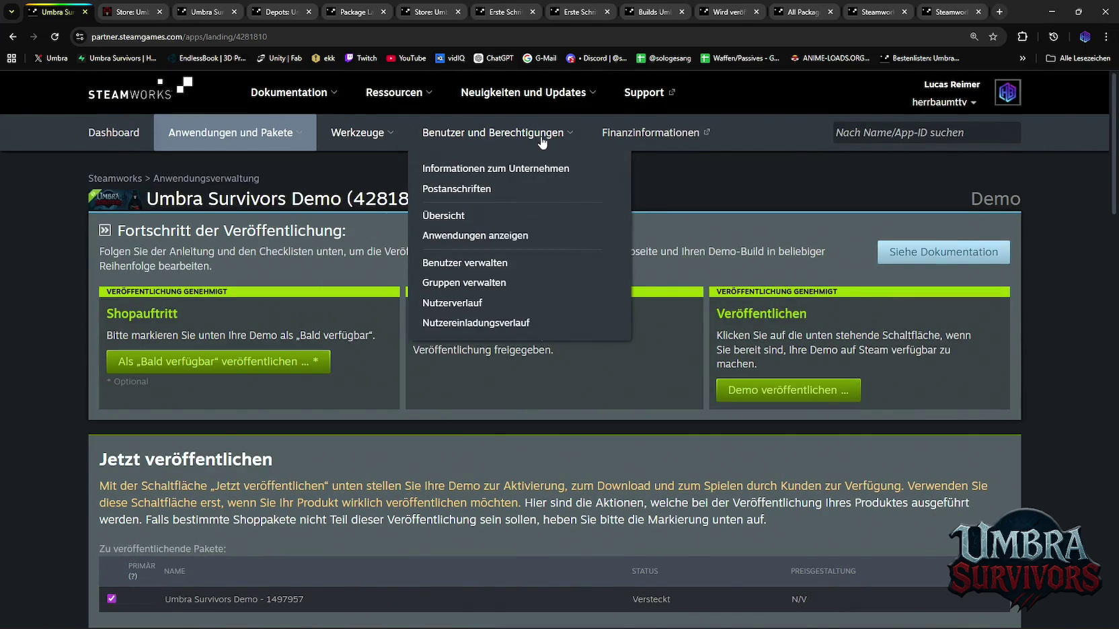
pyautogui.scroll(-5, 584, 492)
pyautogui.scroll(-10, 592, 498)
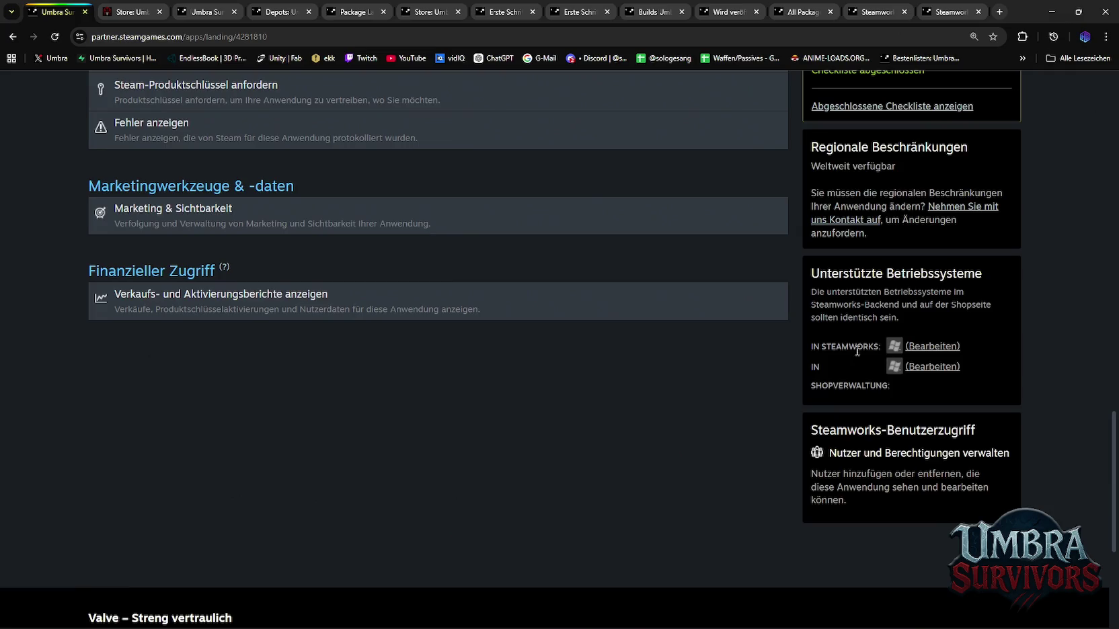
pyautogui.scroll(-3, 759, 353)
pyautogui.scroll(5, 738, 341)
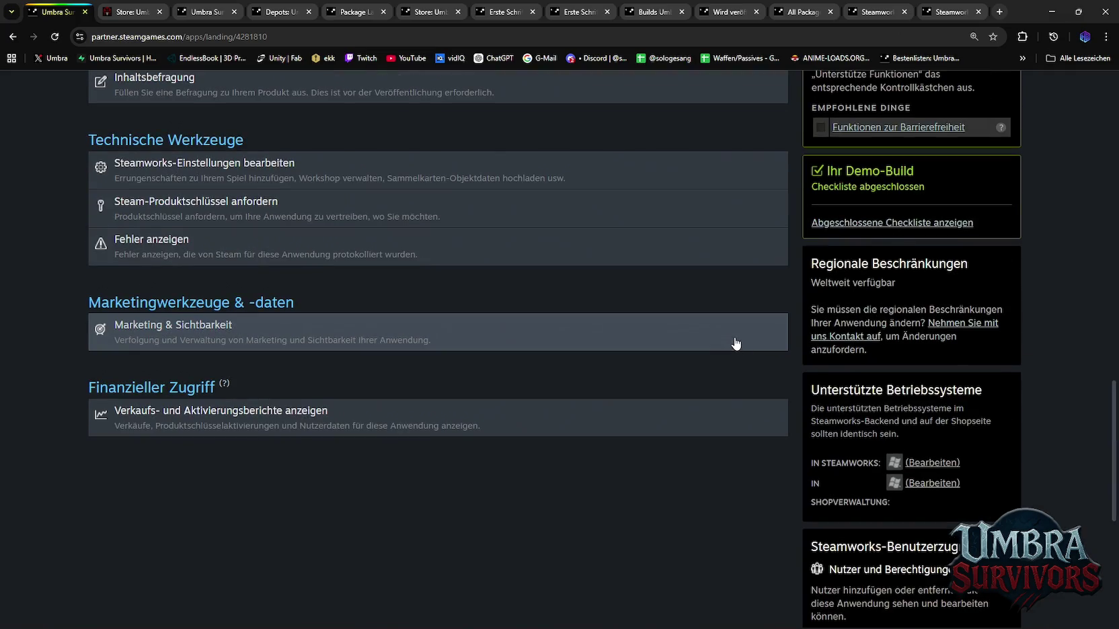
pyautogui.scroll(-3, 739, 342)
pyautogui.scroll(10, 734, 347)
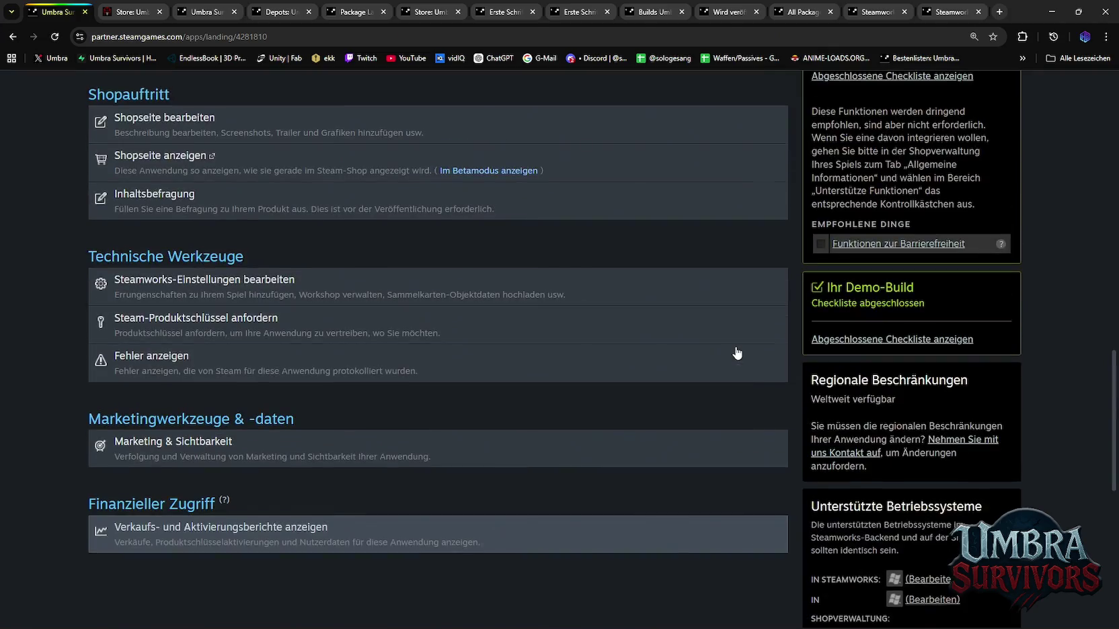
pyautogui.scroll(10, 728, 351)
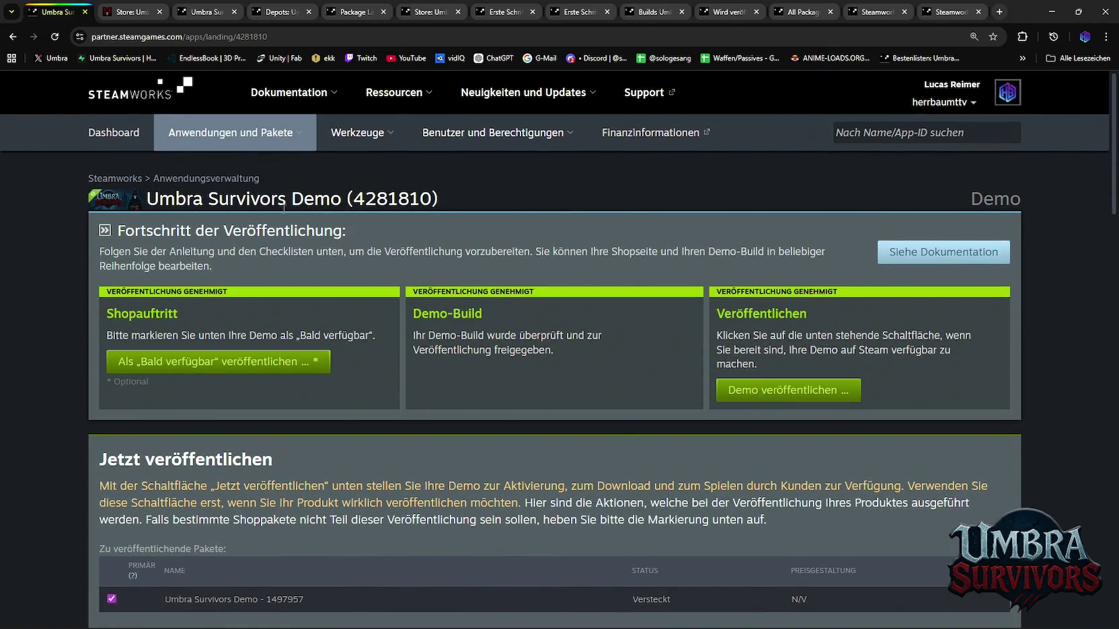
pyautogui.scroll(-15, 465, 447)
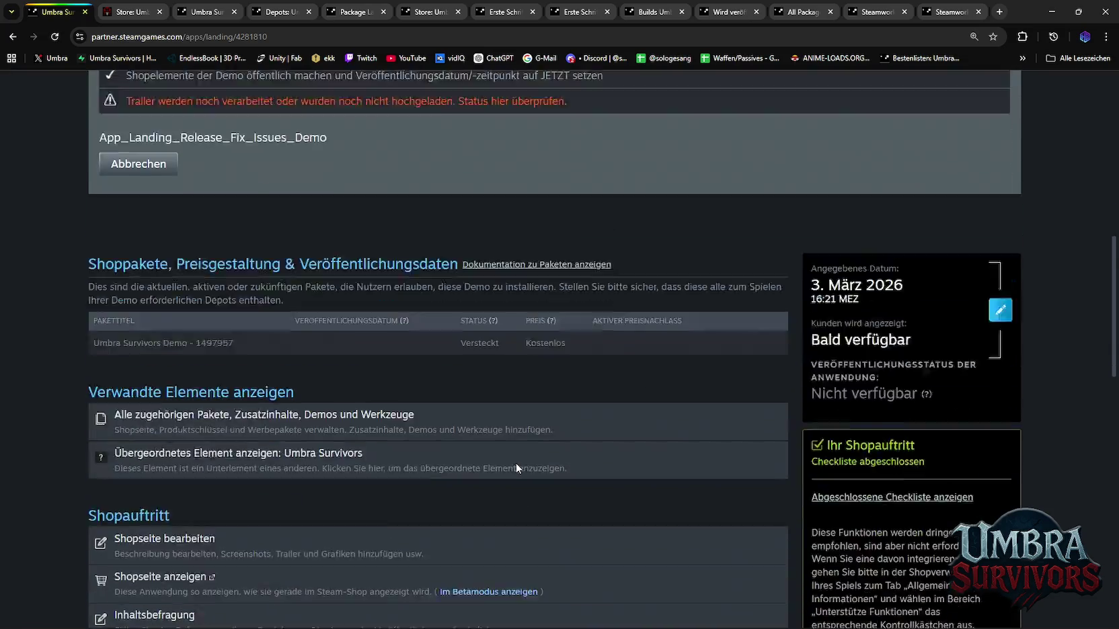
pyautogui.scroll(2, 467, 457)
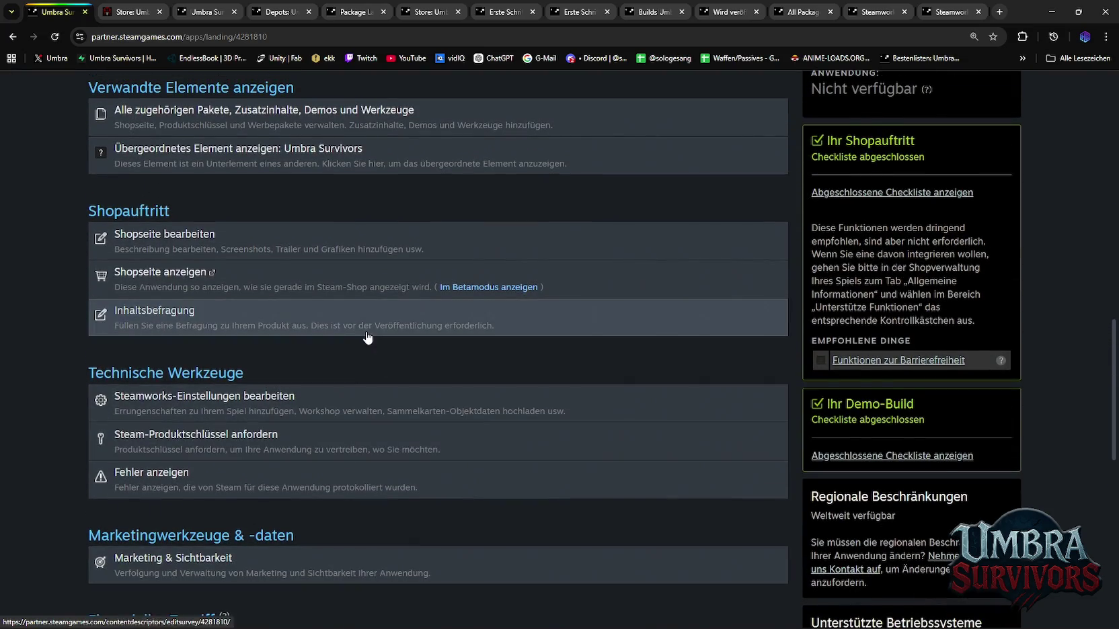
pyautogui.scroll(-4, 359, 363)
pyautogui.scroll(1, 346, 394)
pyautogui.scroll(8, 346, 390)
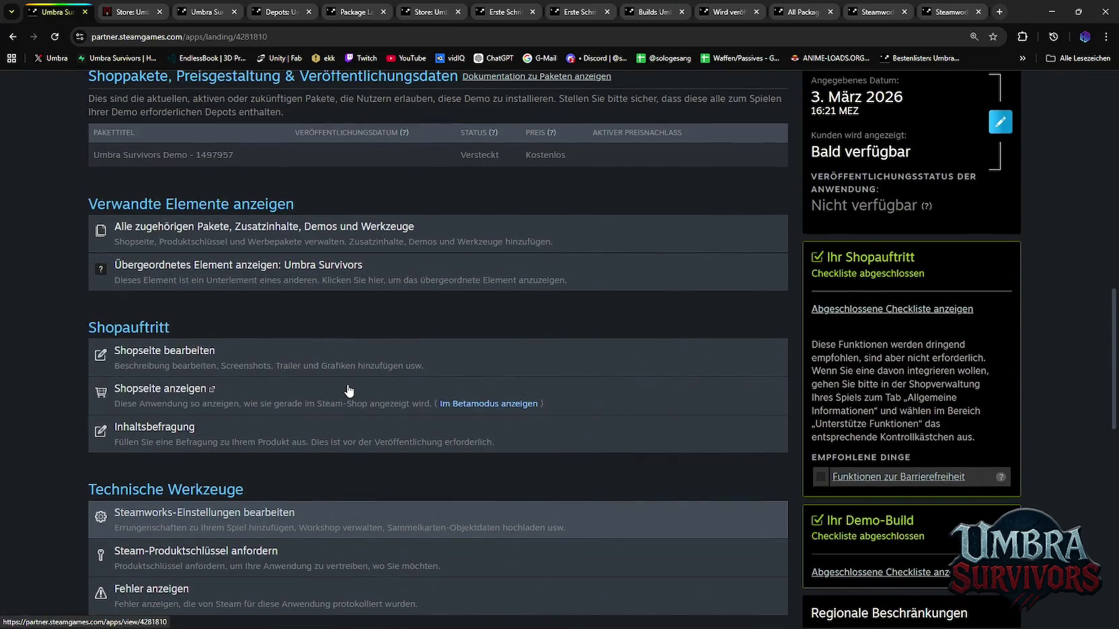
pyautogui.scroll(10, 347, 376)
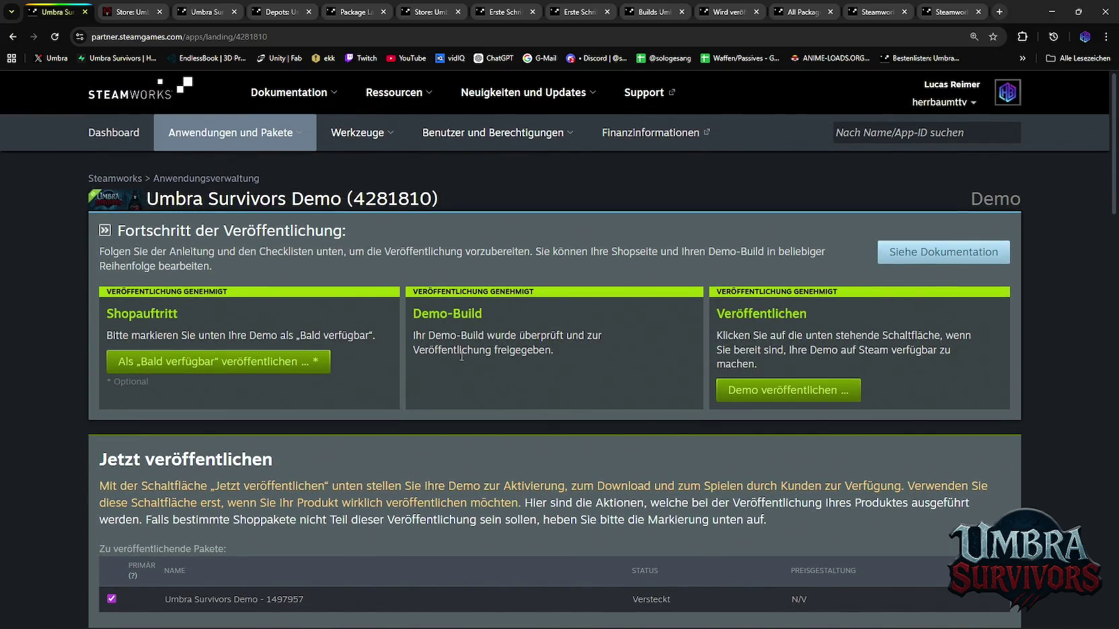
# Step: Follow the red trailer-status link to the trailer page to check processing
pyautogui.scroll(-2, 769, 389)
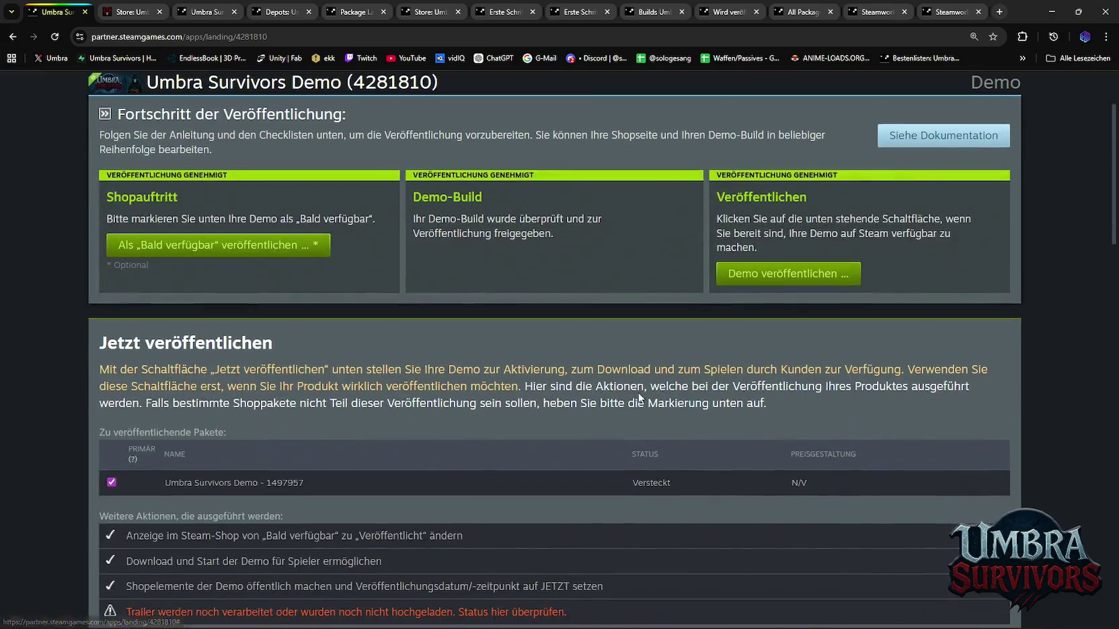
pyautogui.scroll(-3, 636, 404)
pyautogui.click(501, 380)
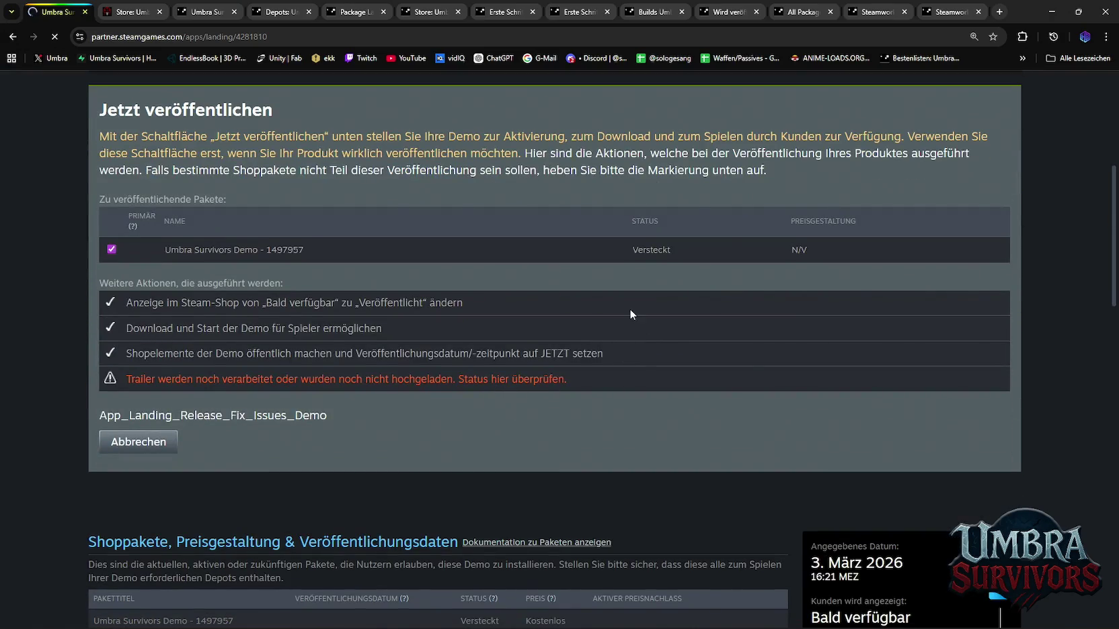
pyautogui.scroll(-6, 480, 295)
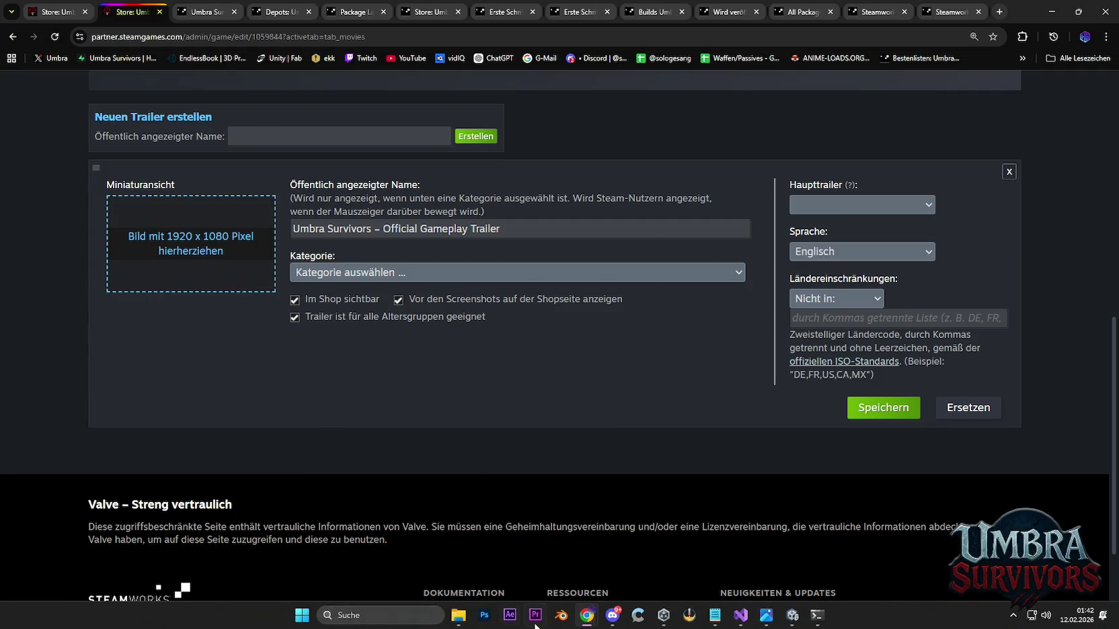
# Step: Check the Official Gameplay Trailer's Haupttrailer dropdown, which turns out to be empty
pyautogui.click(851, 199)
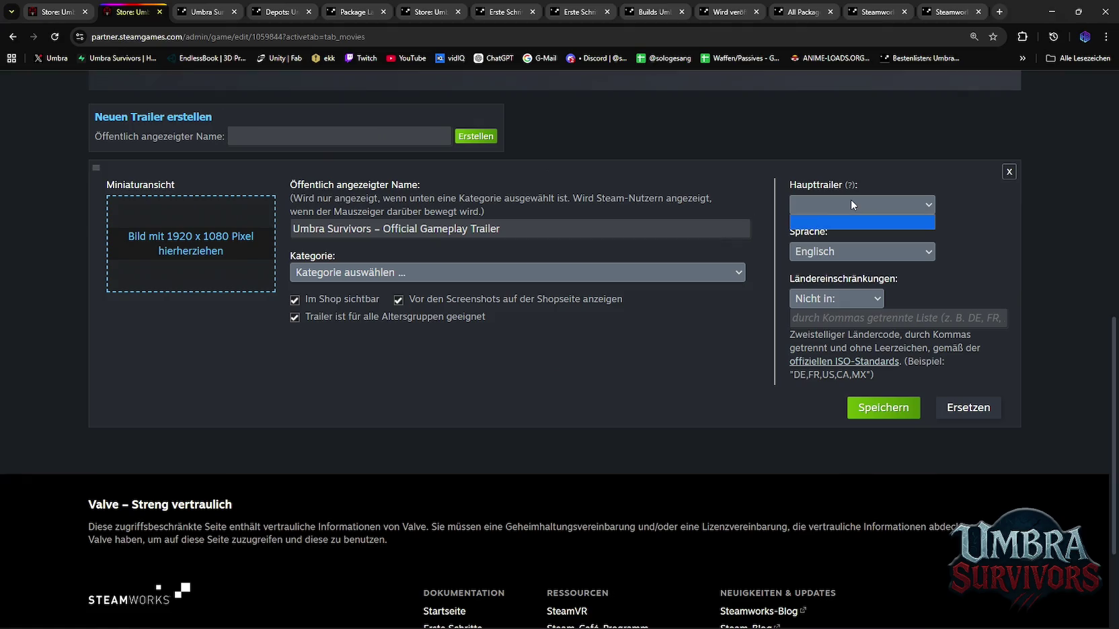
pyautogui.click(819, 201)
pyautogui.moveTo(458, 615)
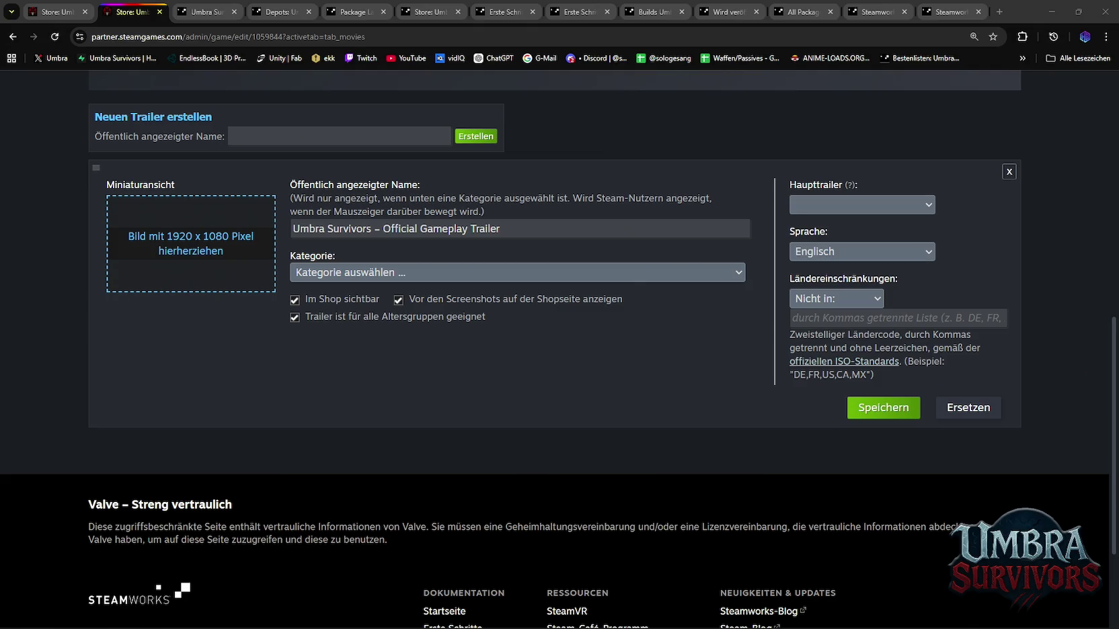
# Step: Set Main Menü v2.png as the Official Gameplay Trailer's thumbnail after dismissing a wrong-size error
pyautogui.moveTo(543, 286); pyautogui.dragTo(313, 216)
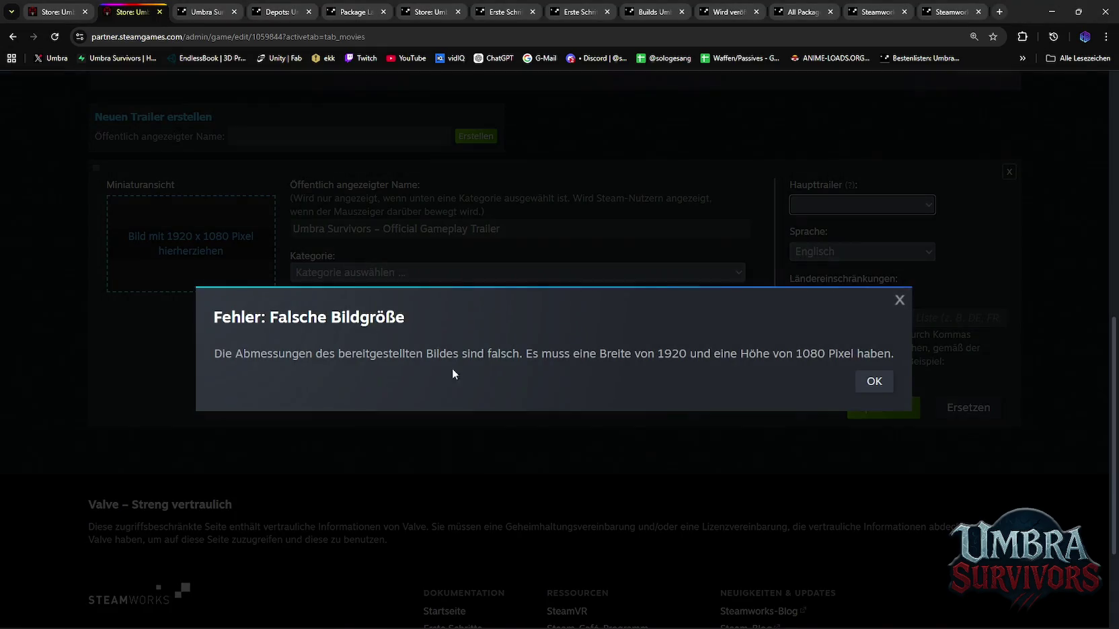
pyautogui.click(874, 382)
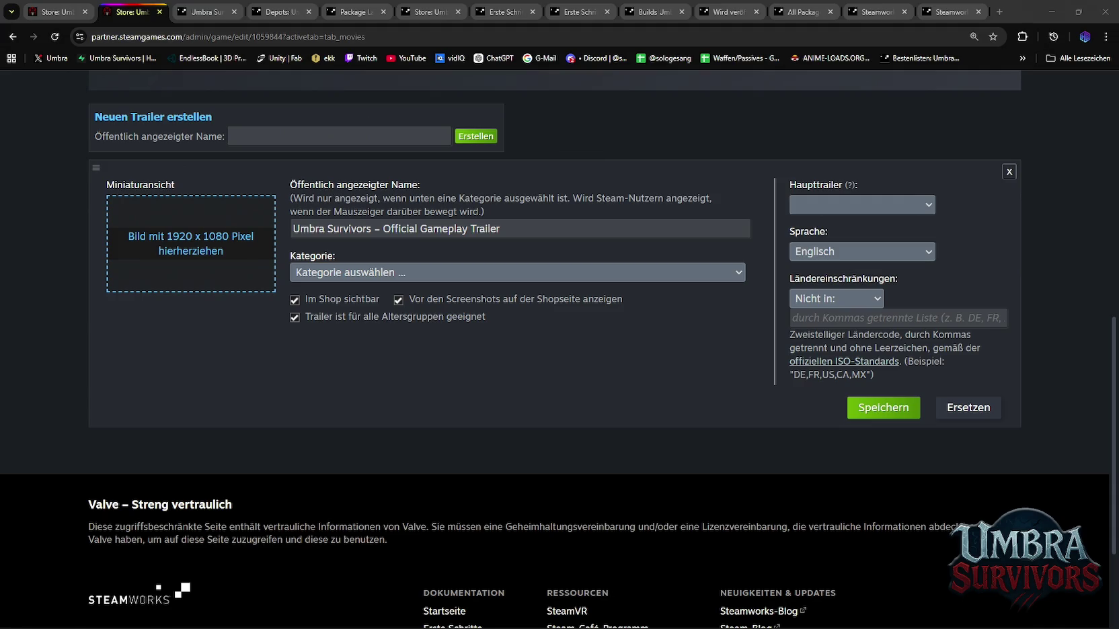
pyautogui.moveTo(575, 250); pyautogui.dragTo(249, 222)
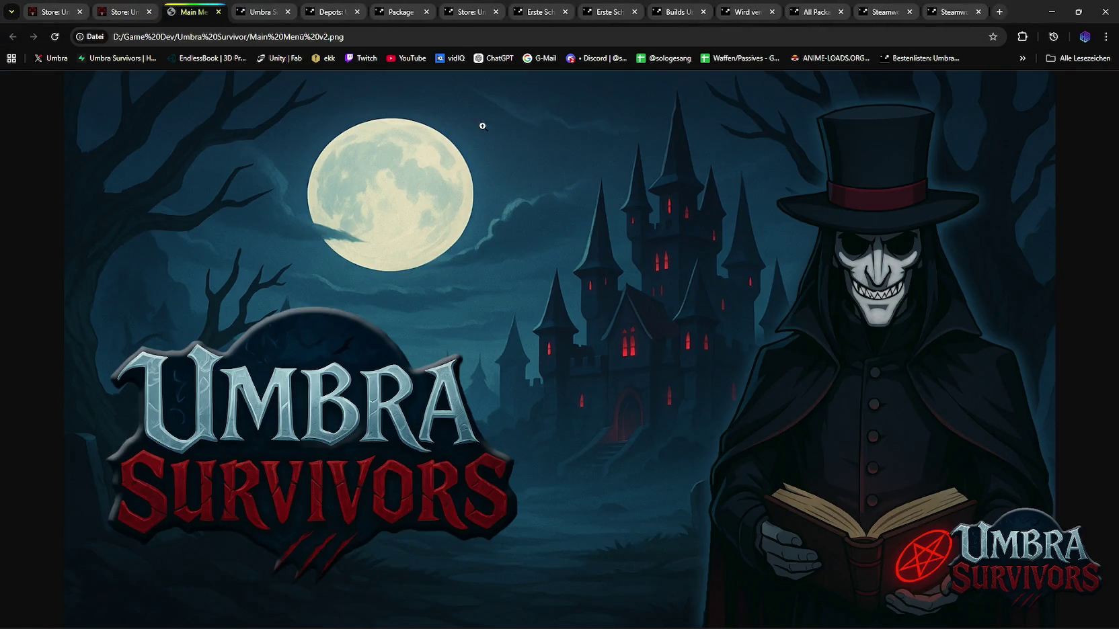
pyautogui.click(125, 12)
pyautogui.moveTo(1116, 256)
pyautogui.mouseDown()
pyautogui.moveTo(1008, 269)
pyautogui.moveTo(184, 268)
pyautogui.mouseUp()
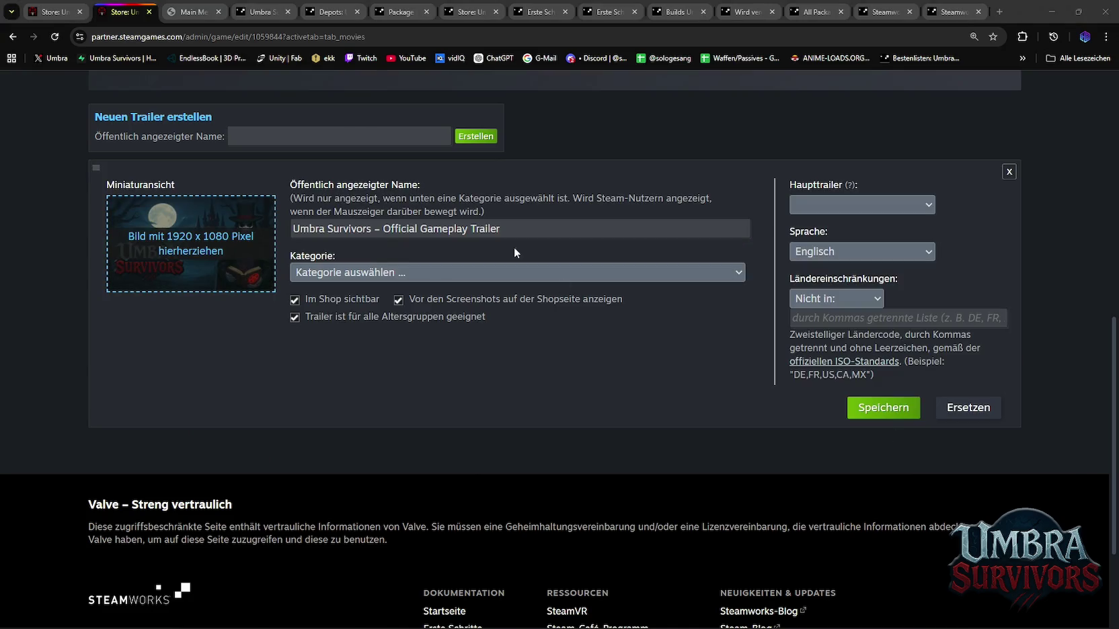
pyautogui.click(386, 278)
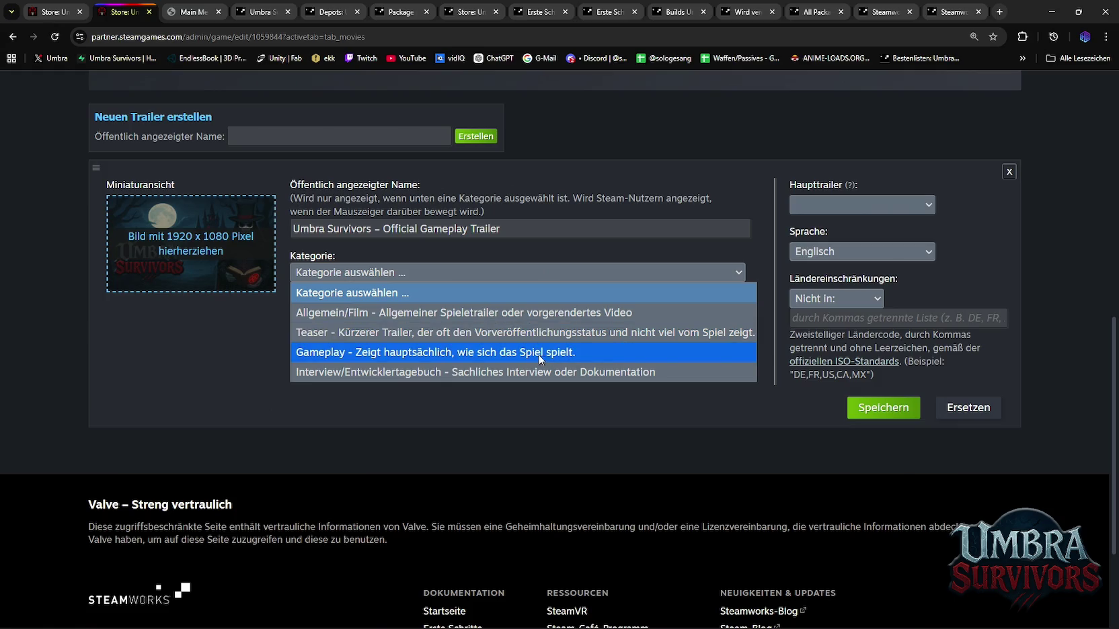
# Step: Choose 'Gameplay - Zeigt hauptsächlich, wie sich das Spiel spielt' as the trailer category
pyautogui.click(521, 355)
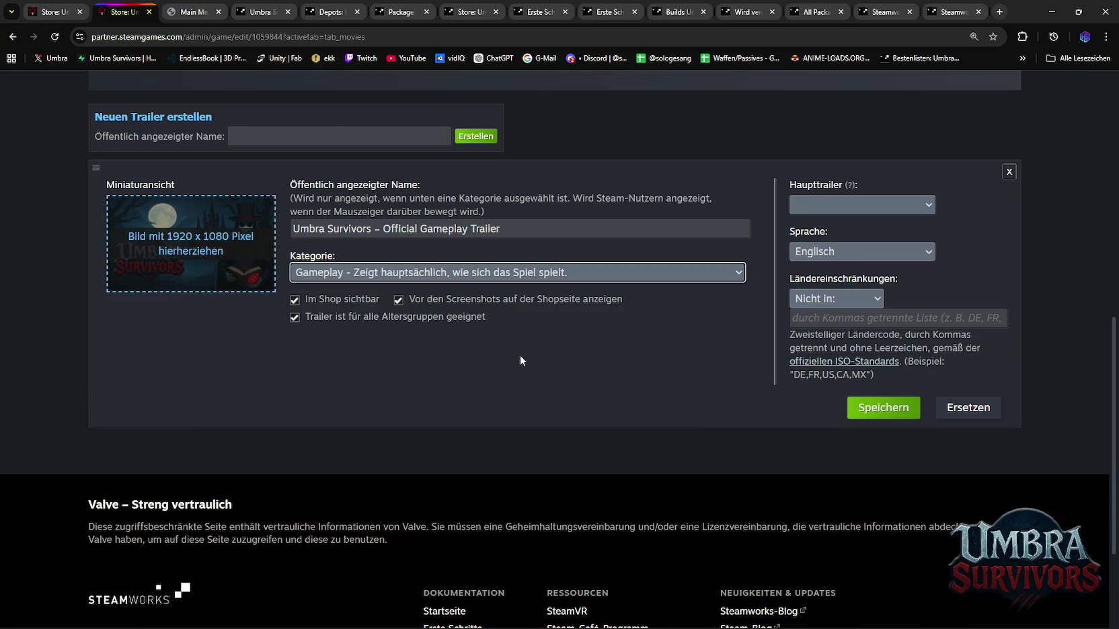
pyautogui.click(825, 200)
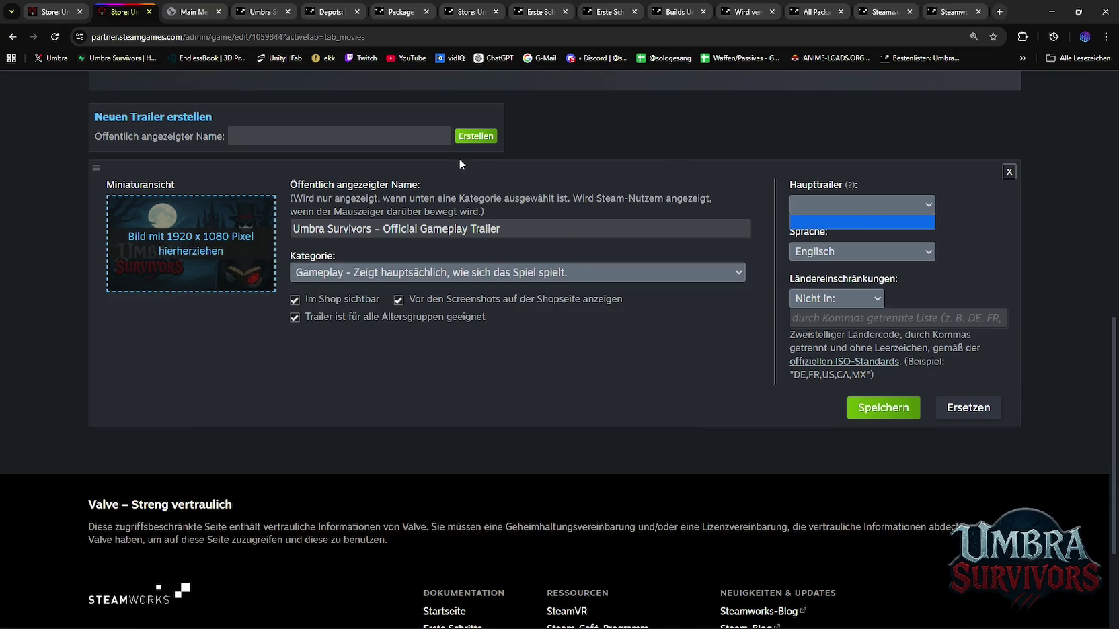
pyautogui.click(993, 232)
pyautogui.click(858, 209)
pyautogui.click(877, 212)
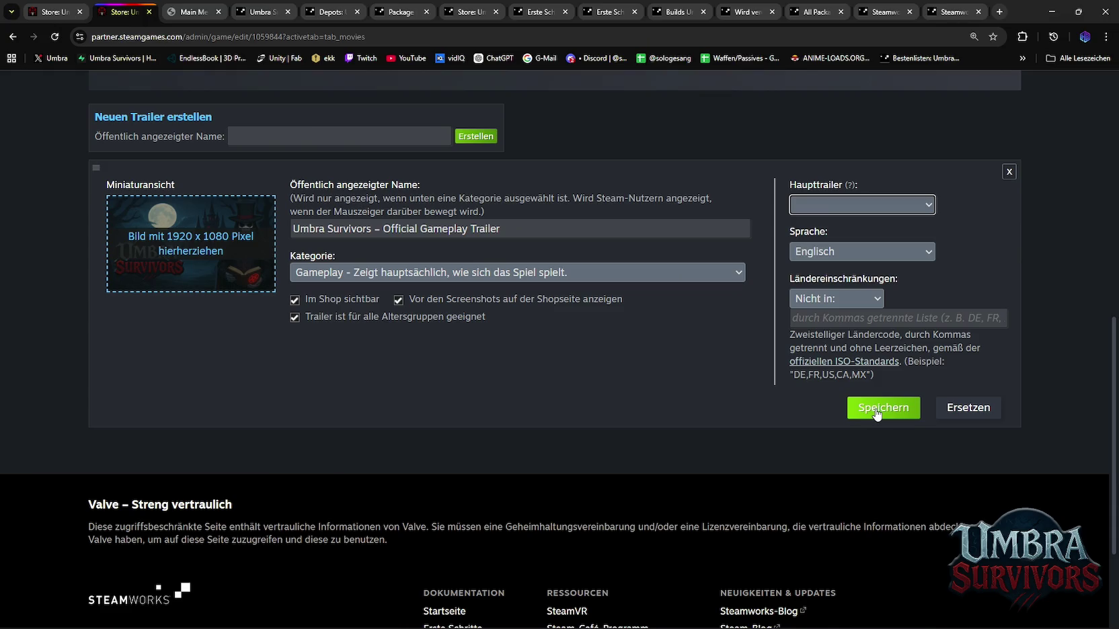
pyautogui.scroll(2, 278, 263)
# Step: Enter 'Umbra Survivors Trailer' as the new trailer's public name
pyautogui.click(254, 253)
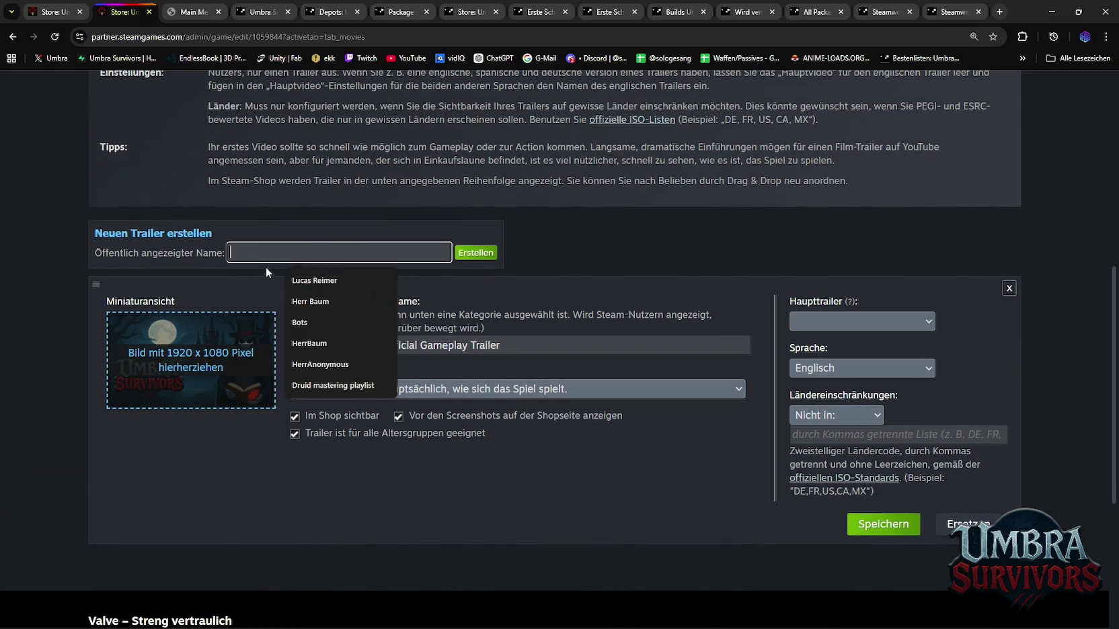
pyautogui.write('U')
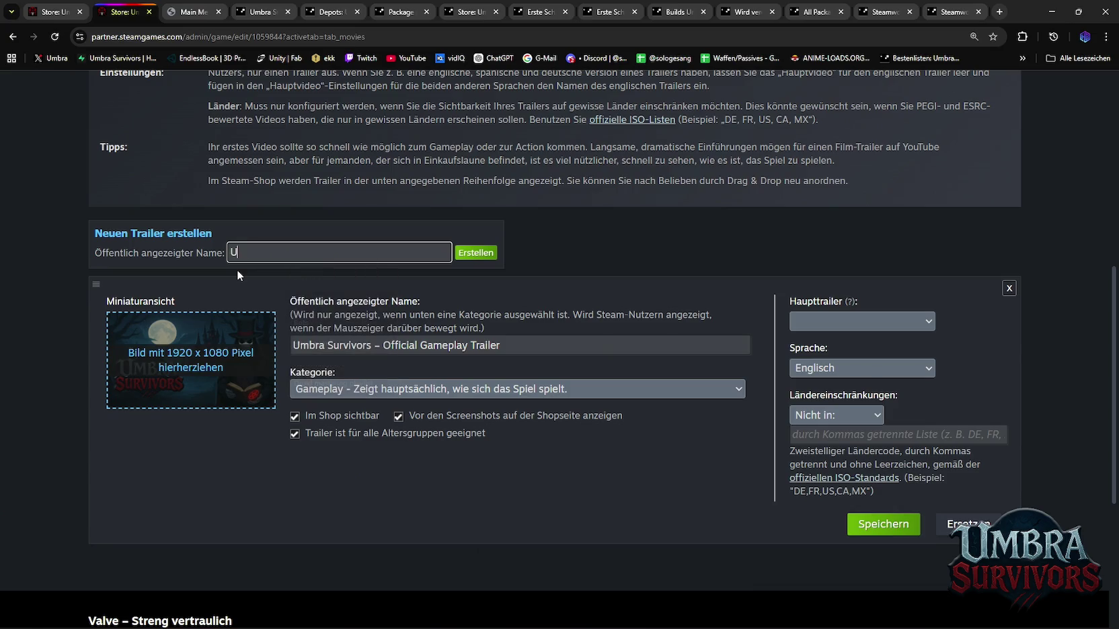
pyautogui.write('mbra TR')
pyautogui.press('BackSpace')
pyautogui.press('BackSpace')
pyautogui.write('Surviorso')
pyautogui.press('BackSpace')
pyautogui.press('BackSpace')
pyautogui.press('BackSpace')
pyautogui.press('BackSpace')
pyautogui.press('BackSpace')
pyautogui.write('ivors')
pyautogui.write(' Trailer')
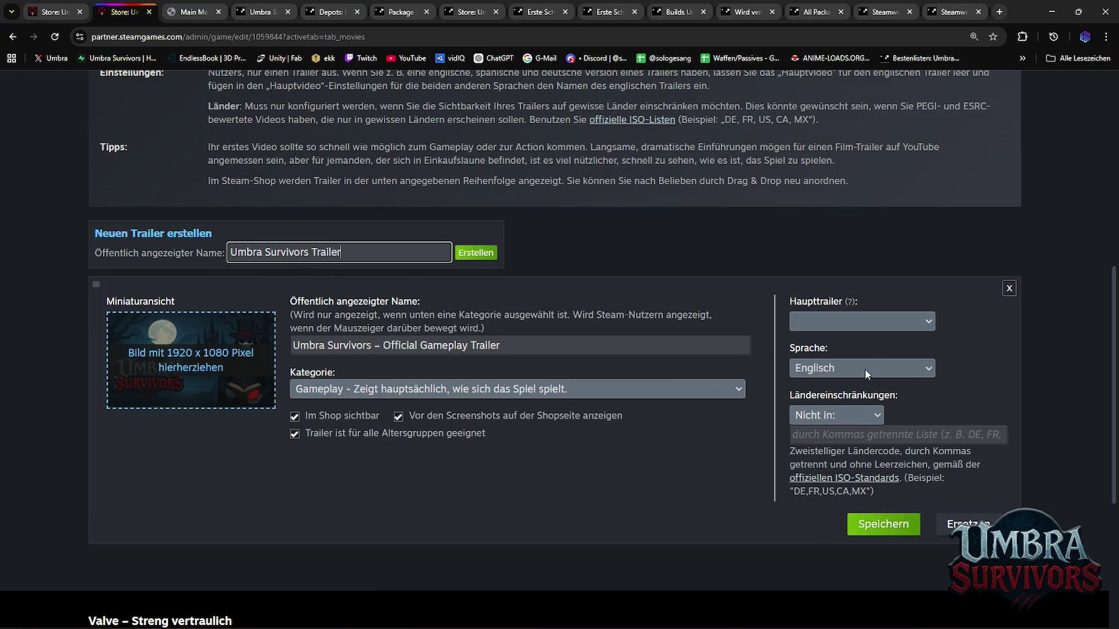
# Step: Save the gameplay trailer's settings, checking the main-trailer options between attempts
pyautogui.click(857, 320)
pyautogui.click(981, 318)
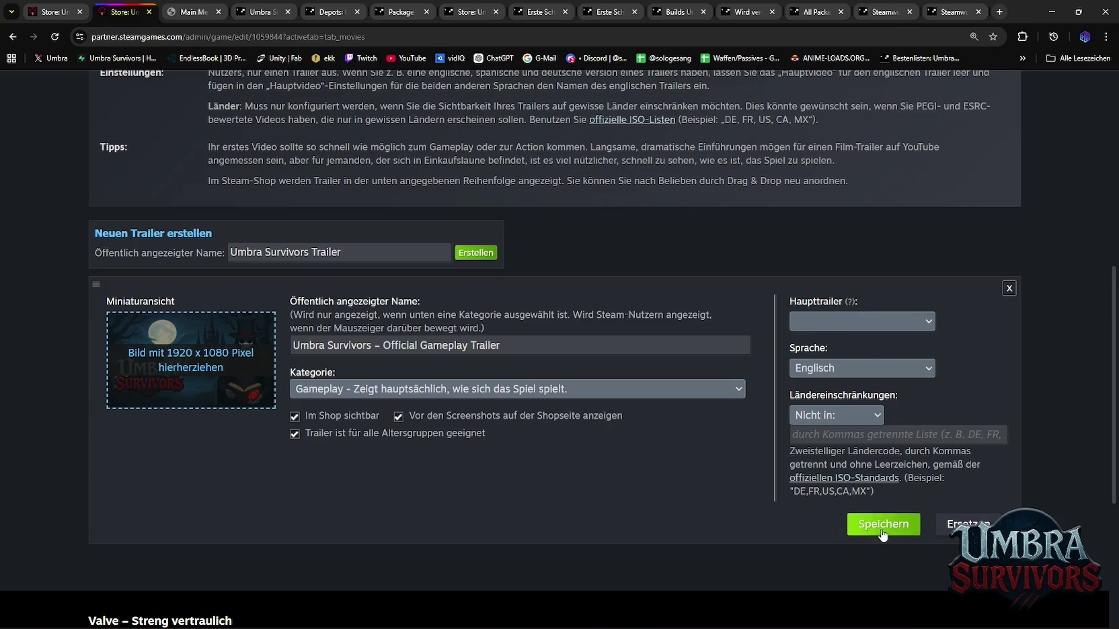
pyautogui.click(885, 526)
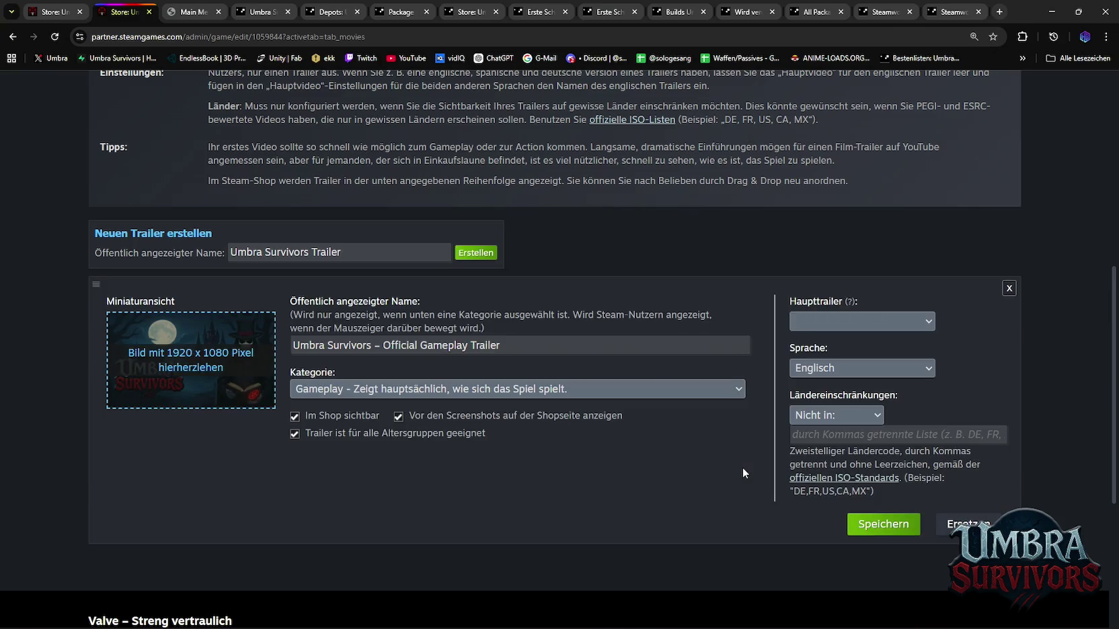
pyautogui.click(877, 327)
pyautogui.click(961, 356)
pyautogui.click(885, 525)
pyautogui.click(883, 524)
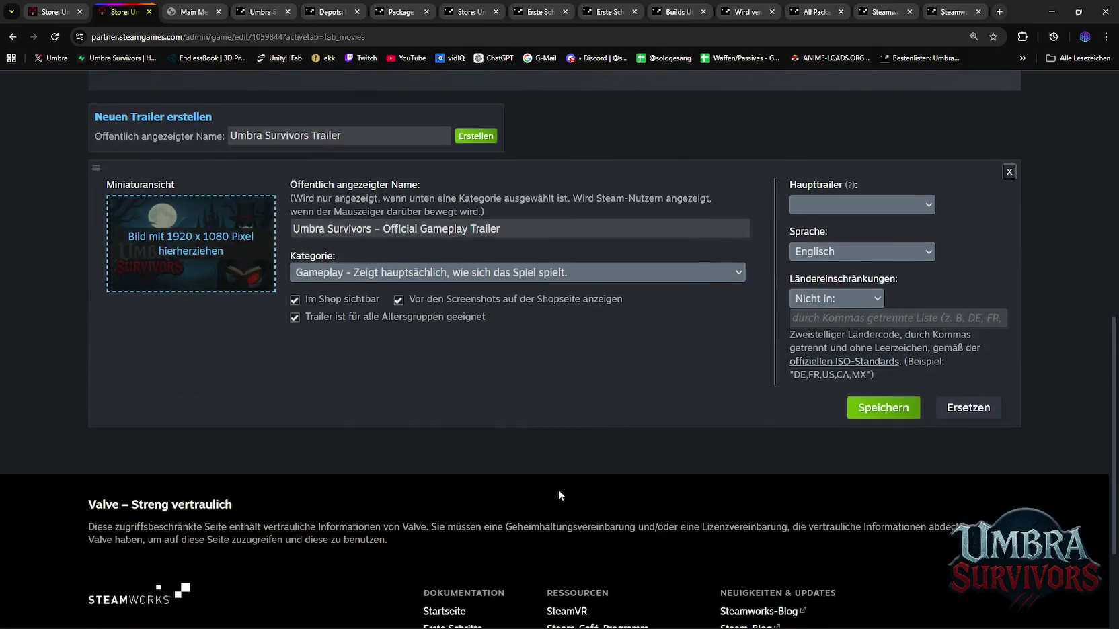
pyautogui.click(885, 408)
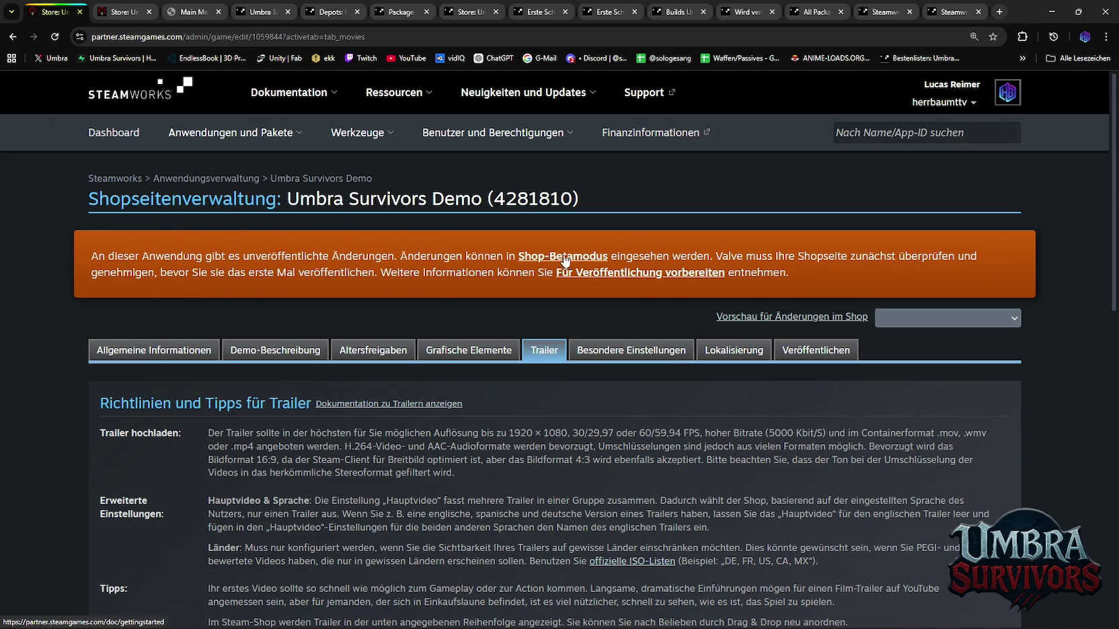
# Step: Open the release-preparation guide and close its tab again
pyautogui.click(583, 273)
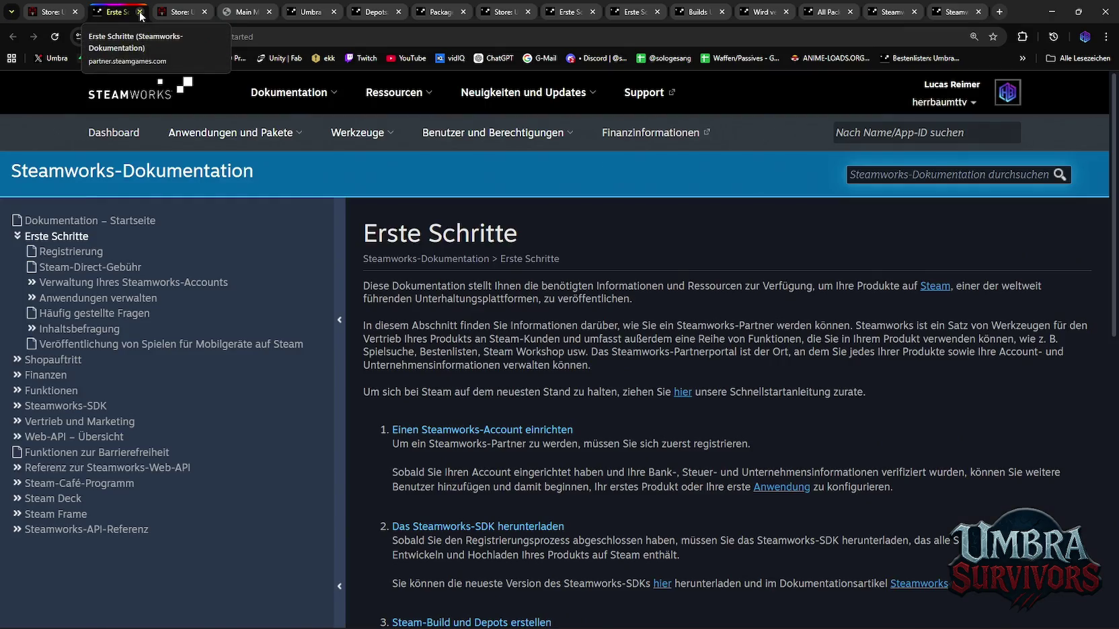
pyautogui.click(140, 13)
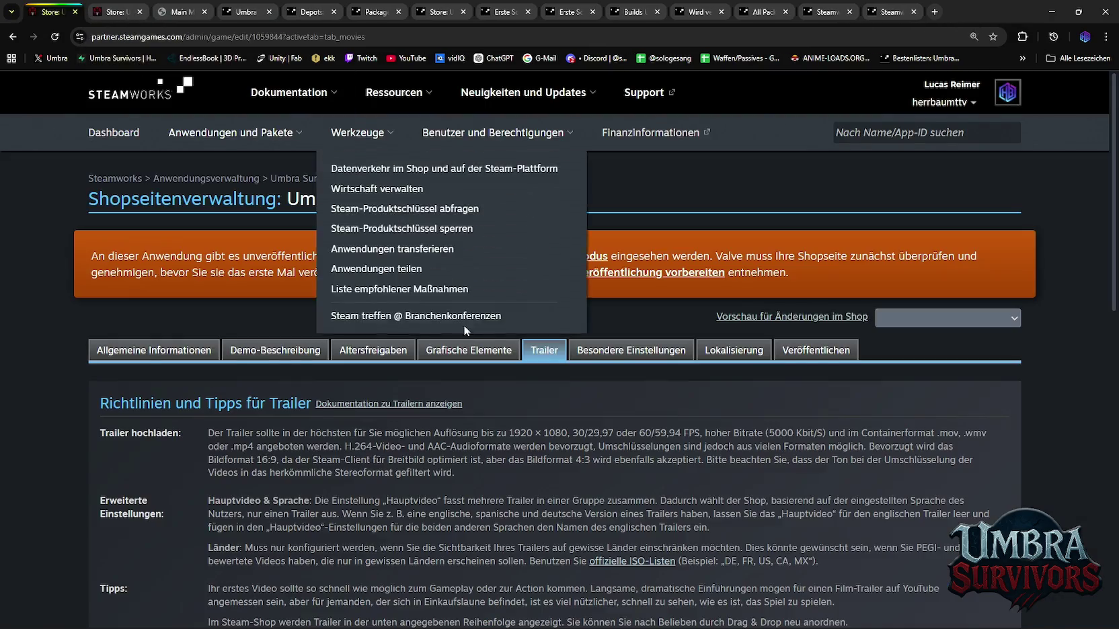
pyautogui.scroll(-10, 479, 321)
pyautogui.scroll(2, 684, 385)
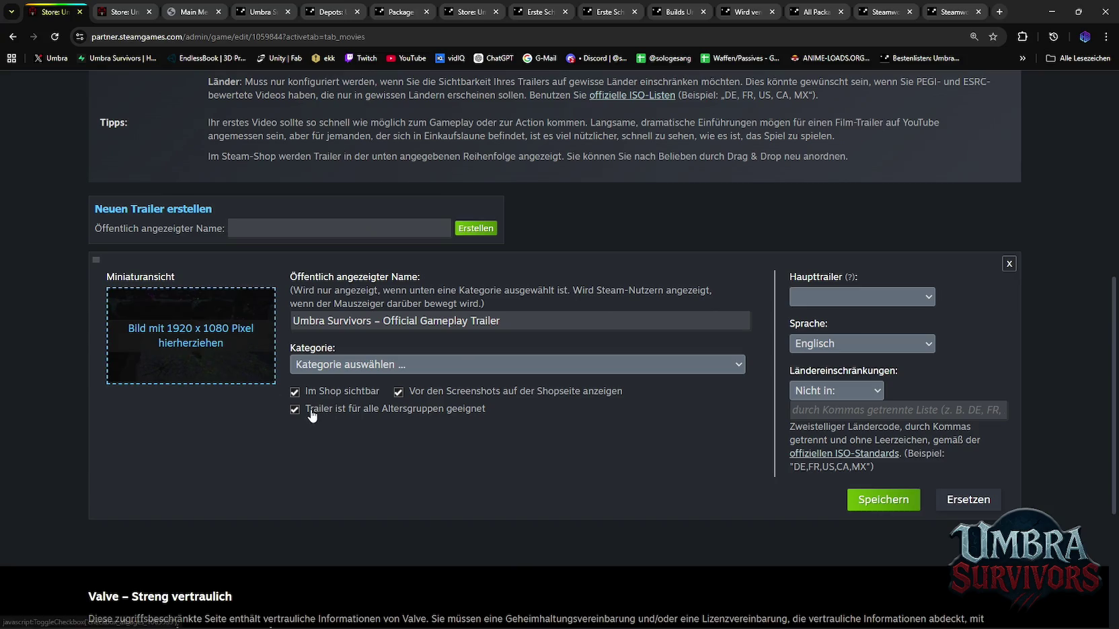
pyautogui.scroll(5, 271, 385)
pyautogui.scroll(-5, 361, 414)
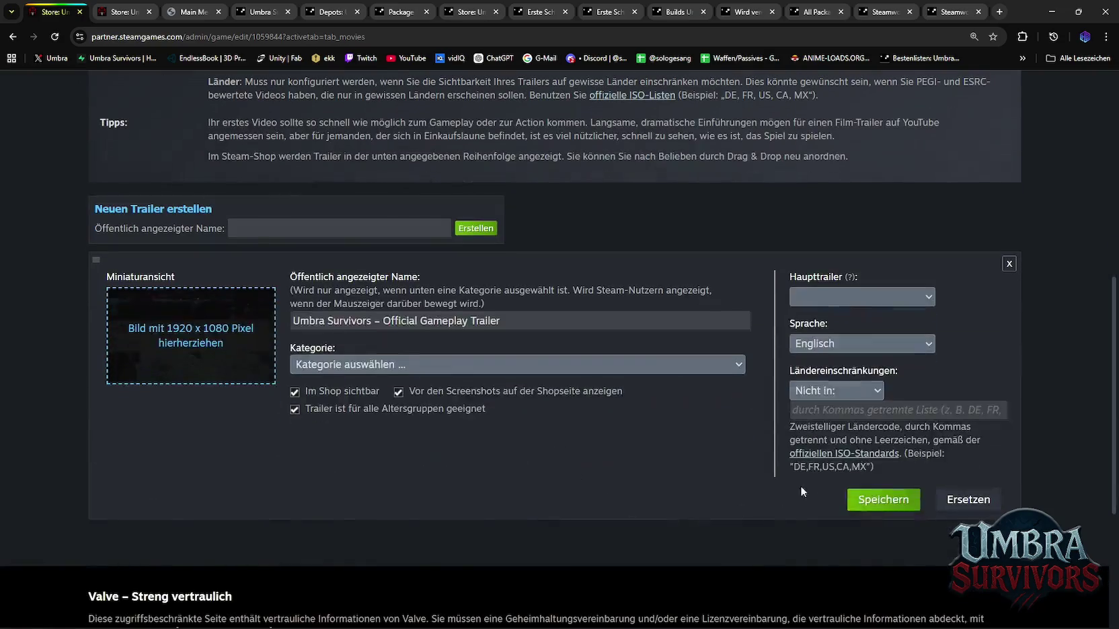
# Step: Switch to the other trailer editing tab and save the gameplay trailer's settings
pyautogui.click(832, 297)
pyautogui.click(874, 314)
pyautogui.hotkey('ctrl', 'Tab')
pyautogui.scroll(-3, 289, 229)
pyautogui.click(882, 407)
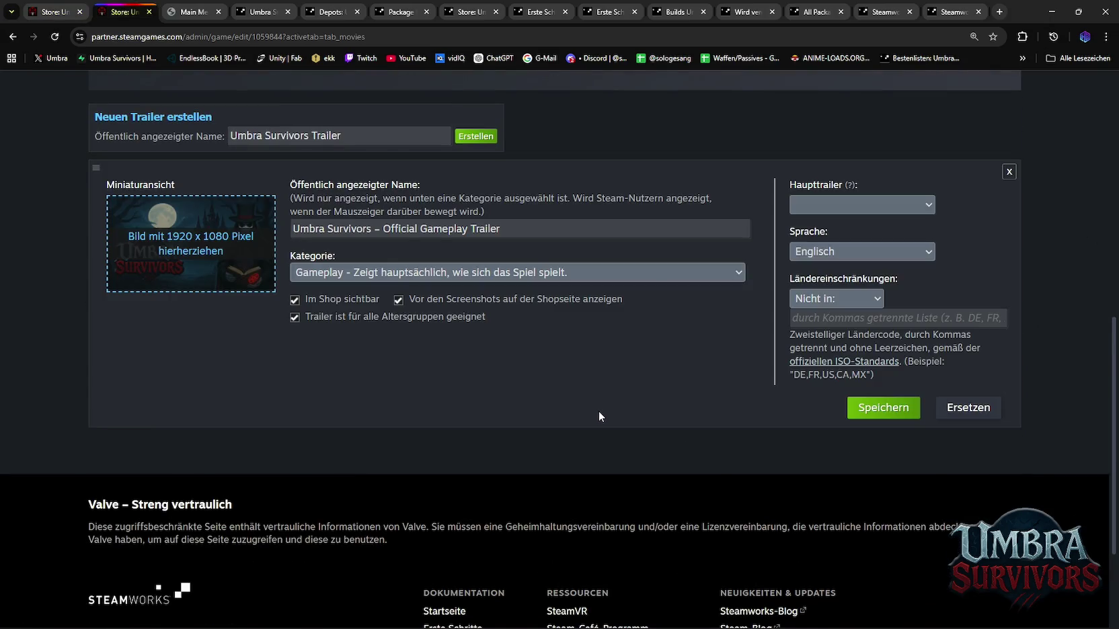
# Step: Keep the country restriction mode at 'Nicht in' with no countries listed
pyautogui.scroll(2, 680, 423)
pyautogui.click(841, 421)
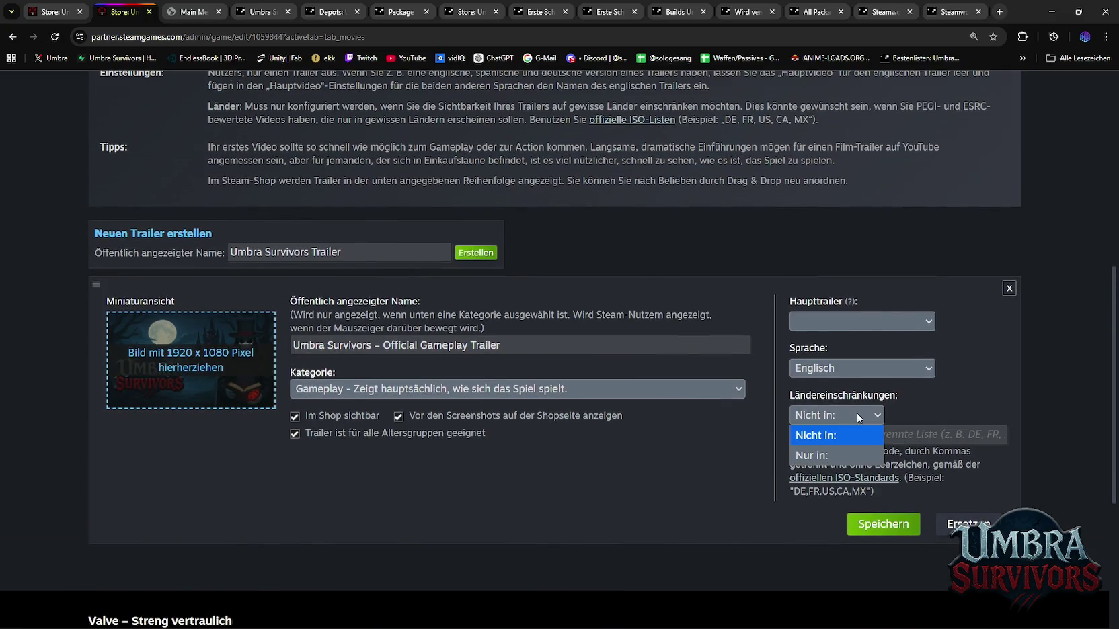
pyautogui.click(848, 415)
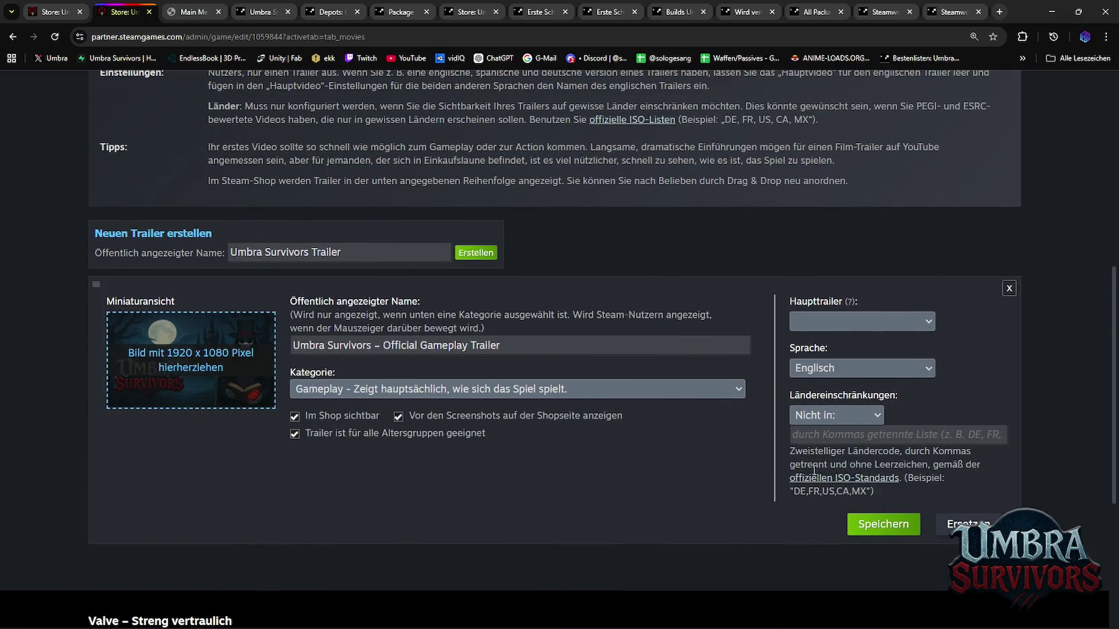
pyautogui.click(888, 320)
pyautogui.click(935, 302)
pyautogui.scroll(5, 437, 397)
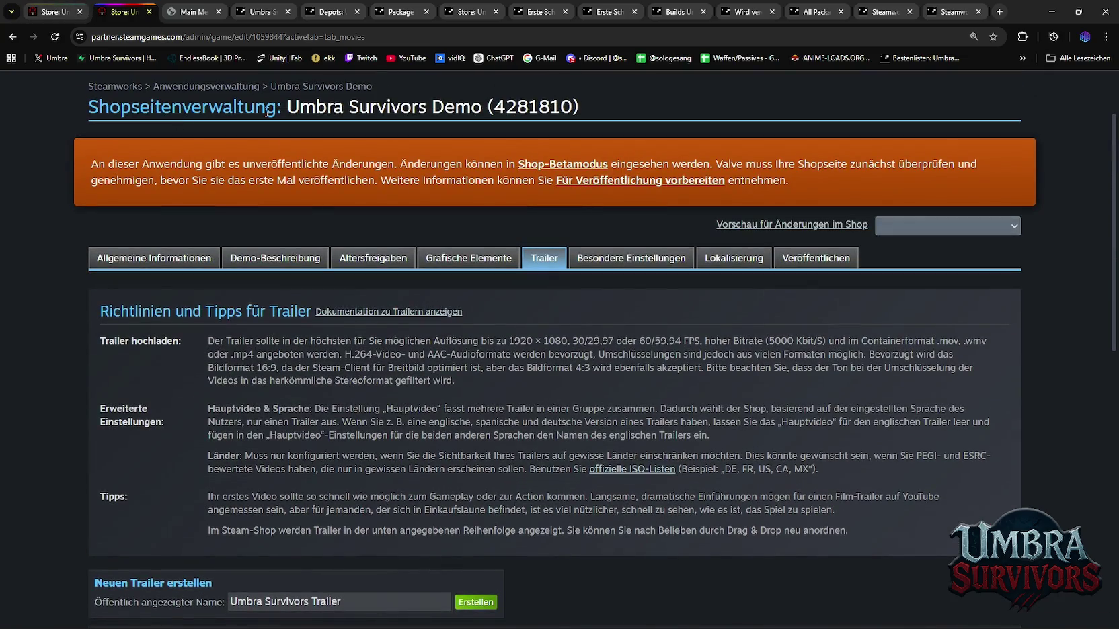
# Step: Go to the demo's app landing page and reload it
pyautogui.click(261, 12)
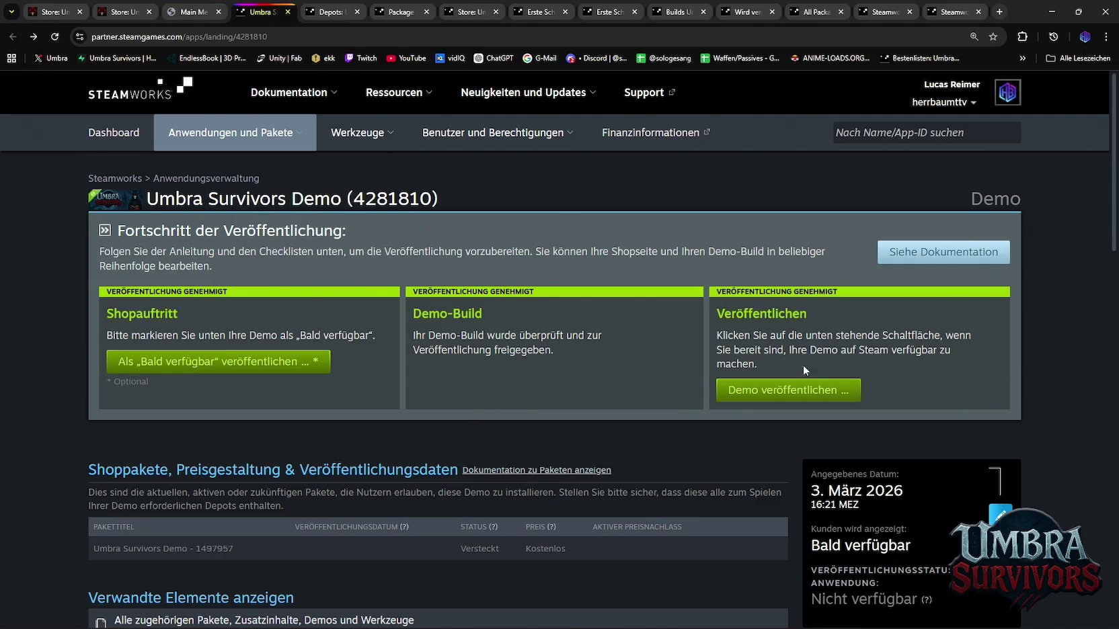
pyautogui.click(806, 390)
pyautogui.scroll(-3, 804, 421)
pyautogui.click(60, 40)
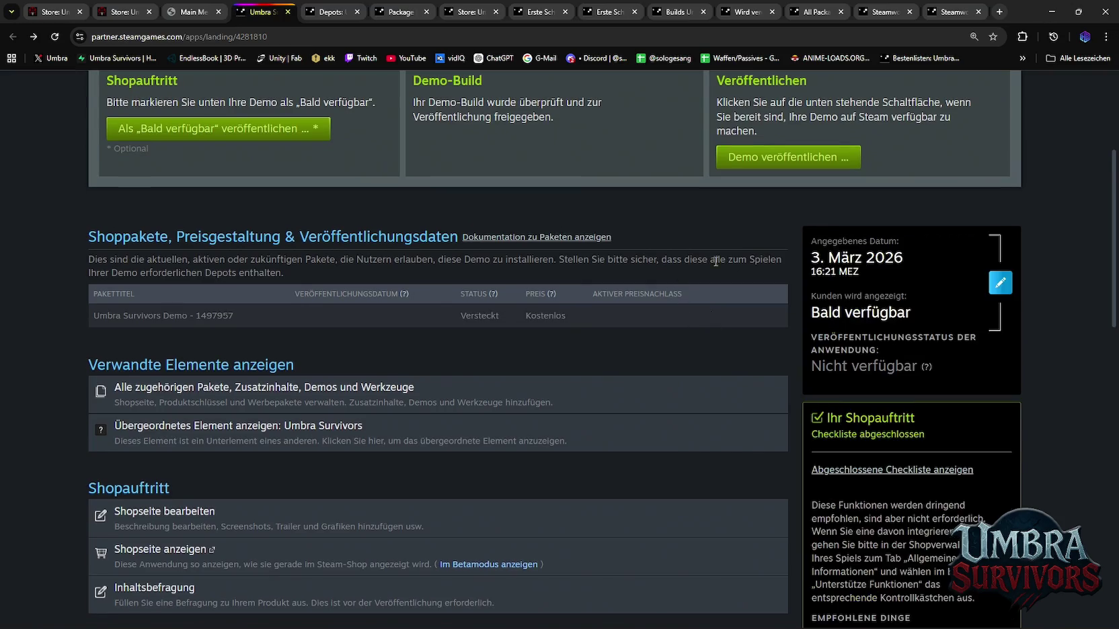
pyautogui.scroll(2, 710, 259)
# Step: Open the demo's publish-now section, request publishing, then cancel the confirmation
pyautogui.click(683, 336)
pyautogui.scroll(-4, 684, 328)
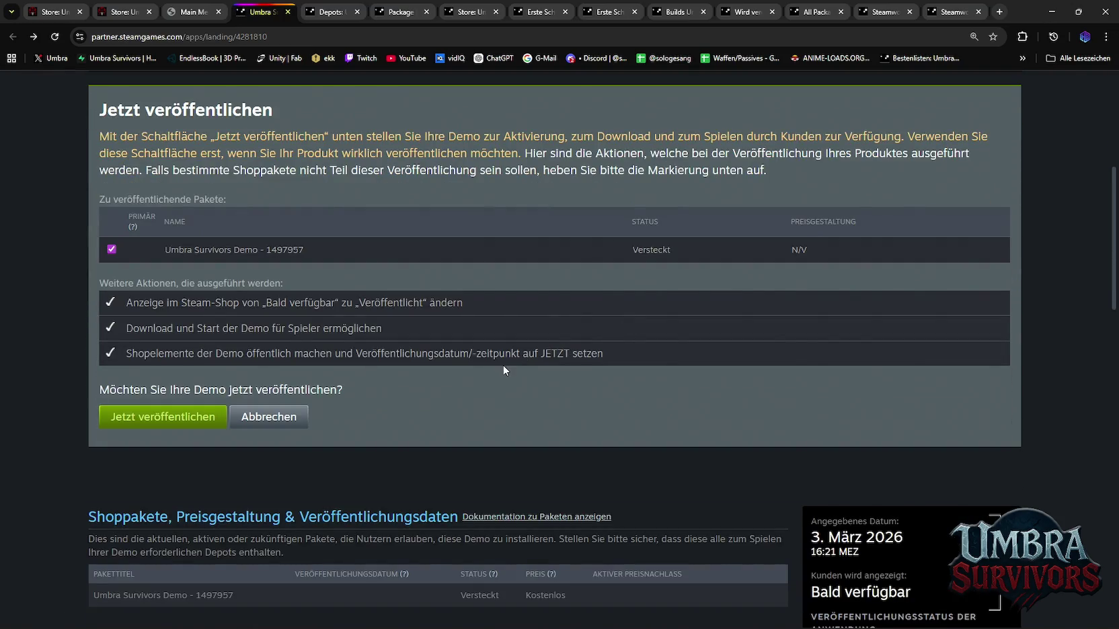
pyautogui.scroll(-2, 541, 379)
pyautogui.scroll(2, 546, 378)
pyautogui.click(181, 417)
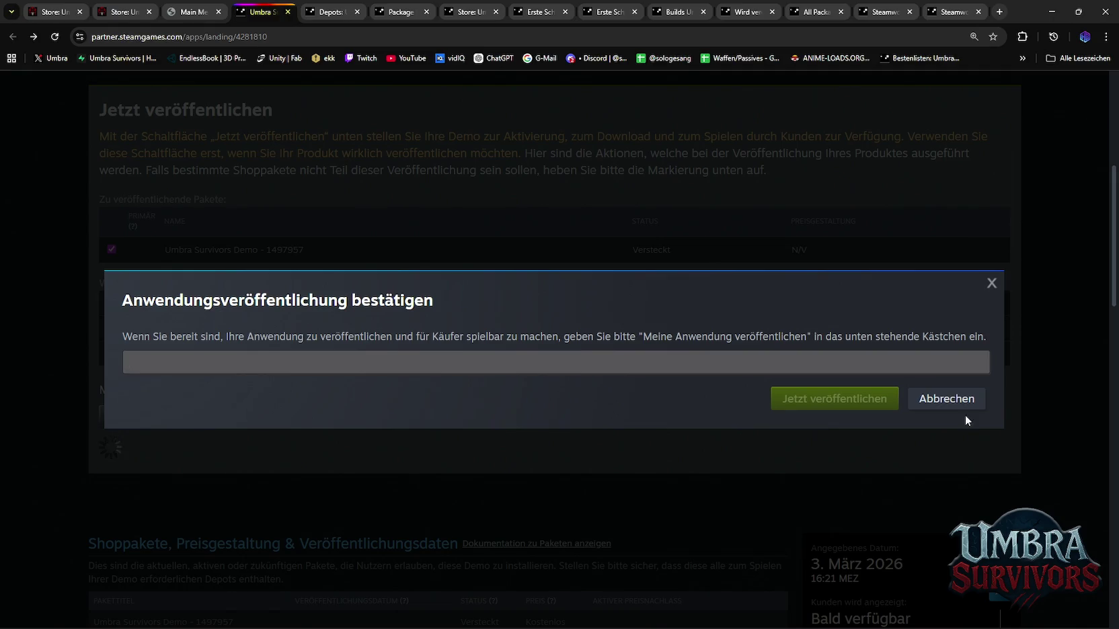
pyautogui.click(911, 405)
pyautogui.scroll(5, 565, 464)
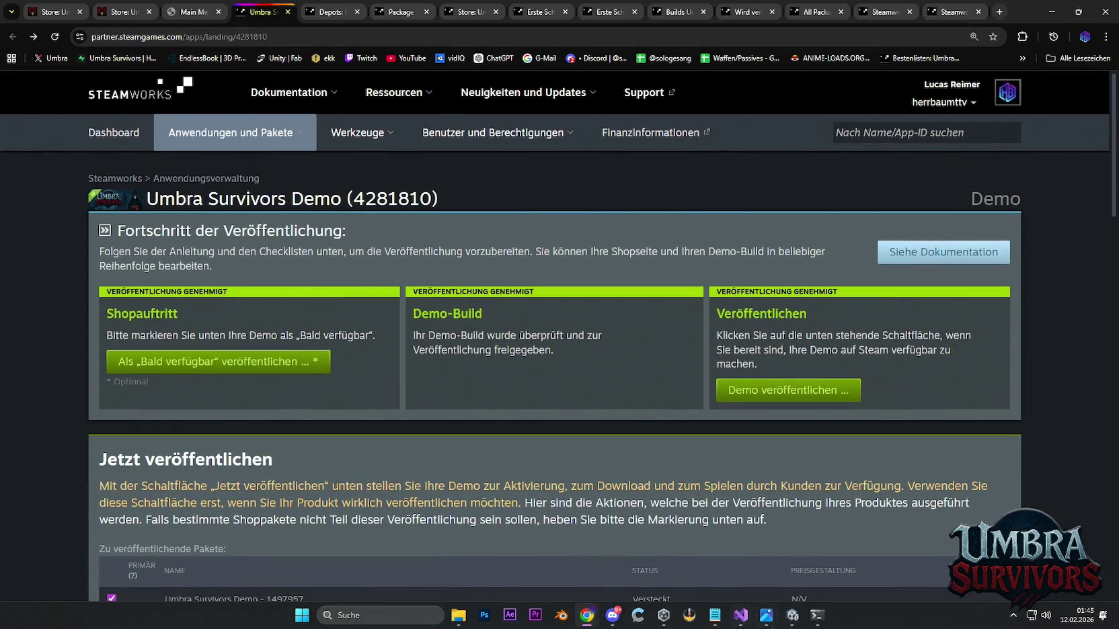
pyautogui.click(816, 615)
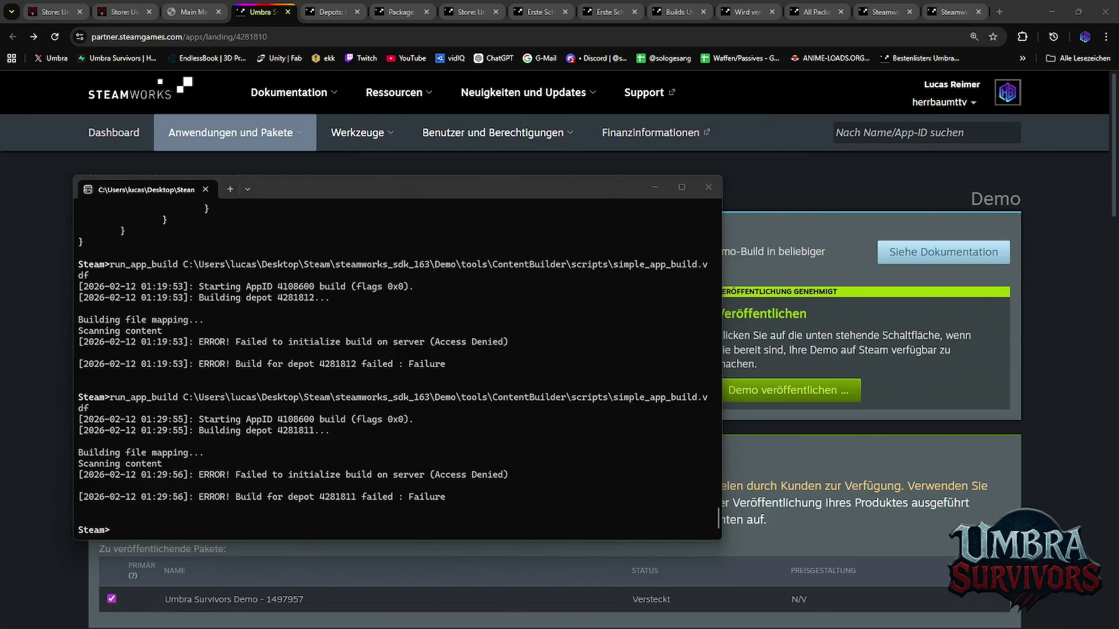
# Step: Rerun the previous run_app_build command in SteamCMD, then return to the Steamworks demo page
pyautogui.press('Up')
pyautogui.press('Return')
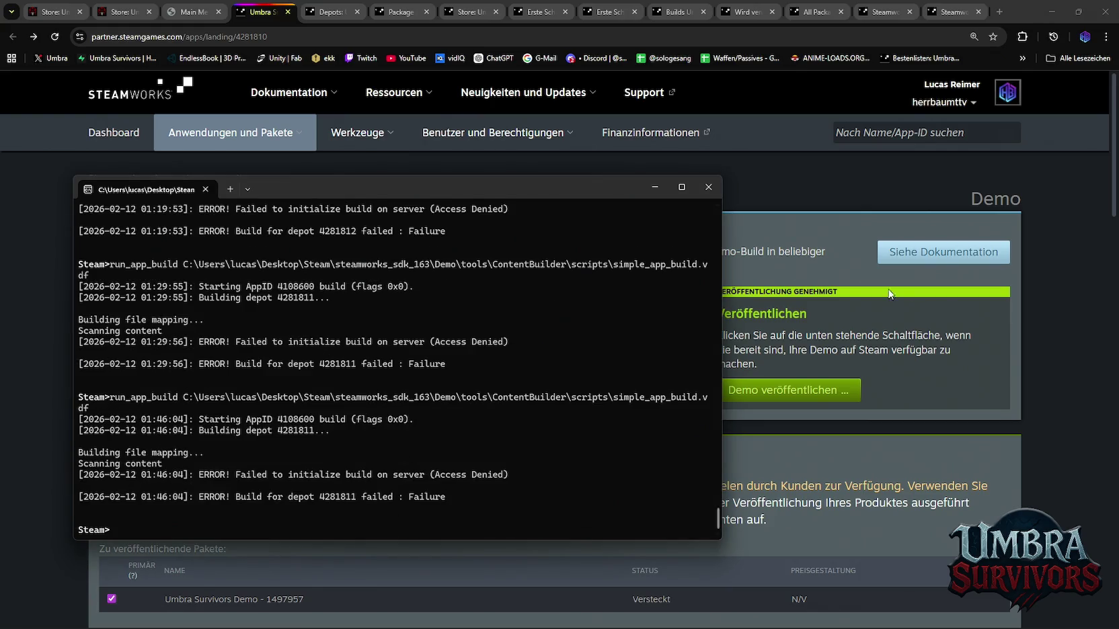
pyautogui.click(932, 383)
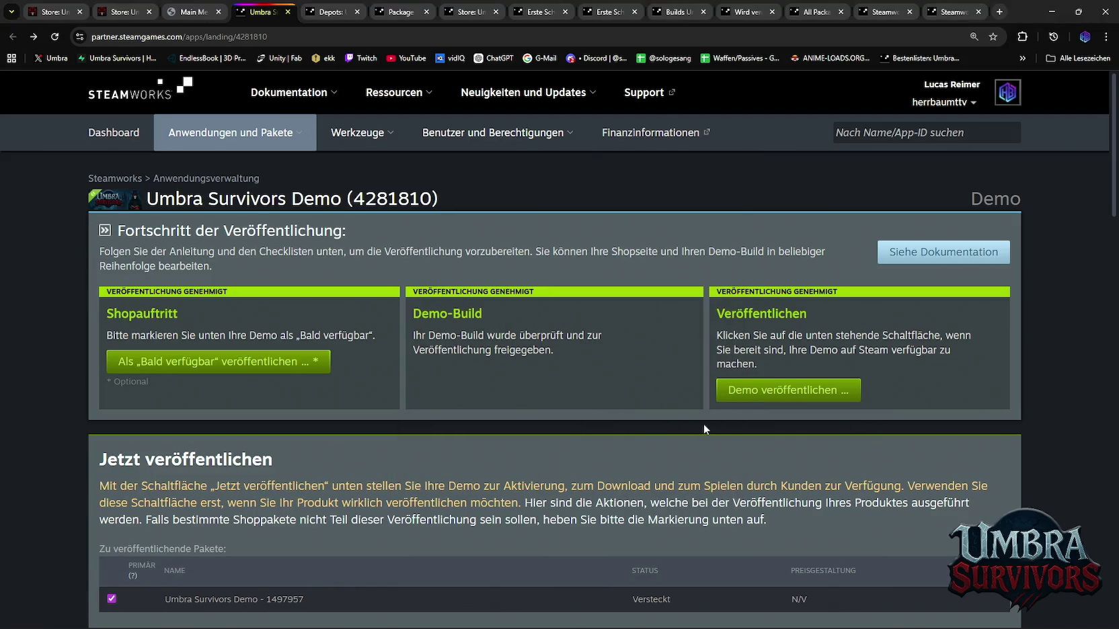
pyautogui.scroll(-2, 860, 464)
pyautogui.scroll(2, 860, 463)
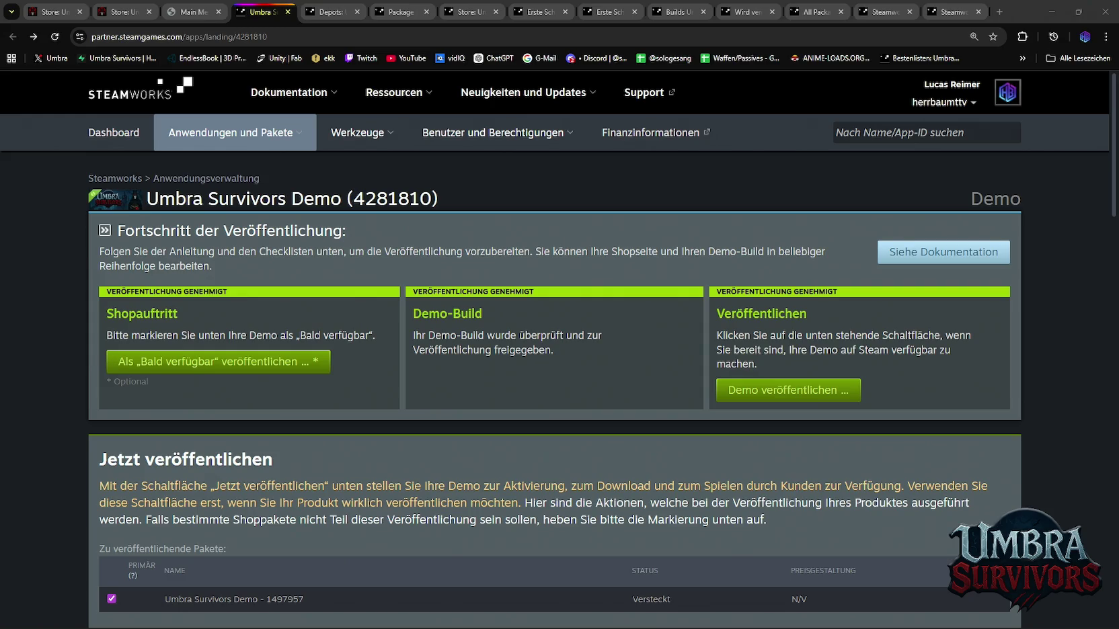
pyautogui.scroll(-6, 595, 437)
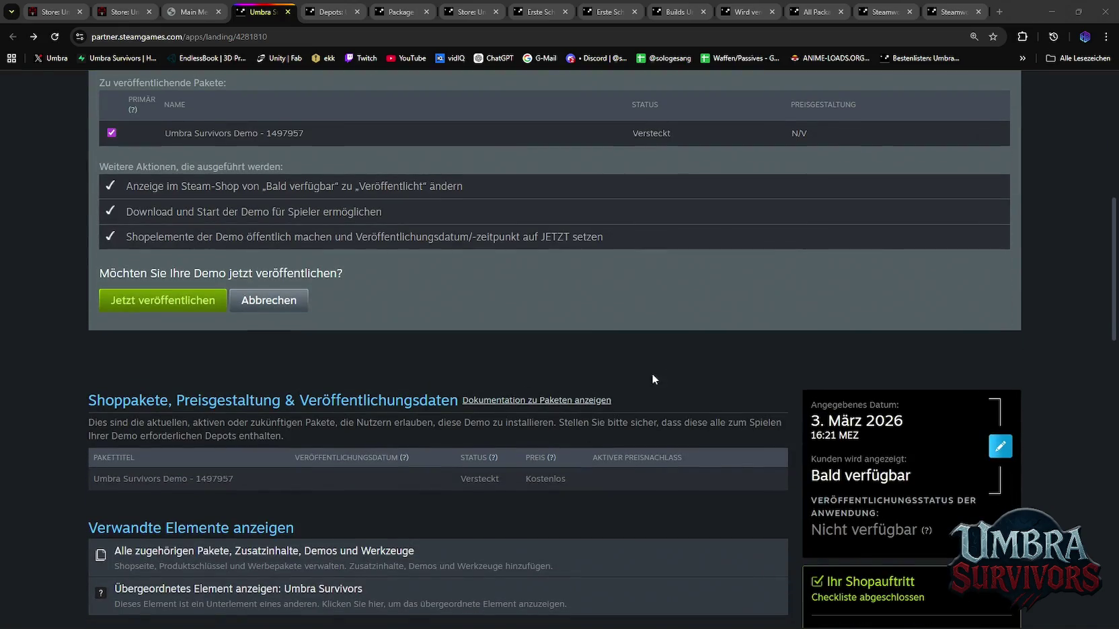
# Step: Toggle the demo package's publish inclusion off and back on
pyautogui.scroll(1, 673, 371)
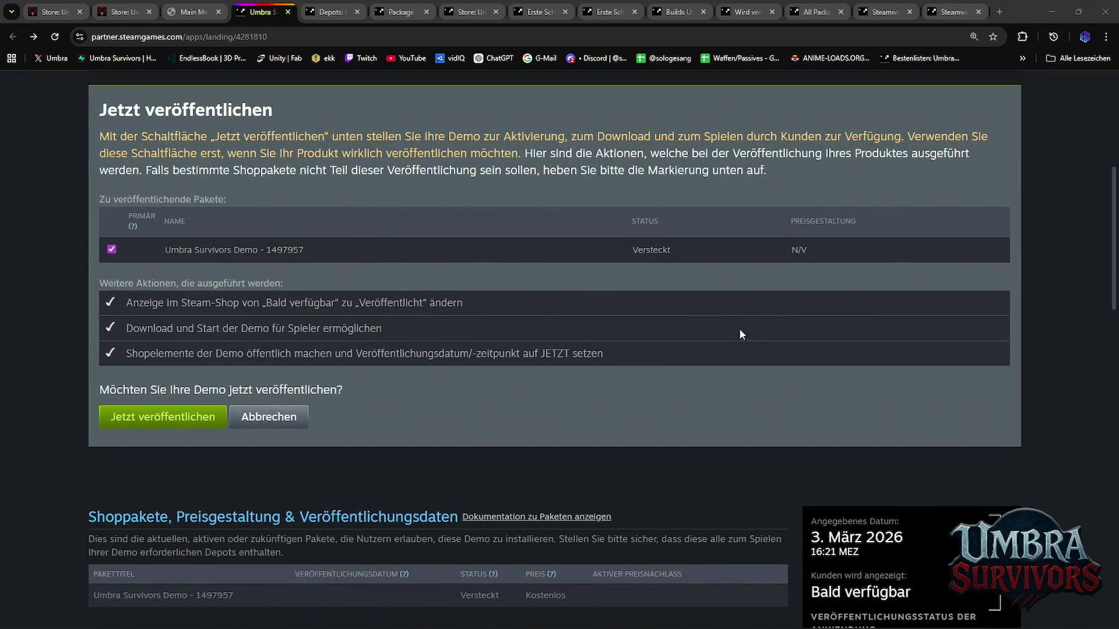
pyautogui.scroll(-7, 675, 368)
pyautogui.scroll(5, 726, 362)
pyautogui.scroll(3, 645, 385)
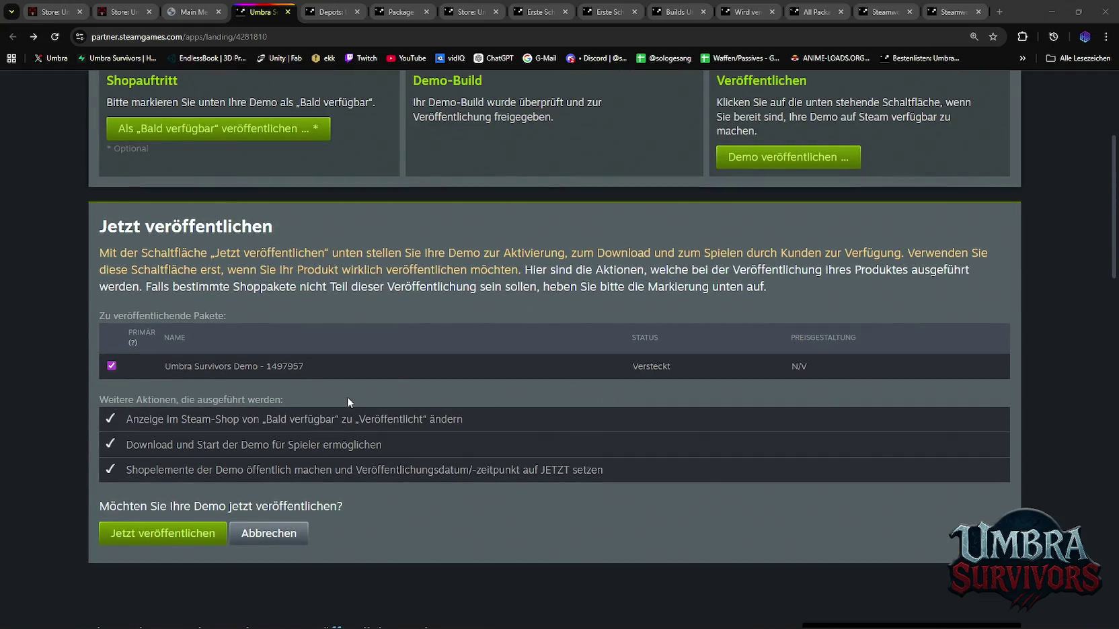
pyautogui.click(265, 365)
pyautogui.click(249, 369)
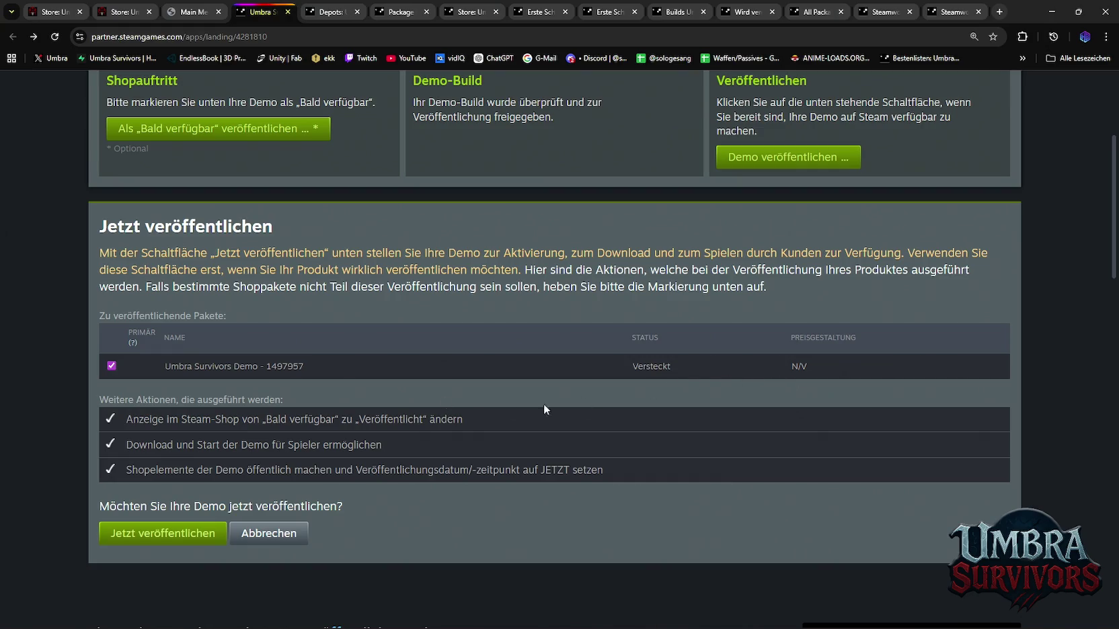
# Step: Open the Alle Anwendungen list from the Anwendungen und Pakete menu
pyautogui.scroll(4, 713, 369)
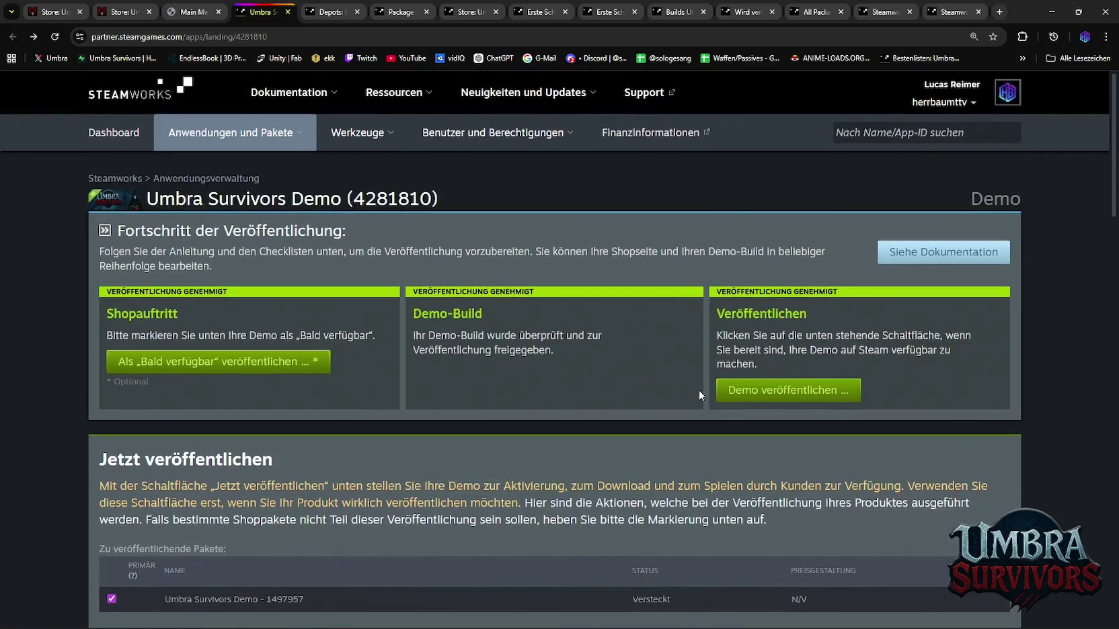
pyautogui.scroll(-10, 659, 397)
pyautogui.scroll(-8, 620, 407)
pyautogui.scroll(4, 661, 430)
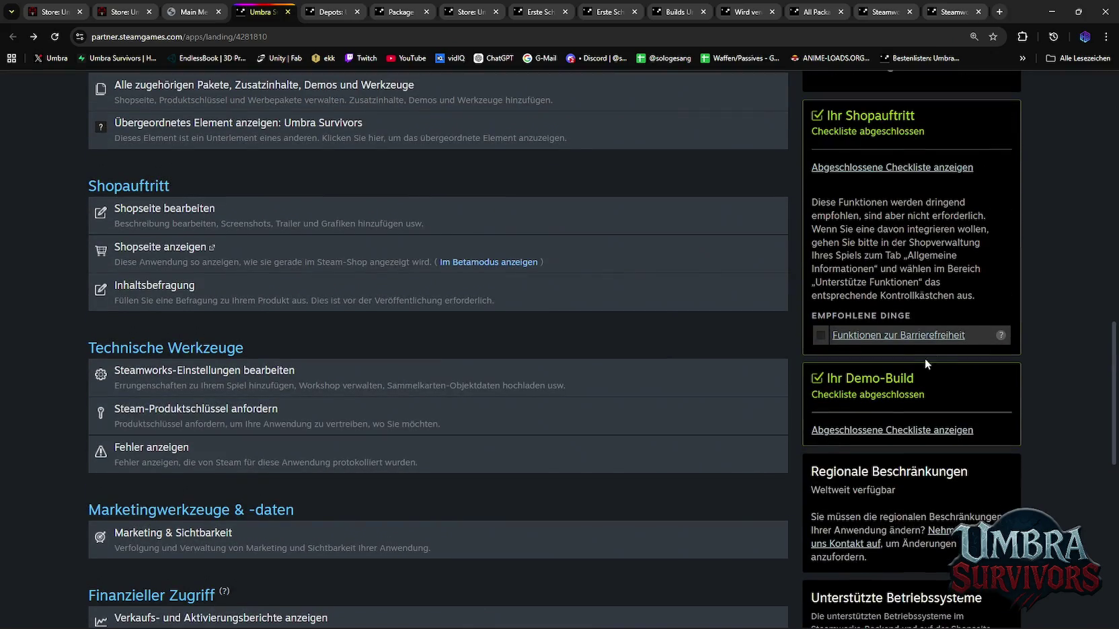
pyautogui.scroll(10, 328, 311)
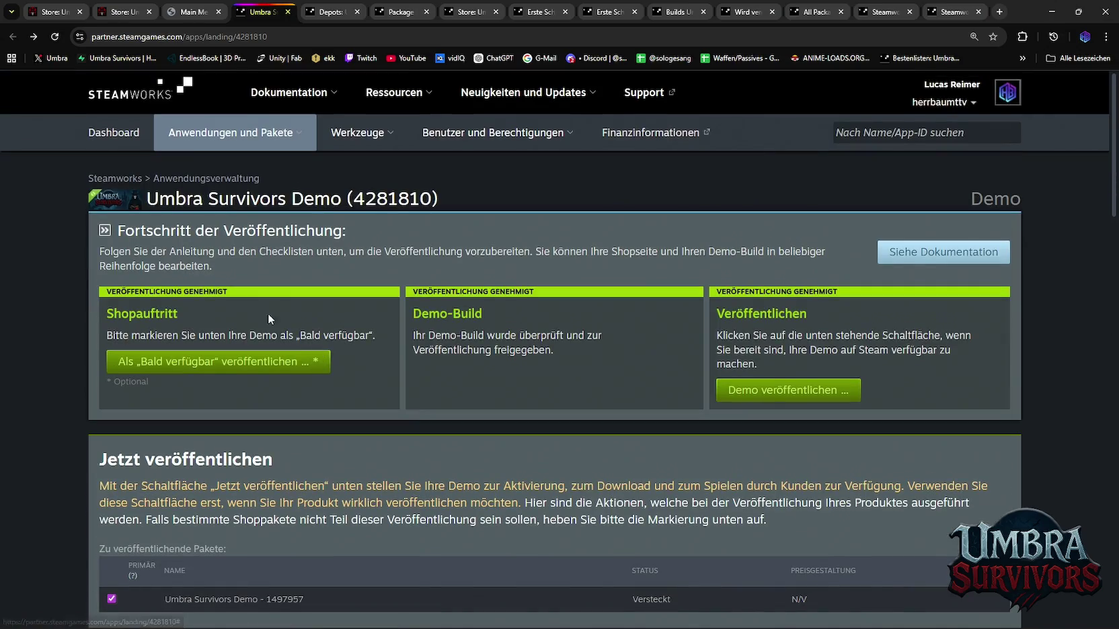
pyautogui.moveTo(217, 141)
pyautogui.click(208, 169)
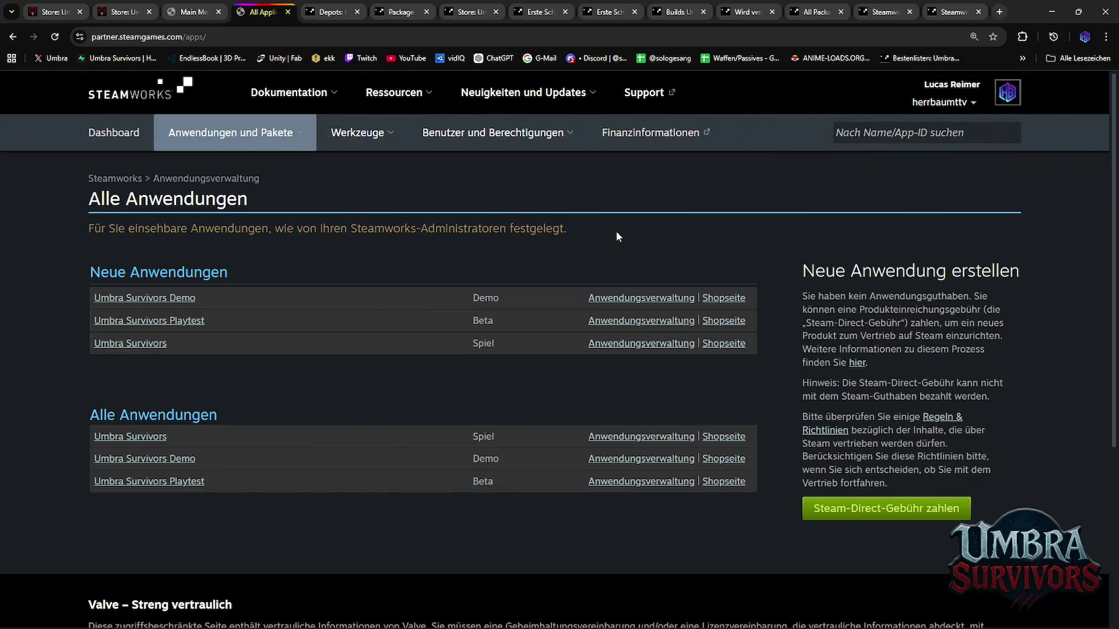
# Step: Review the Umbra Survivors Demo's SteamPipe Builds list, then go back to the partner dashboard
pyautogui.click(611, 305)
pyautogui.scroll(-2, 458, 351)
pyautogui.scroll(2, 457, 352)
pyautogui.moveTo(199, 280)
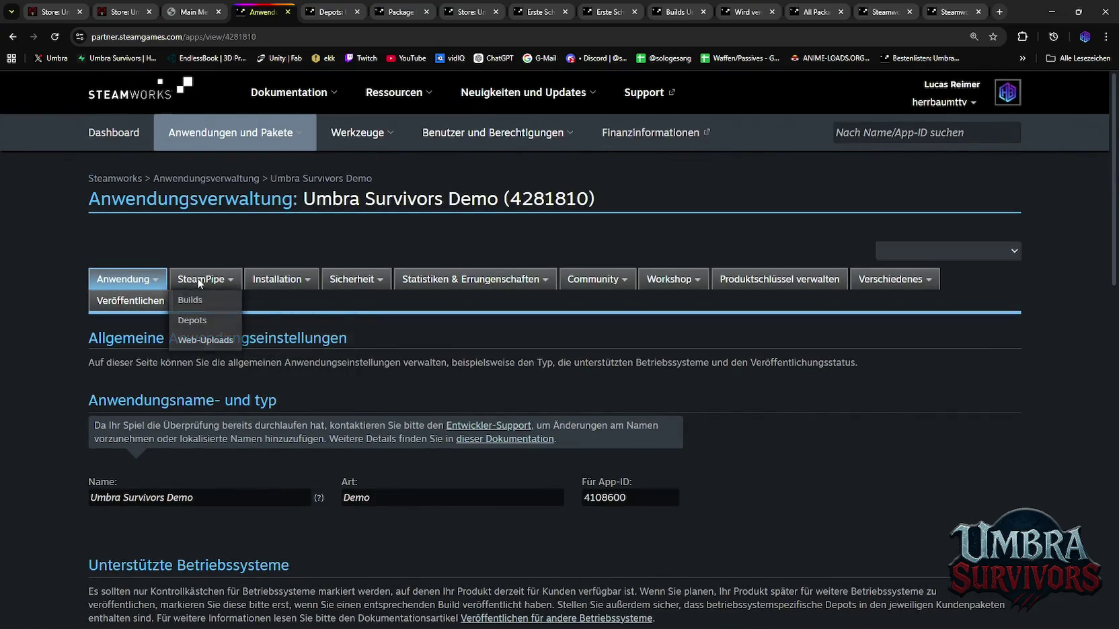
pyautogui.click(188, 299)
pyautogui.scroll(-1, 472, 367)
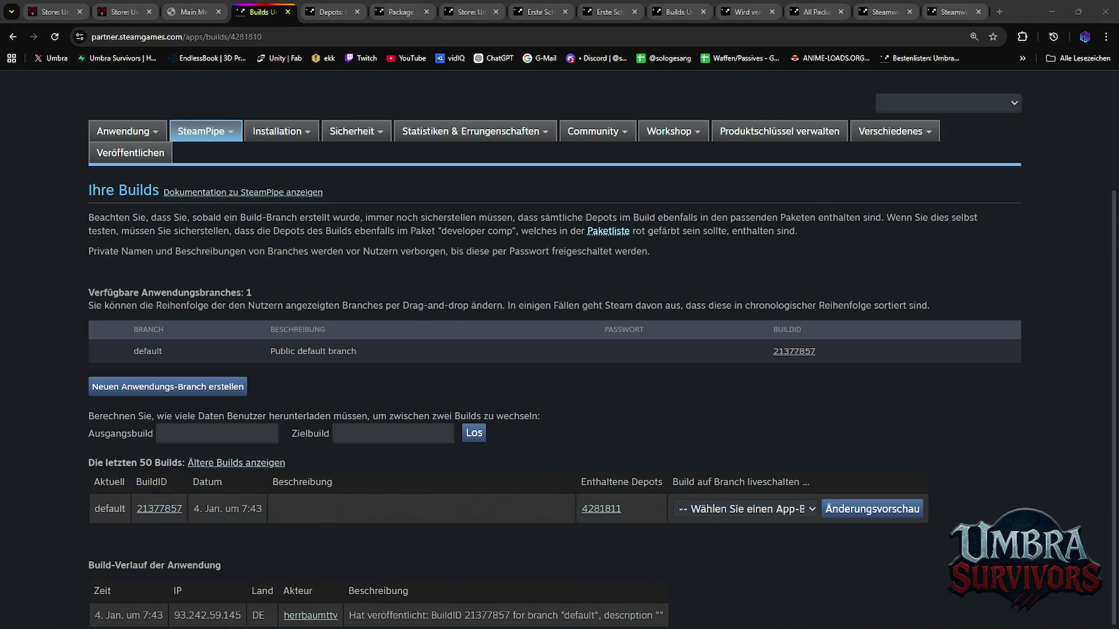
pyautogui.scroll(2, 642, 293)
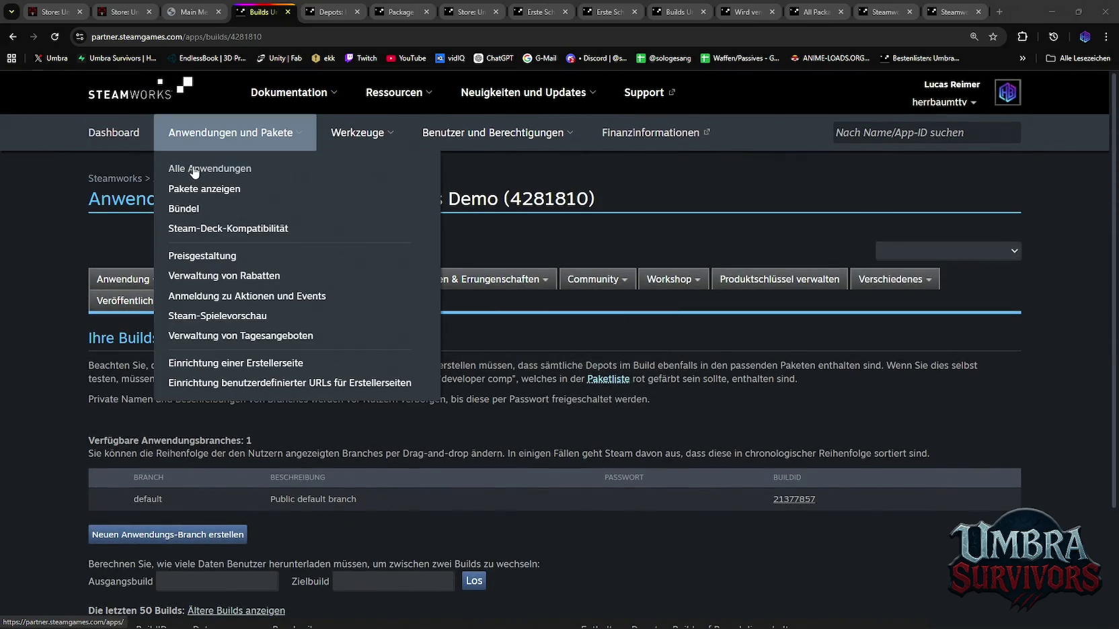
pyautogui.click(131, 136)
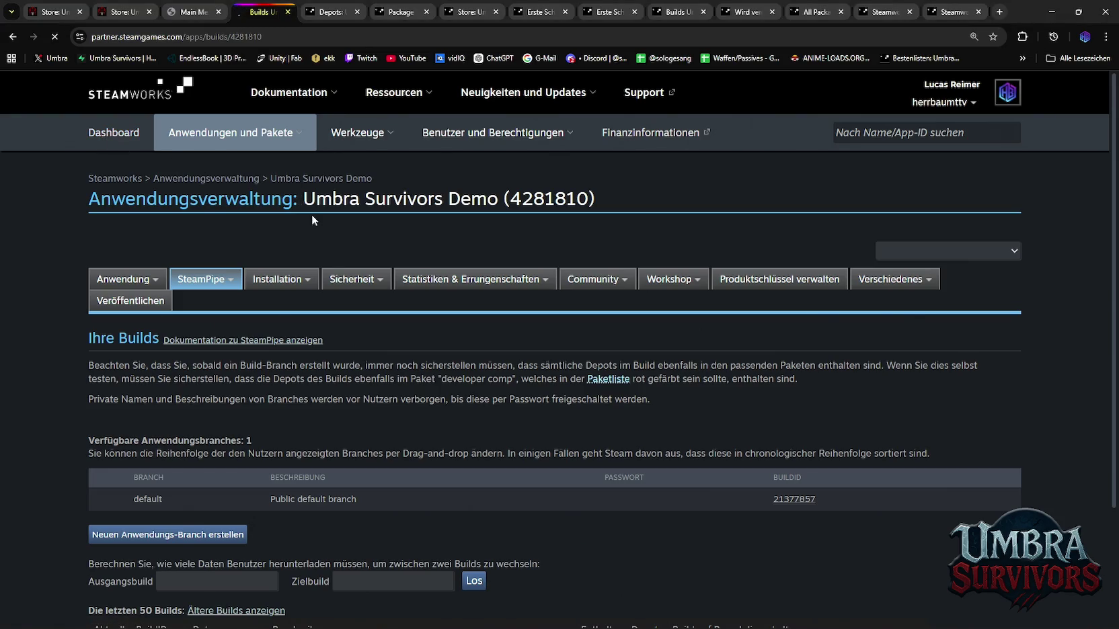
pyautogui.scroll(-6, 489, 352)
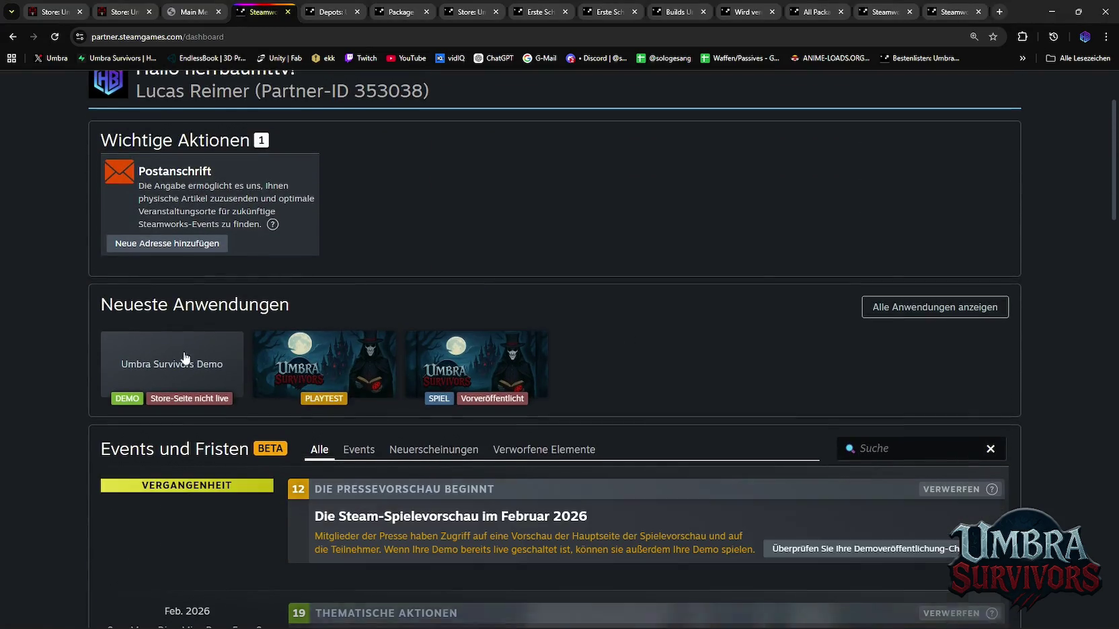
# Step: Cycle through the store page, trailer settings, main menu artwork and partner dashboard tabs
pyautogui.click(119, 11)
pyautogui.click(51, 11)
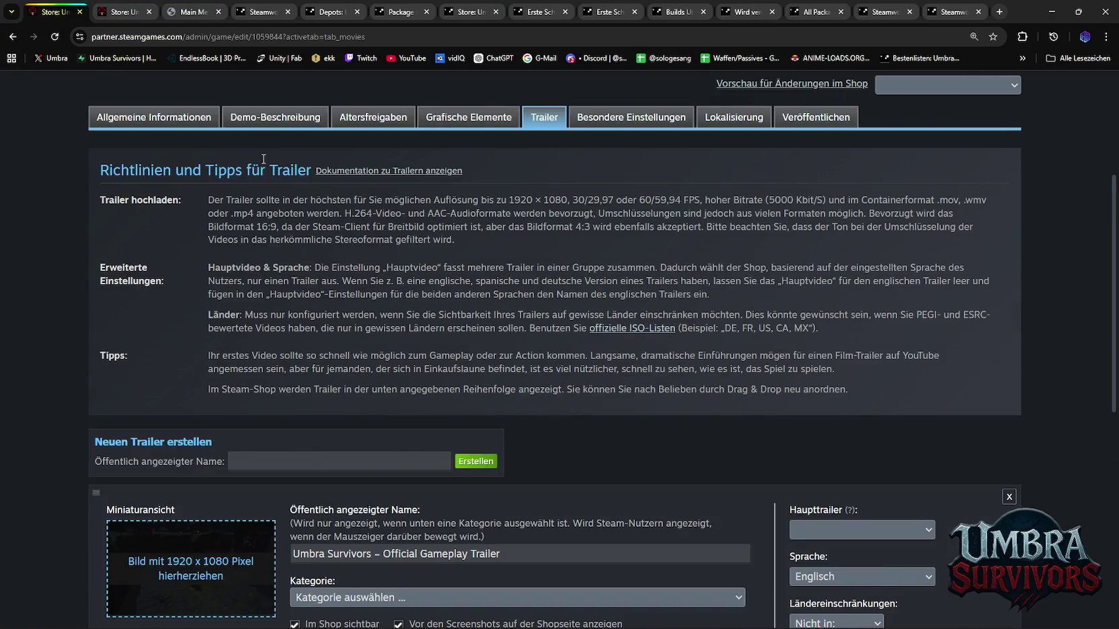
pyautogui.click(119, 11)
pyautogui.scroll(-10, 353, 359)
pyautogui.scroll(10, 265, 119)
pyautogui.click(195, 12)
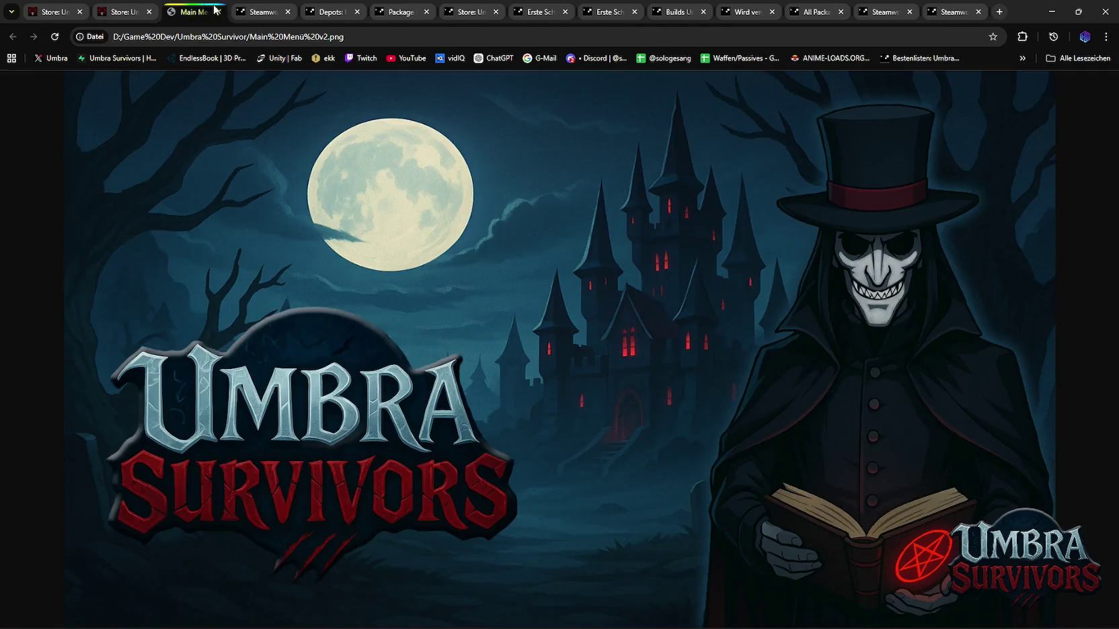
pyautogui.click(258, 11)
pyautogui.click(120, 12)
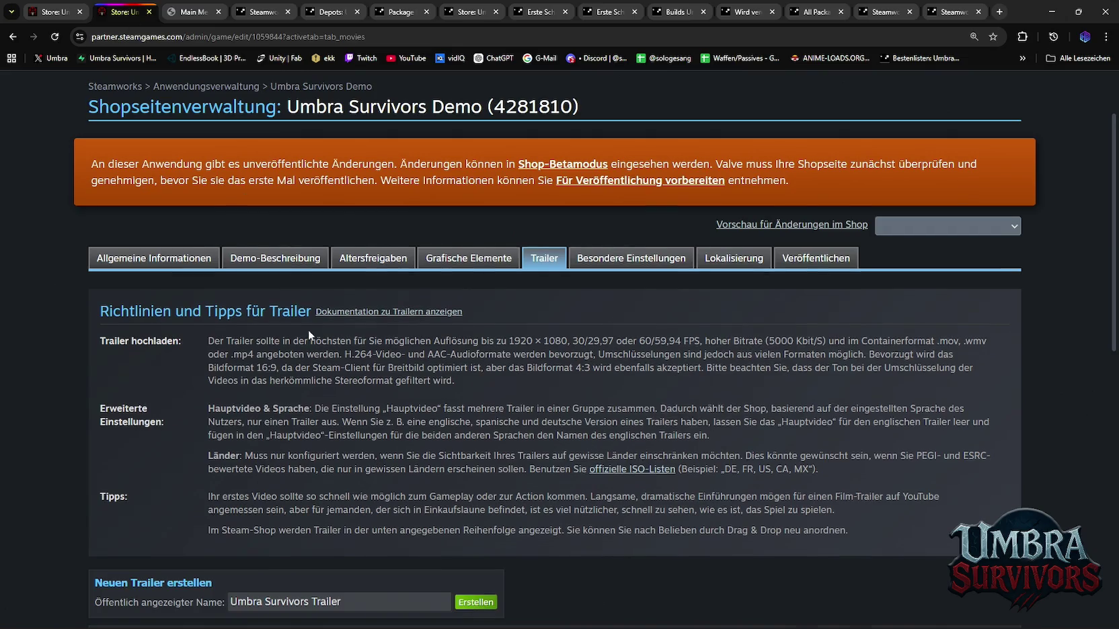
pyautogui.scroll(-8, 307, 330)
pyautogui.scroll(8, 787, 416)
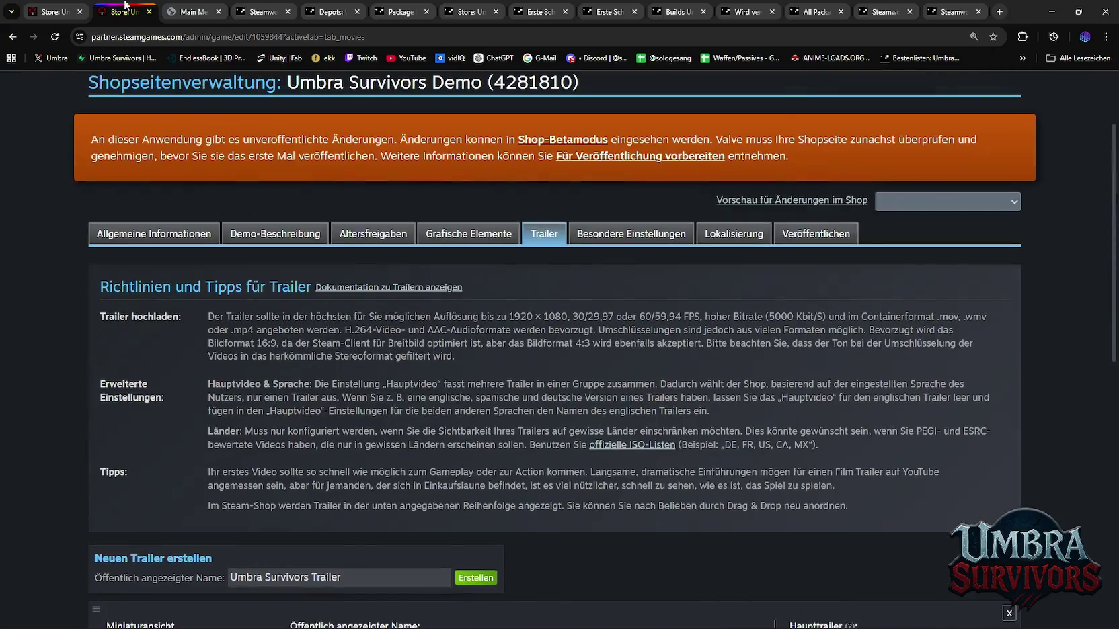
# Step: Check the depots, package, store publishing and documentation tabs, previewing the store page in beta mode
pyautogui.hotkey('ctrl', 'pageup')
pyautogui.click(196, 13)
pyautogui.click(336, 12)
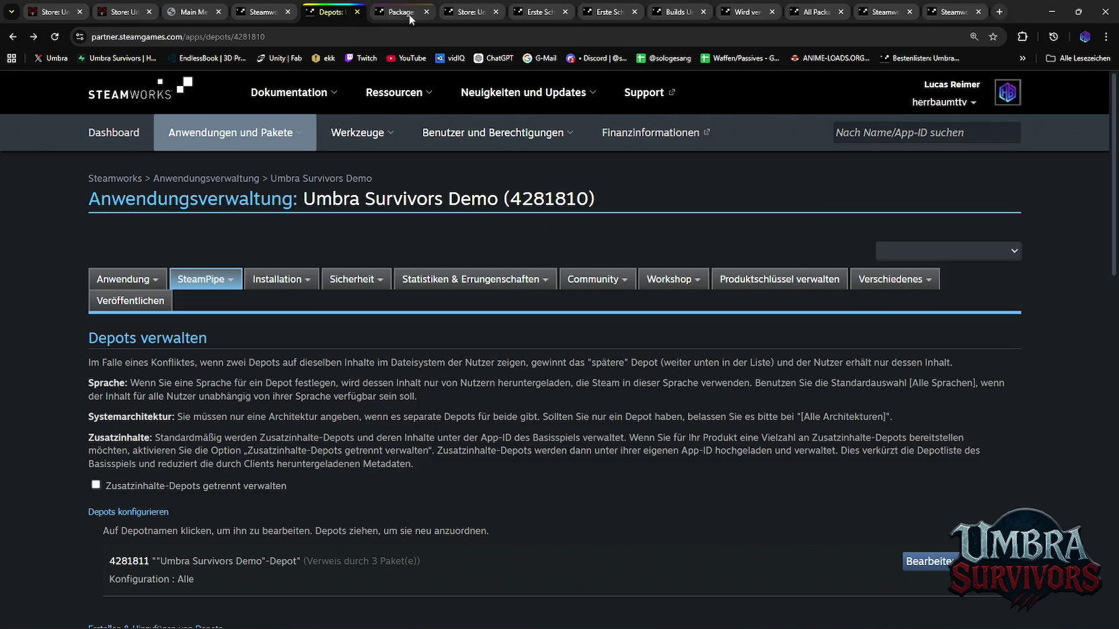
pyautogui.click(408, 12)
pyautogui.click(462, 12)
pyautogui.click(534, 12)
pyautogui.click(476, 12)
pyautogui.click(382, 10)
pyautogui.click(342, 8)
pyautogui.click(456, 8)
pyautogui.click(548, 258)
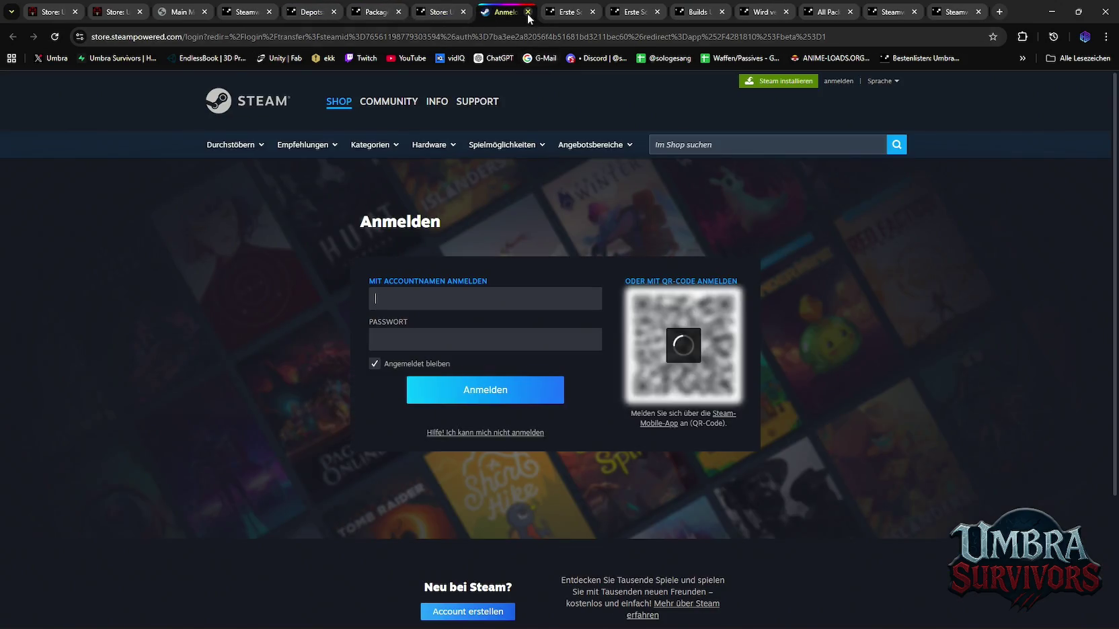
# Step: Close the Anmelden, both Erste Schritte, Builds, Wird veröffentlicht and All Packages tabs, then open the demo's app page
pyautogui.click(528, 11)
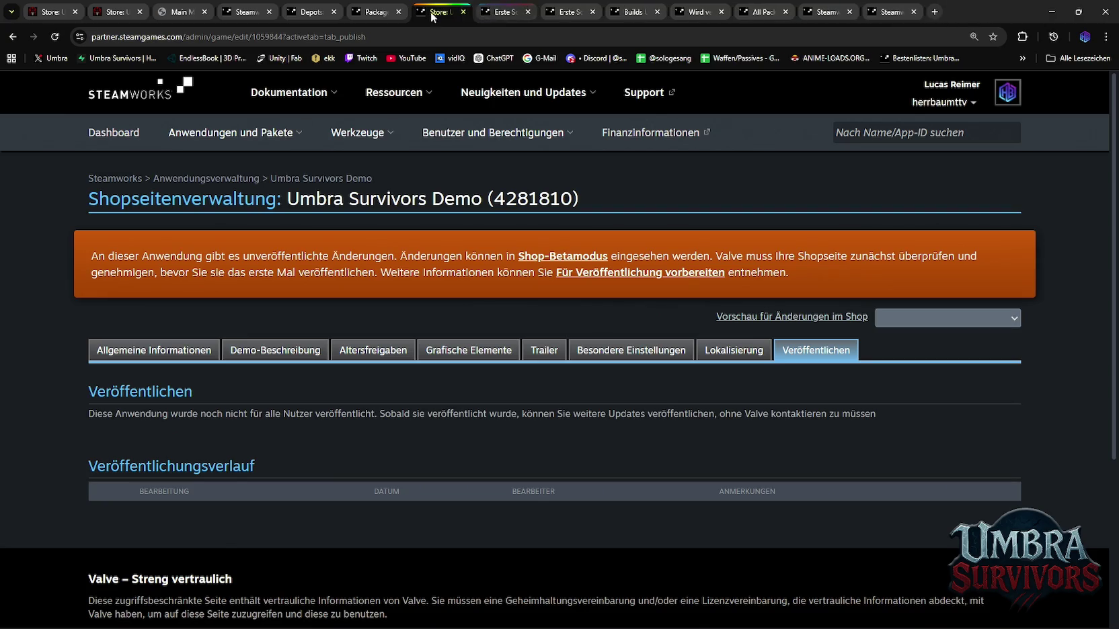
pyautogui.click(521, 15)
pyautogui.click(527, 12)
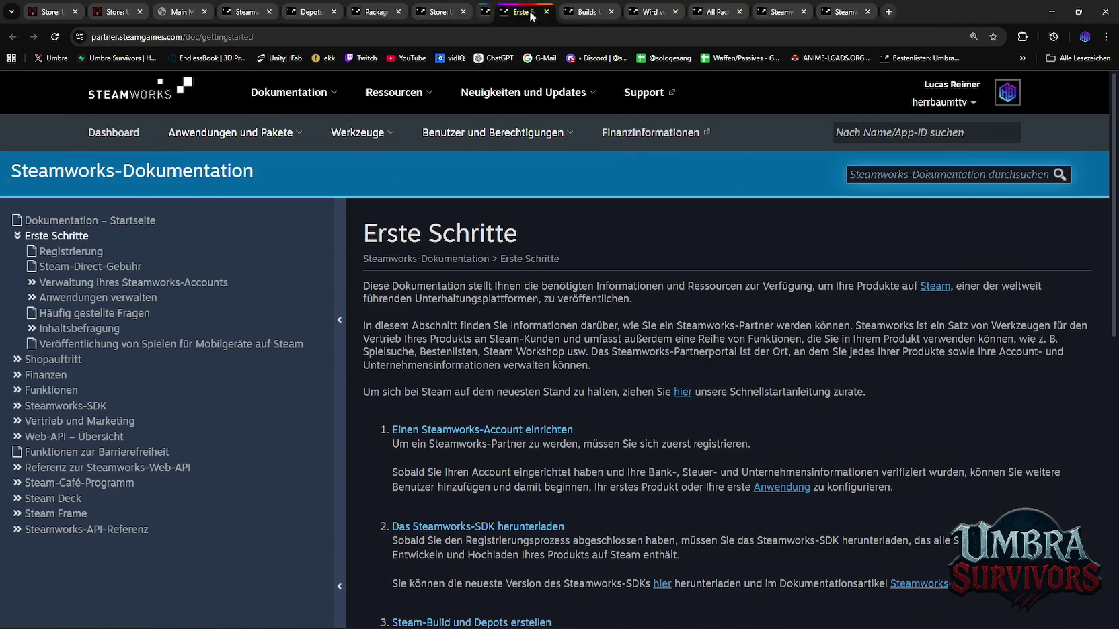
pyautogui.click(529, 11)
pyautogui.click(531, 12)
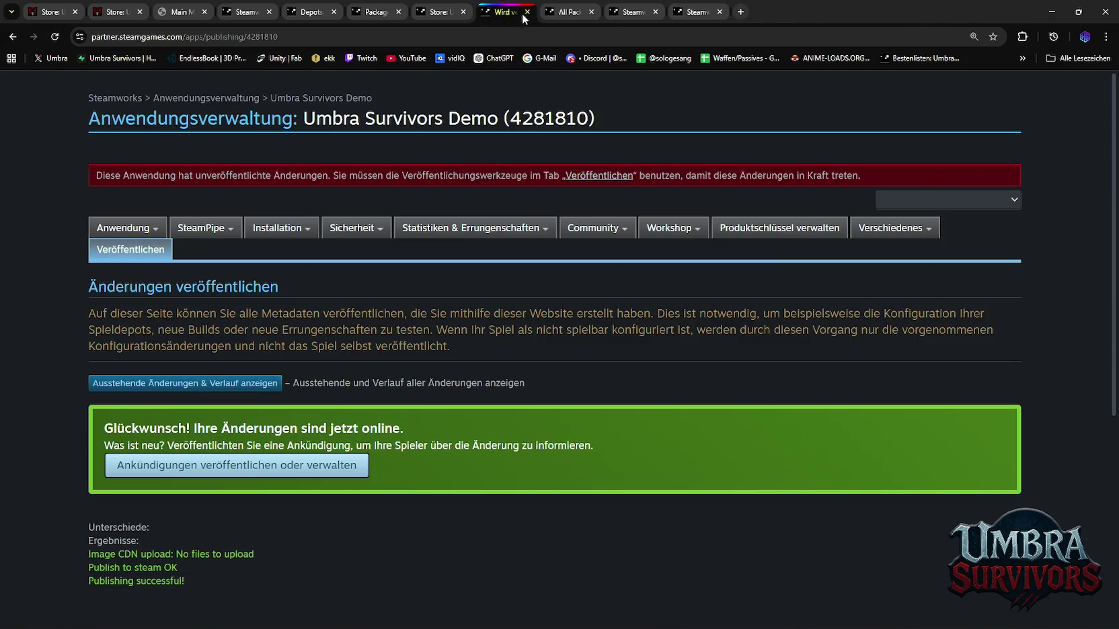
pyautogui.click(528, 13)
pyautogui.click(528, 12)
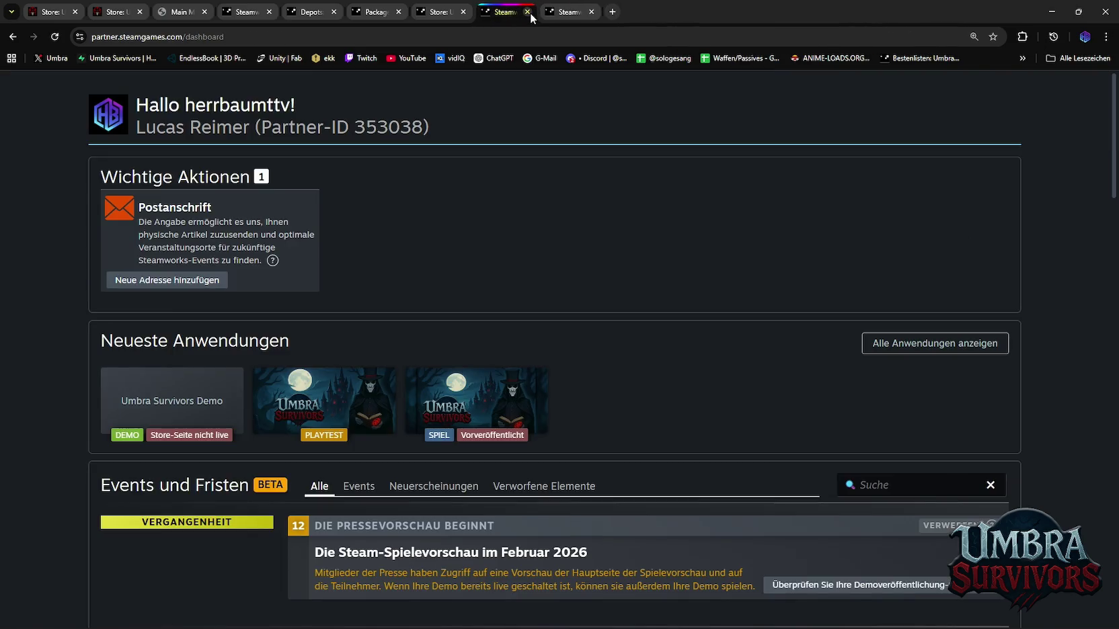
pyautogui.click(173, 401)
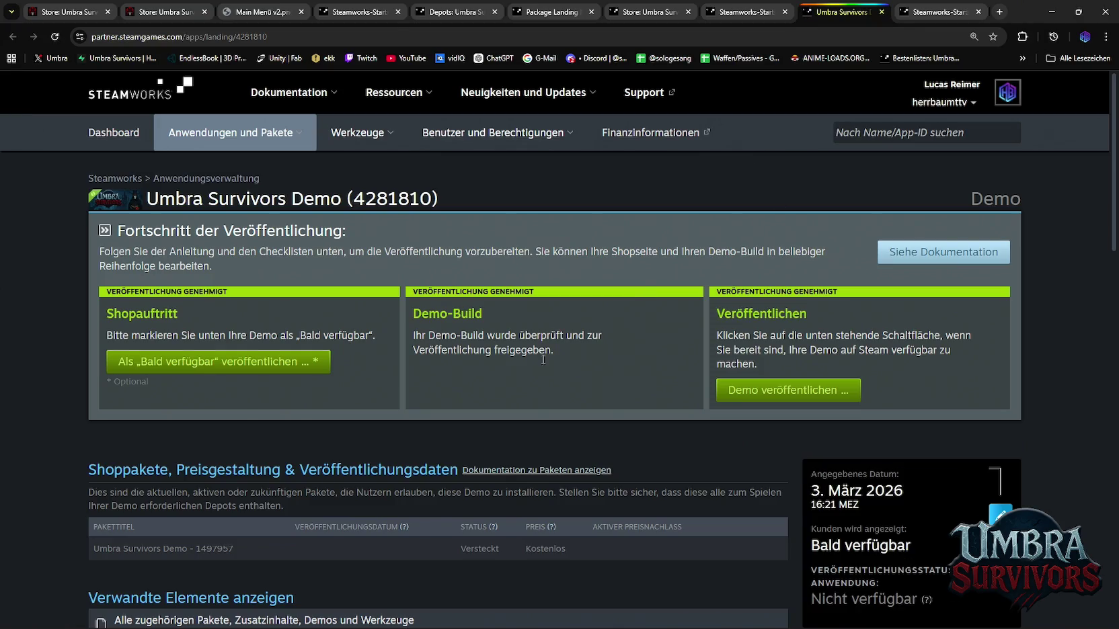
# Step: Publish the Umbra Survivors Demo now, pasting the required confirmation phrase to confirm
pyautogui.click(810, 391)
pyautogui.scroll(-3, 671, 458)
pyautogui.click(191, 535)
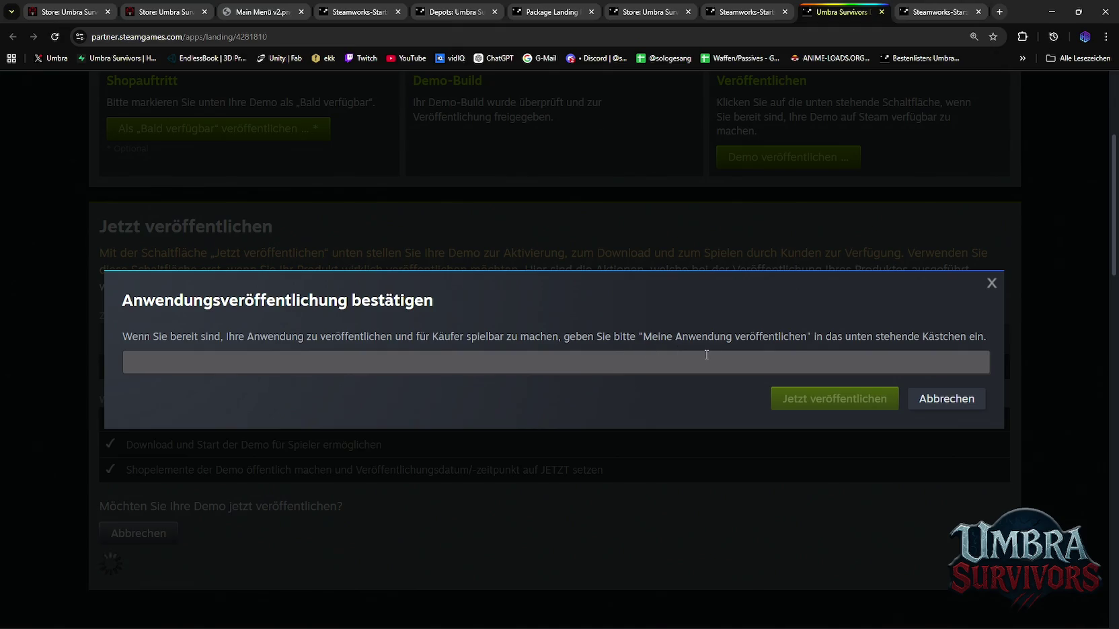
pyautogui.moveTo(810, 336); pyautogui.dragTo(644, 343)
pyautogui.hotkey('ctrl', 'c')
pyautogui.click(644, 362)
pyautogui.hotkey('ctrl', 'v')
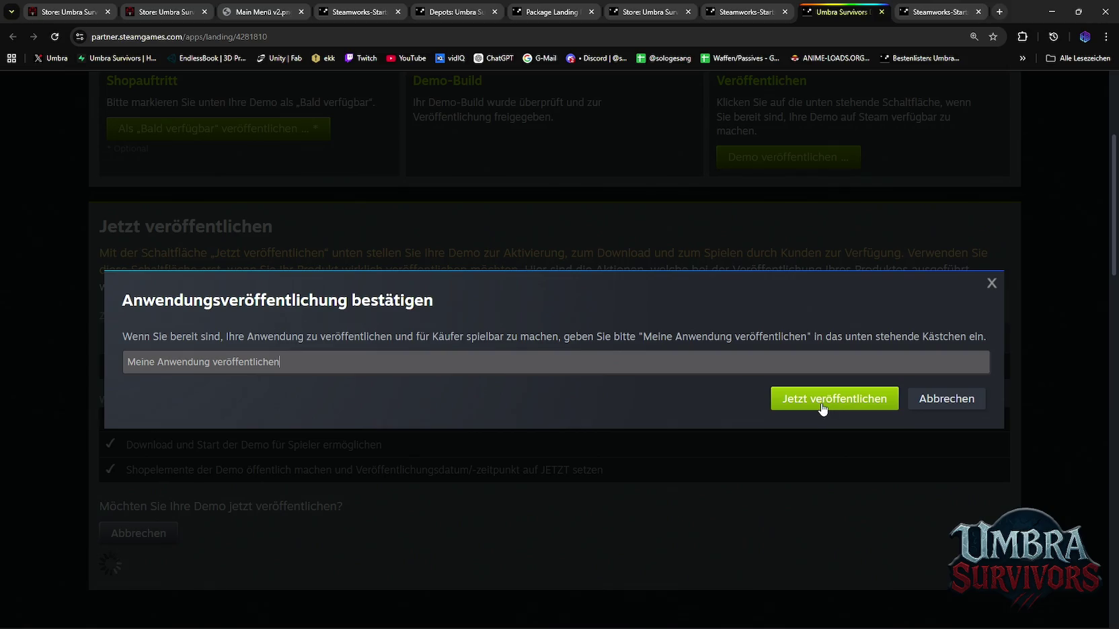
pyautogui.click(824, 403)
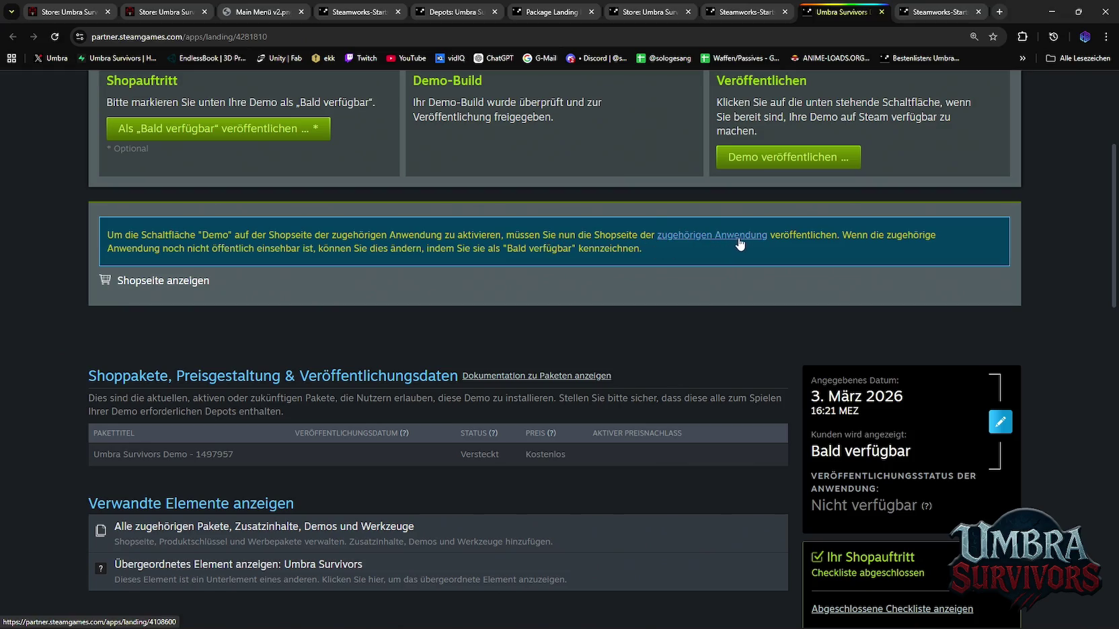
# Step: Open the parent Umbra Survivors game's app page
pyautogui.scroll(-6, 800, 328)
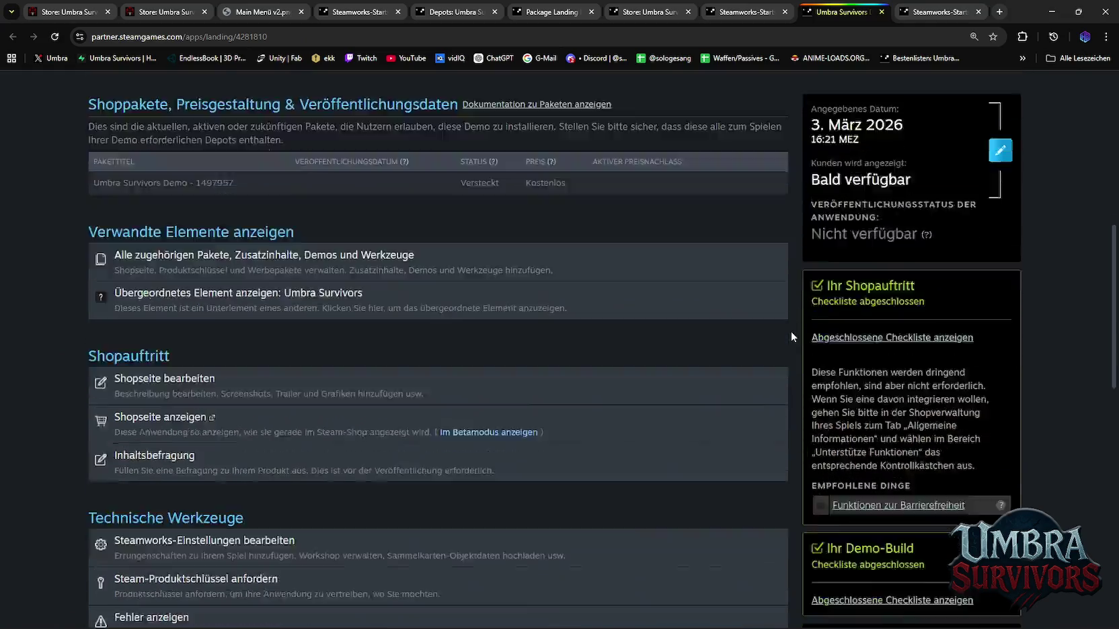
pyautogui.scroll(5, 749, 341)
pyautogui.scroll(5, 684, 361)
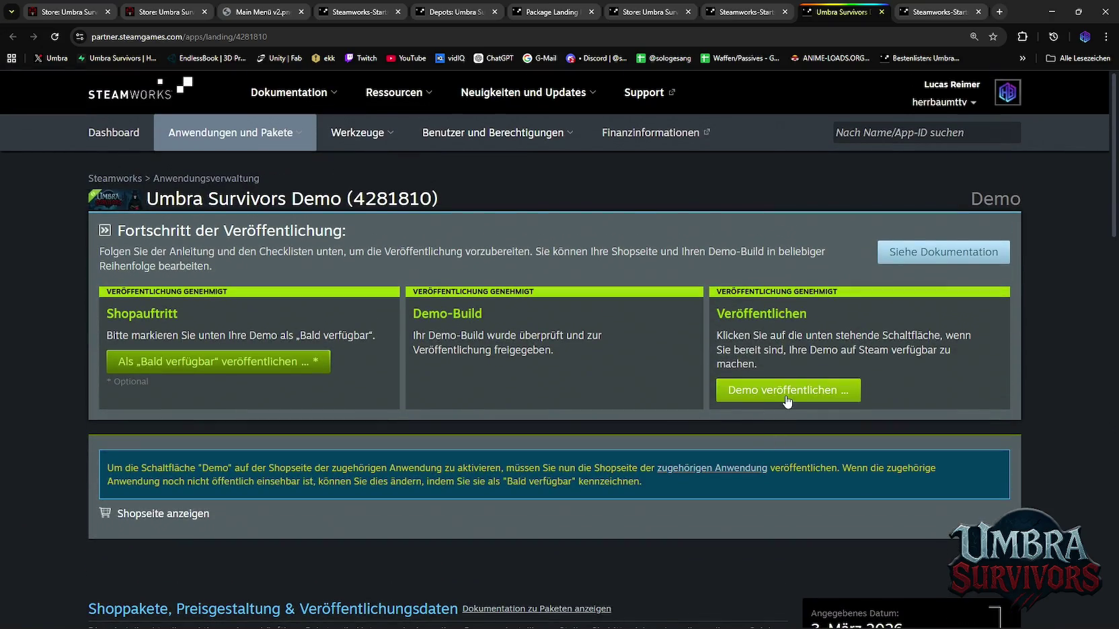
pyautogui.click(739, 466)
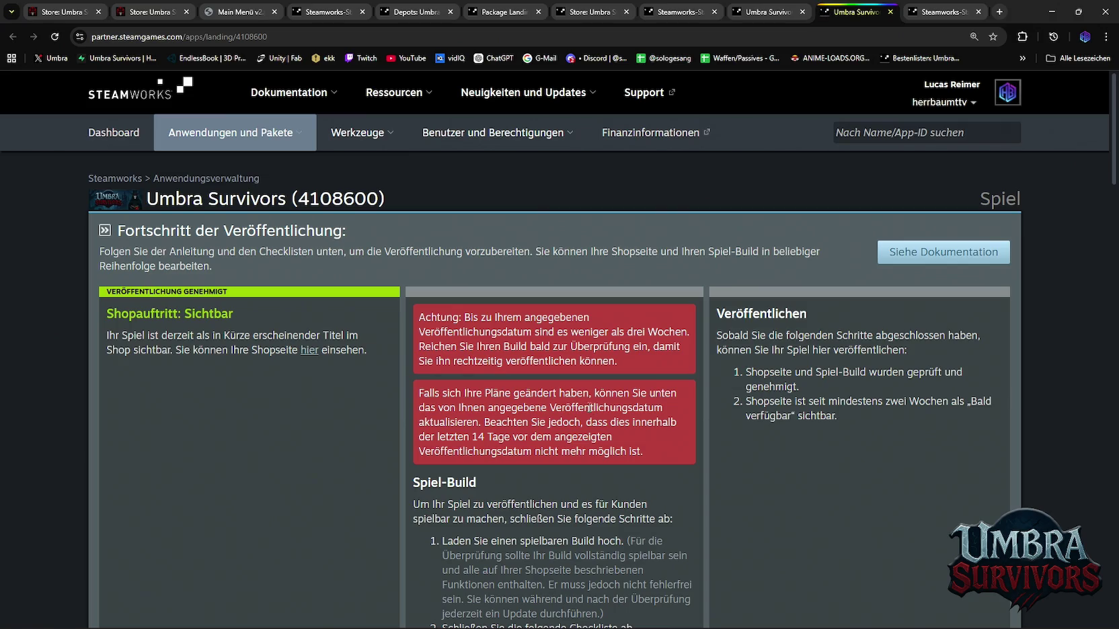
# Step: Scroll through the main Umbra Survivors landing page, then glance at the Demo's page
pyautogui.scroll(-15, 604, 395)
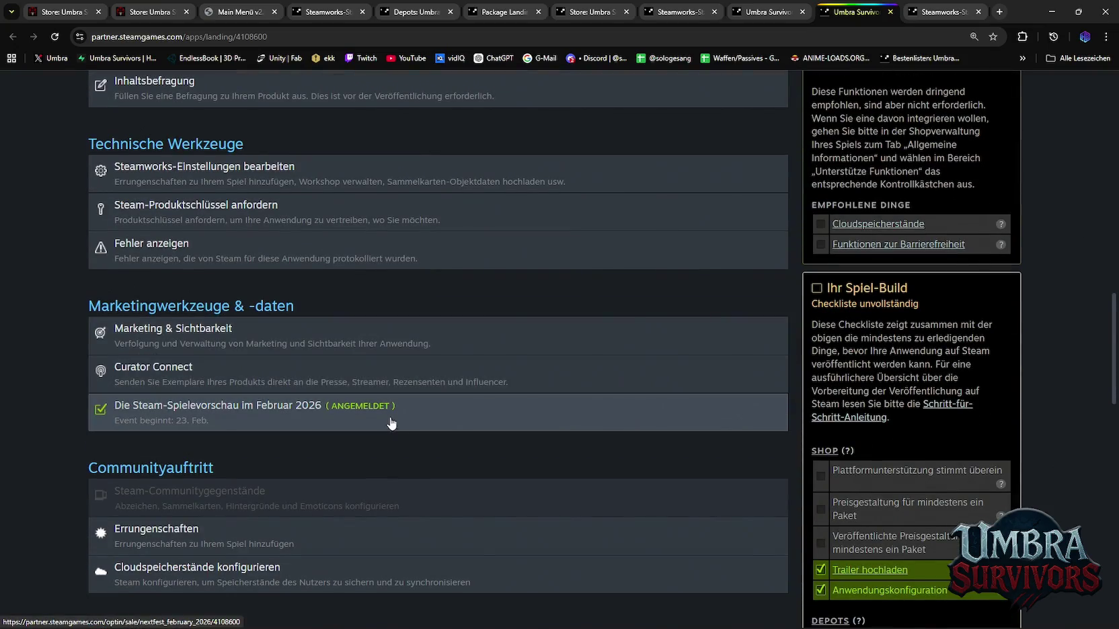
pyautogui.scroll(-3, 466, 385)
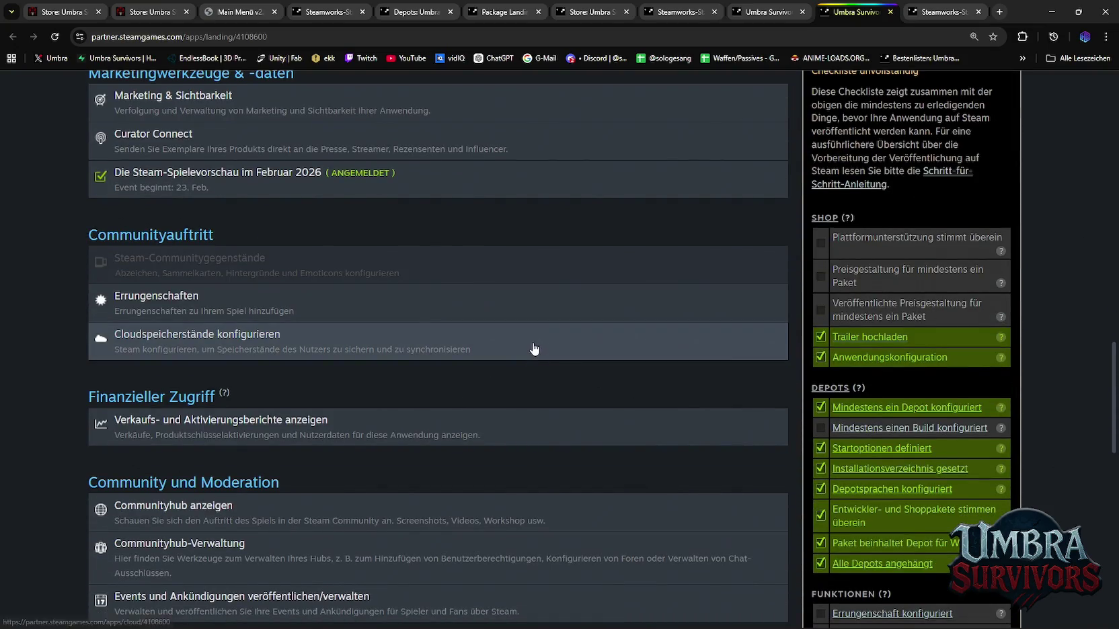
pyautogui.scroll(-3, 470, 336)
pyautogui.scroll(1, 390, 329)
pyautogui.scroll(20, 356, 334)
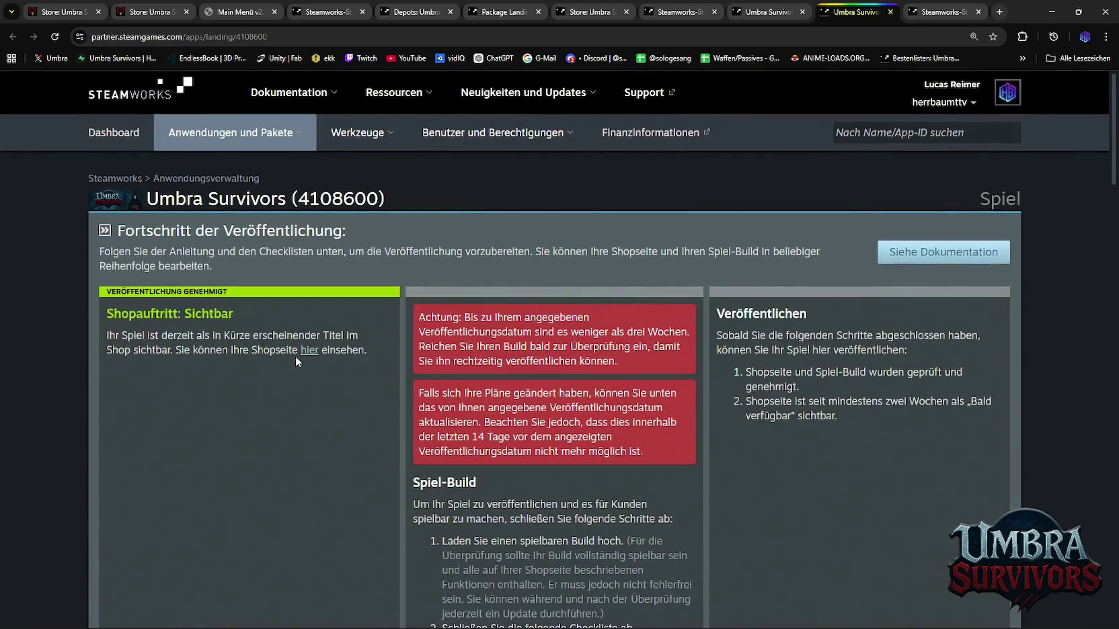
pyautogui.scroll(-10, 295, 356)
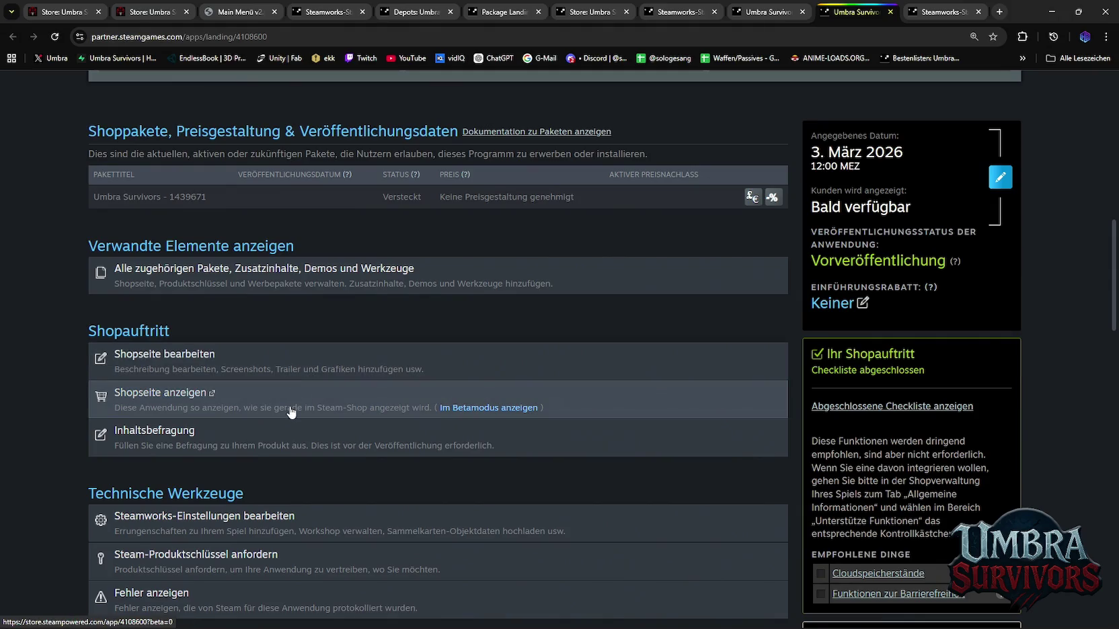
pyautogui.scroll(-2, 297, 391)
pyautogui.scroll(-1, 297, 391)
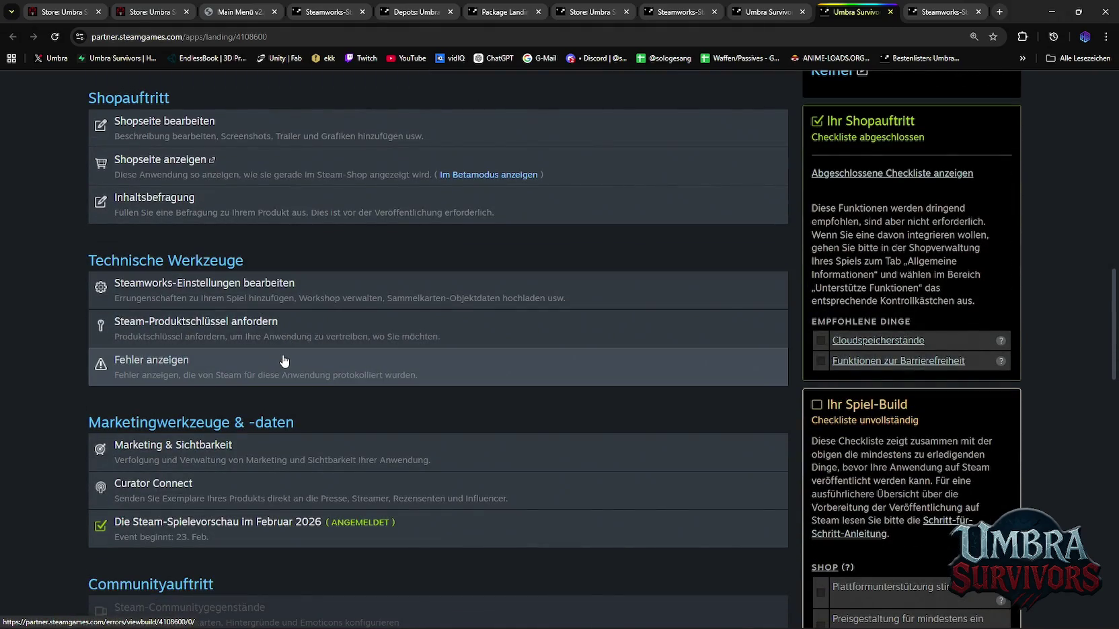
pyautogui.scroll(2, 306, 321)
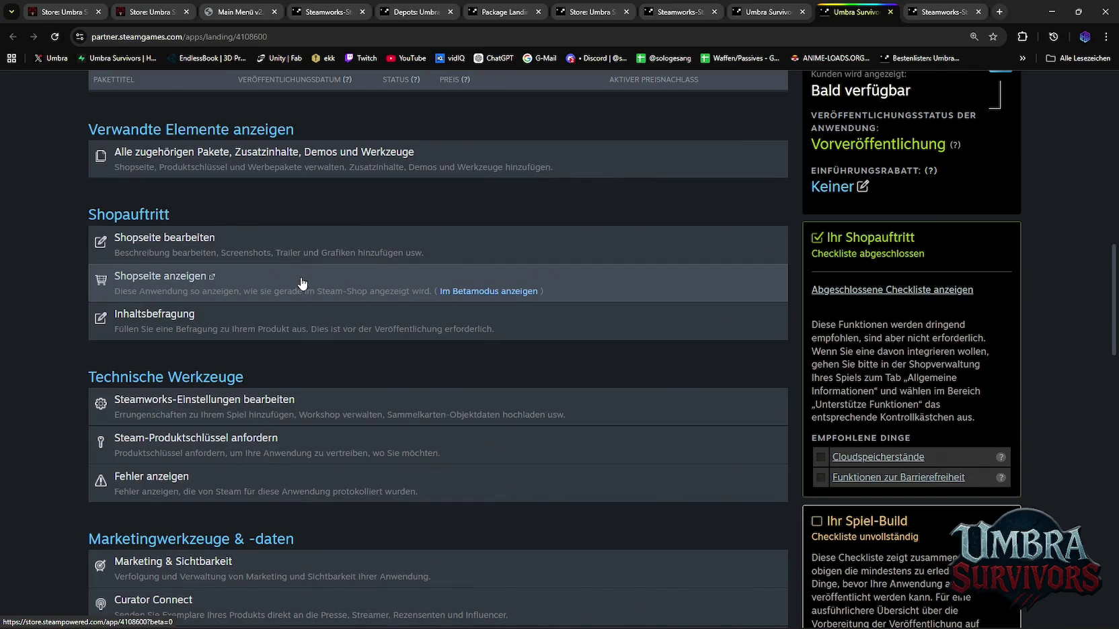
pyautogui.scroll(8, 328, 341)
pyautogui.click(759, 9)
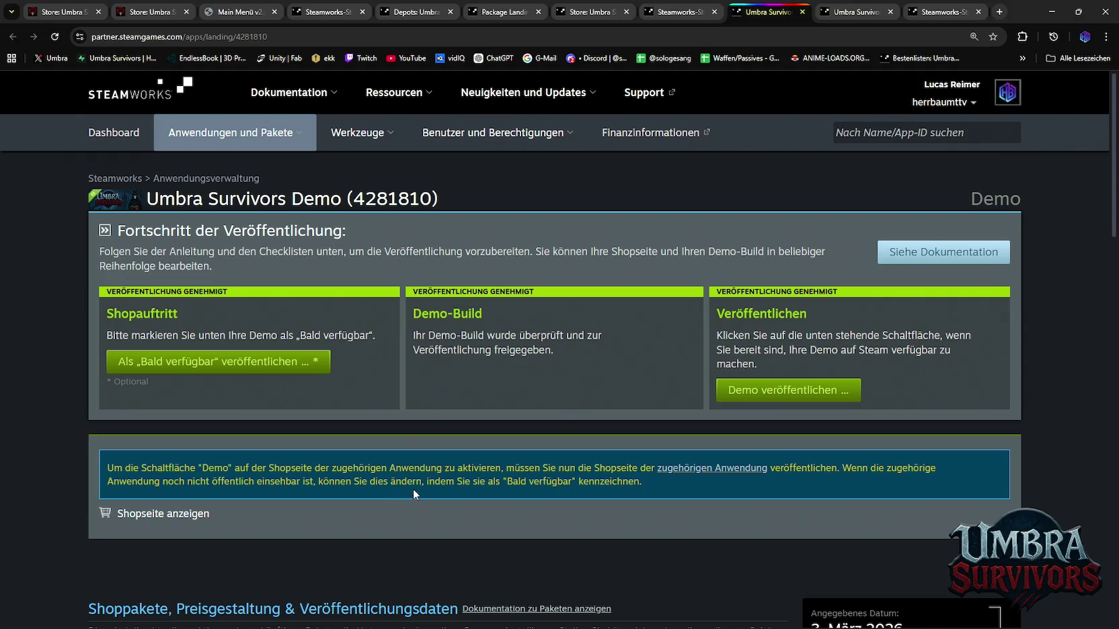
# Step: View the planned release date without changes, scan the checklists, and return to the Demo page
pyautogui.hotkey('ctrl', 'Tab')
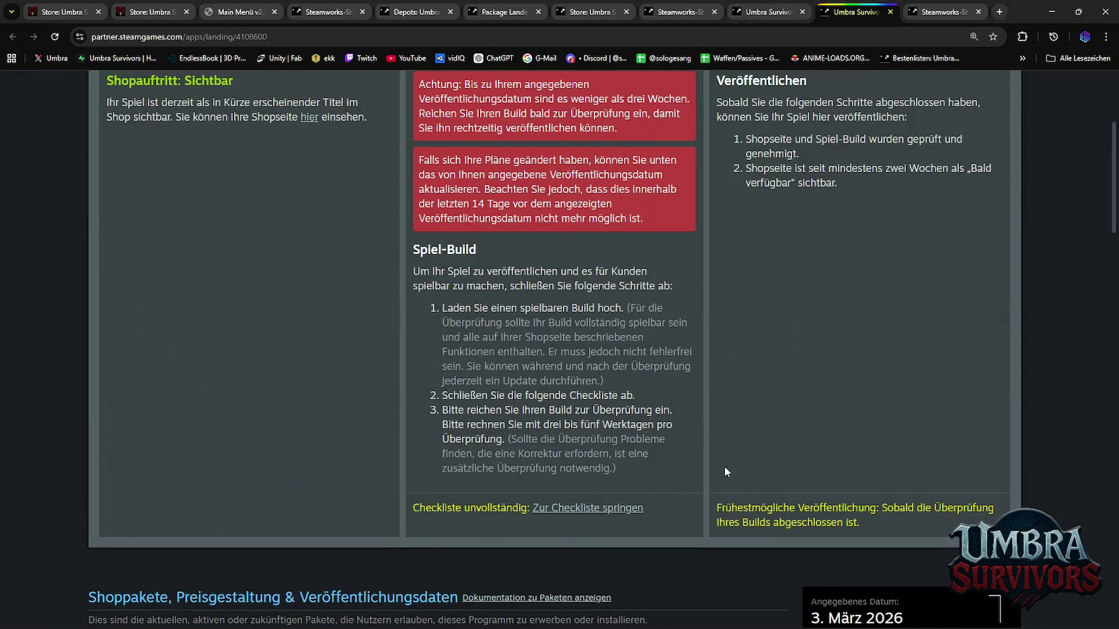
pyautogui.scroll(-4, 719, 441)
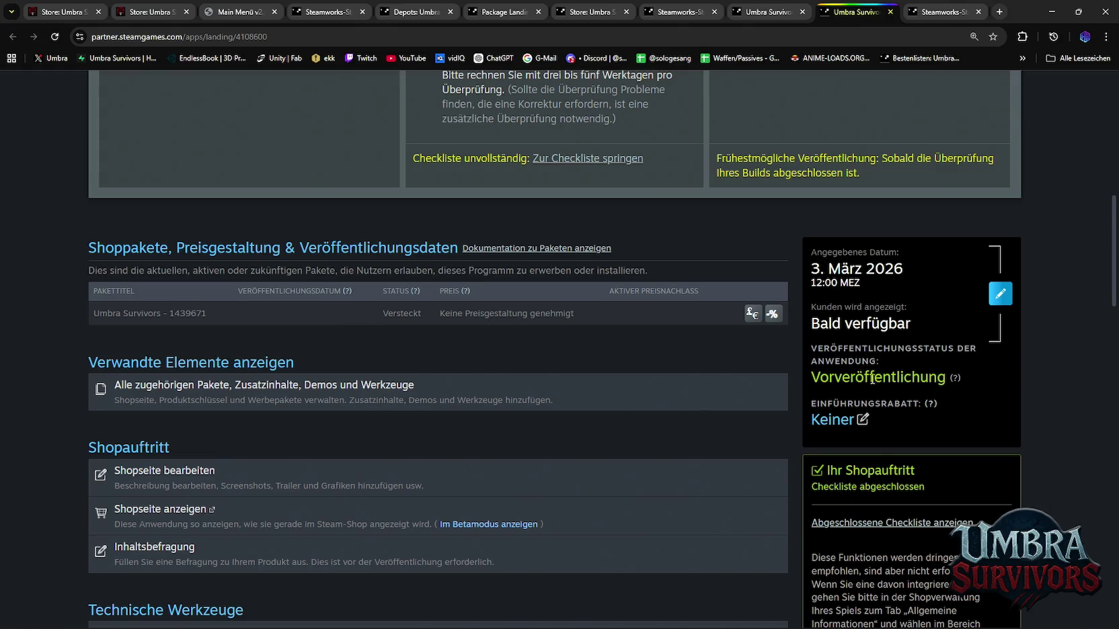
pyautogui.click(1000, 294)
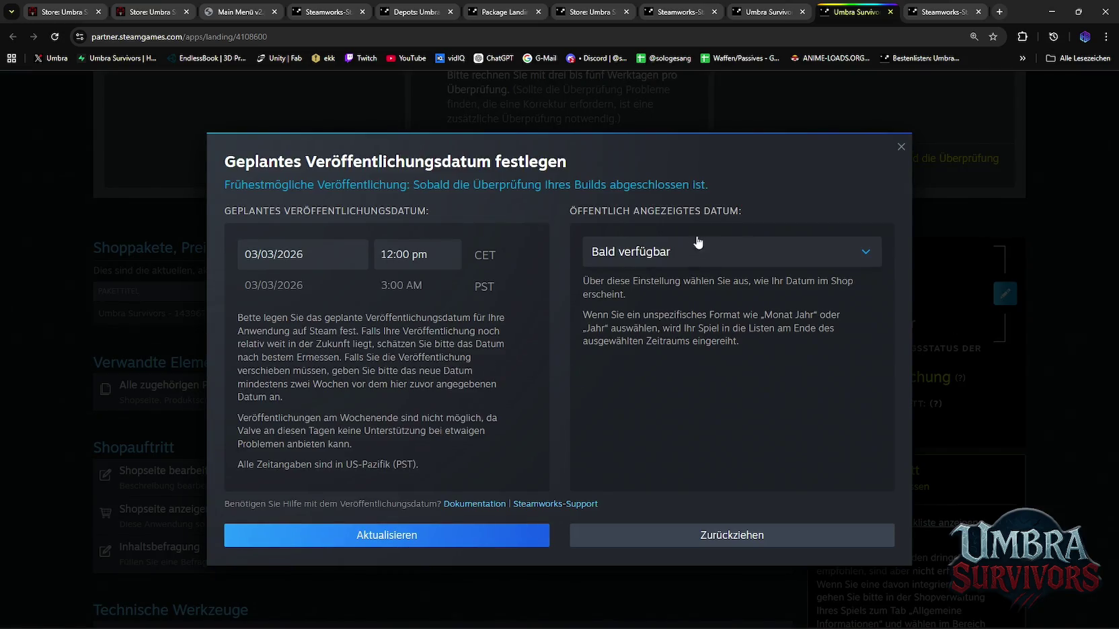
pyautogui.click(901, 147)
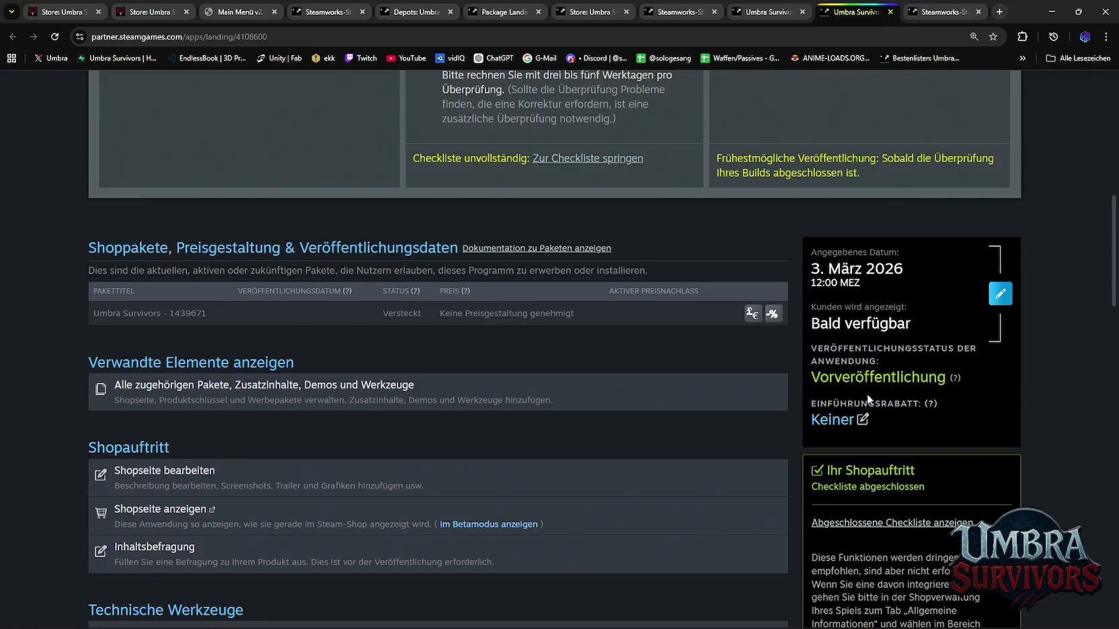
pyautogui.scroll(-2, 796, 428)
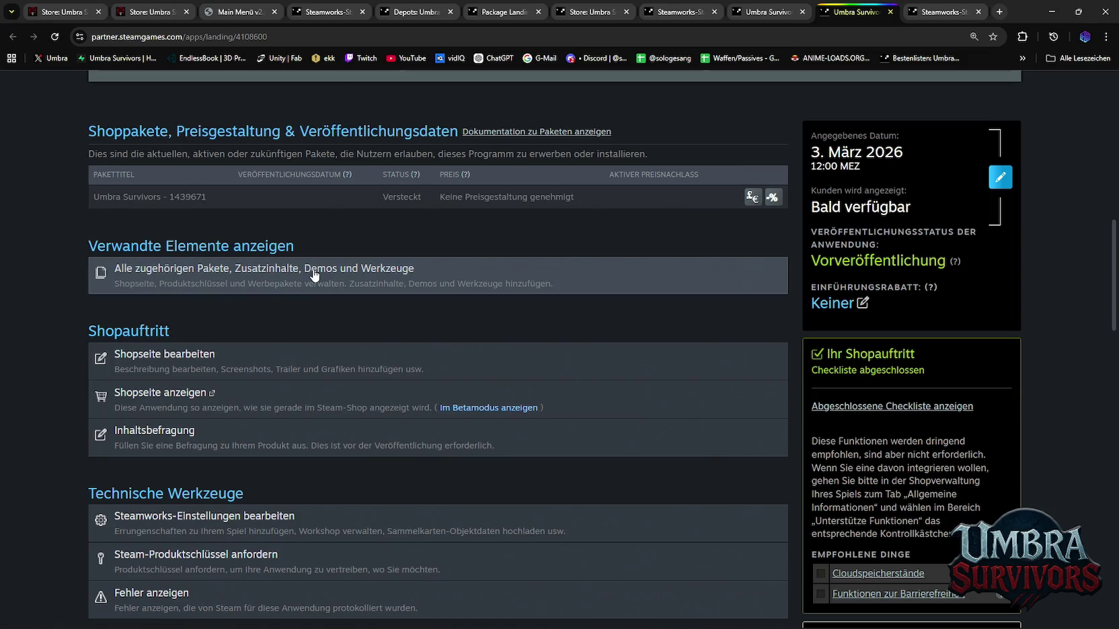
pyautogui.scroll(-10, 383, 327)
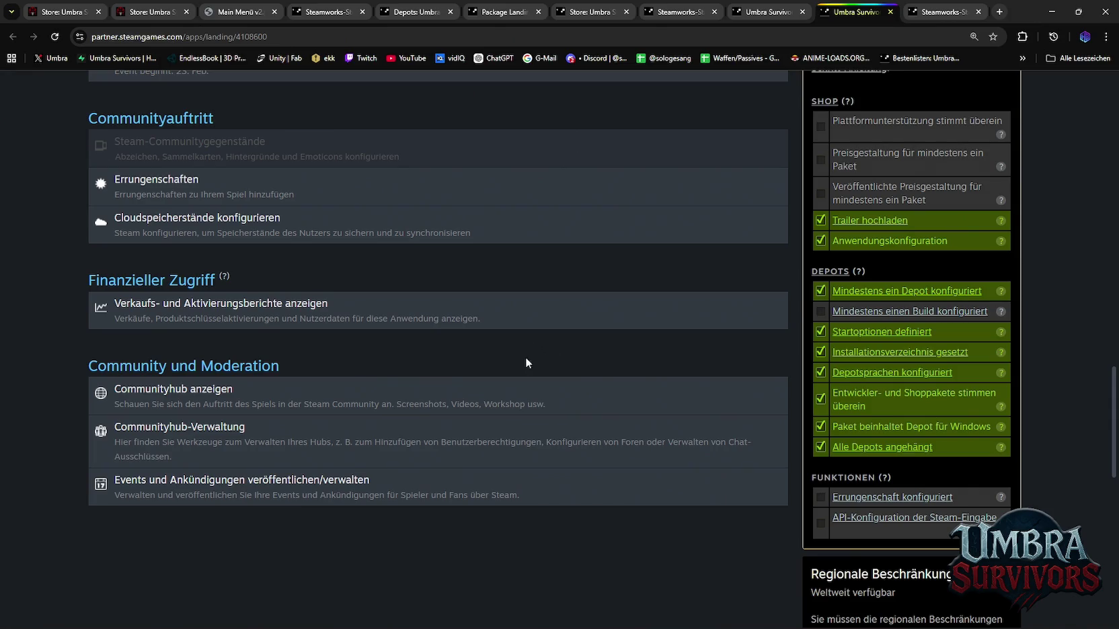
pyautogui.scroll(10, 387, 437)
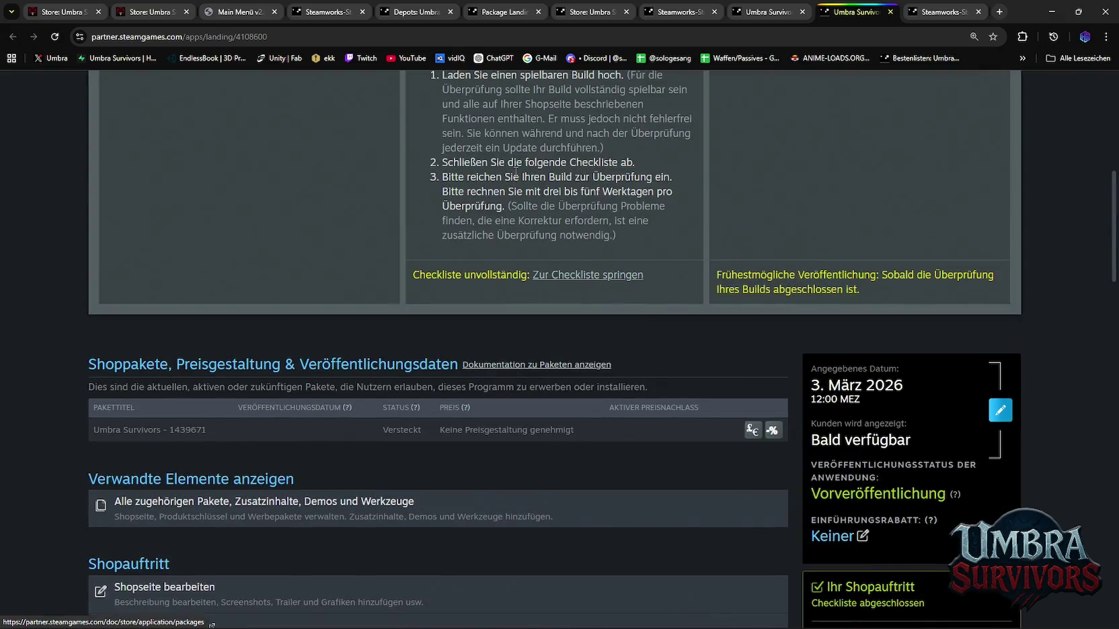
pyautogui.click(787, 7)
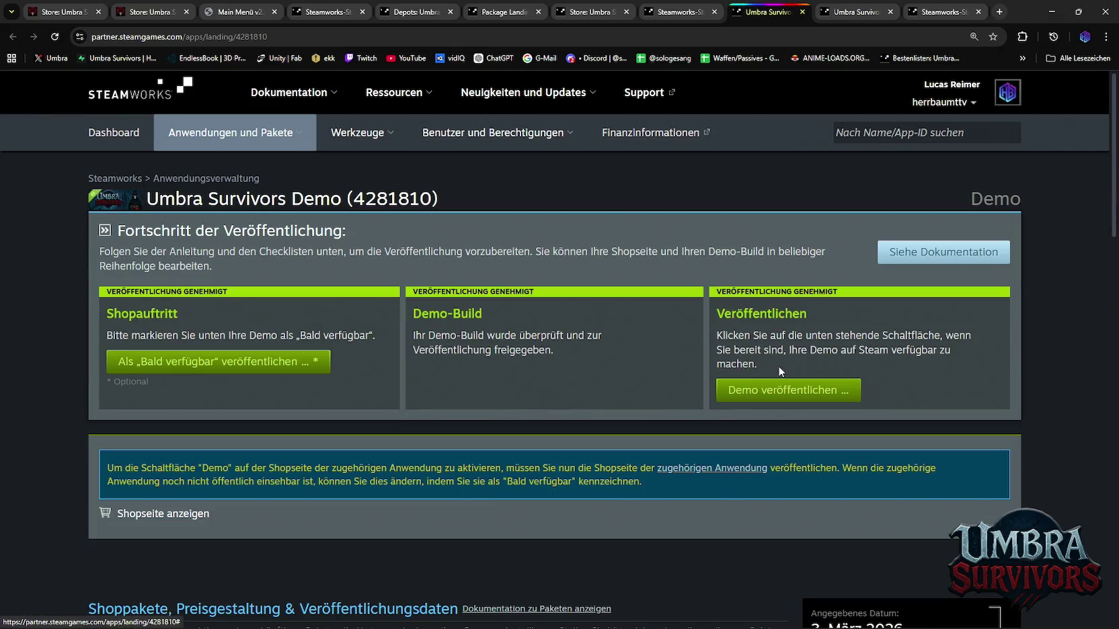
# Step: Launch the Steam desktop client by searching 'steam' in Windows, and dismiss its startup dialog
pyautogui.scroll(-8, 626, 390)
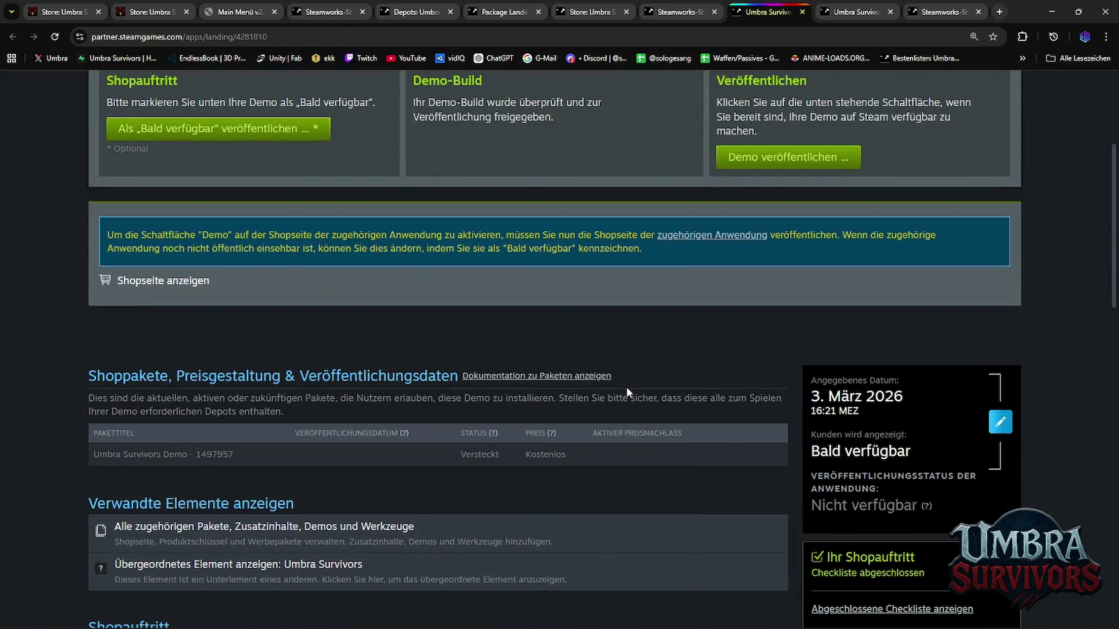
pyautogui.scroll(8, 625, 390)
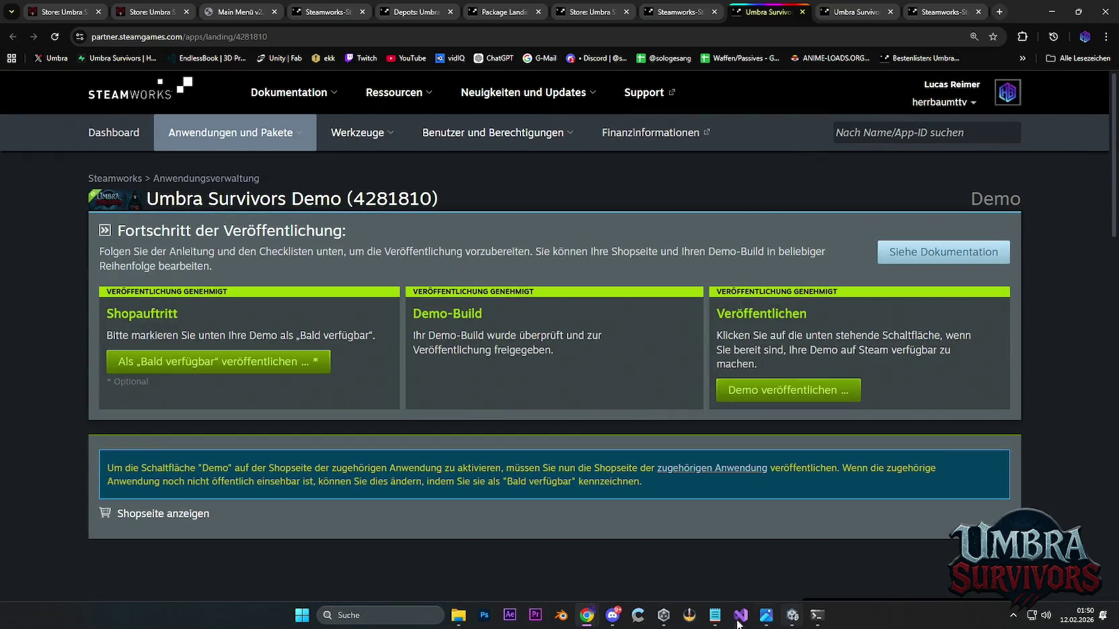
pyautogui.click(409, 616)
pyautogui.write('steam')
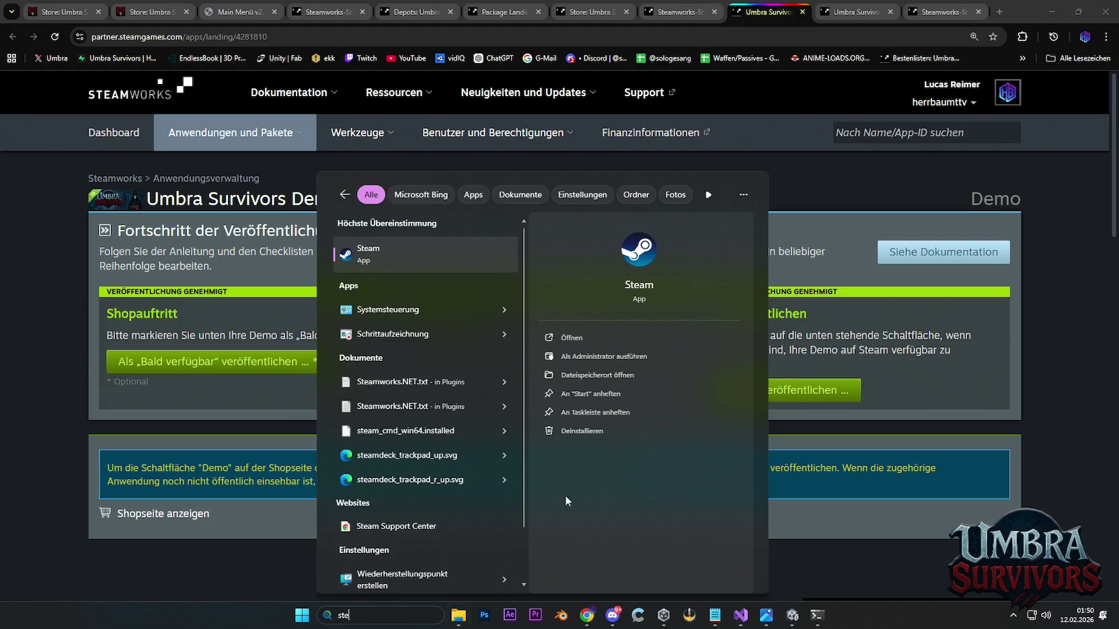
pyautogui.click(424, 262)
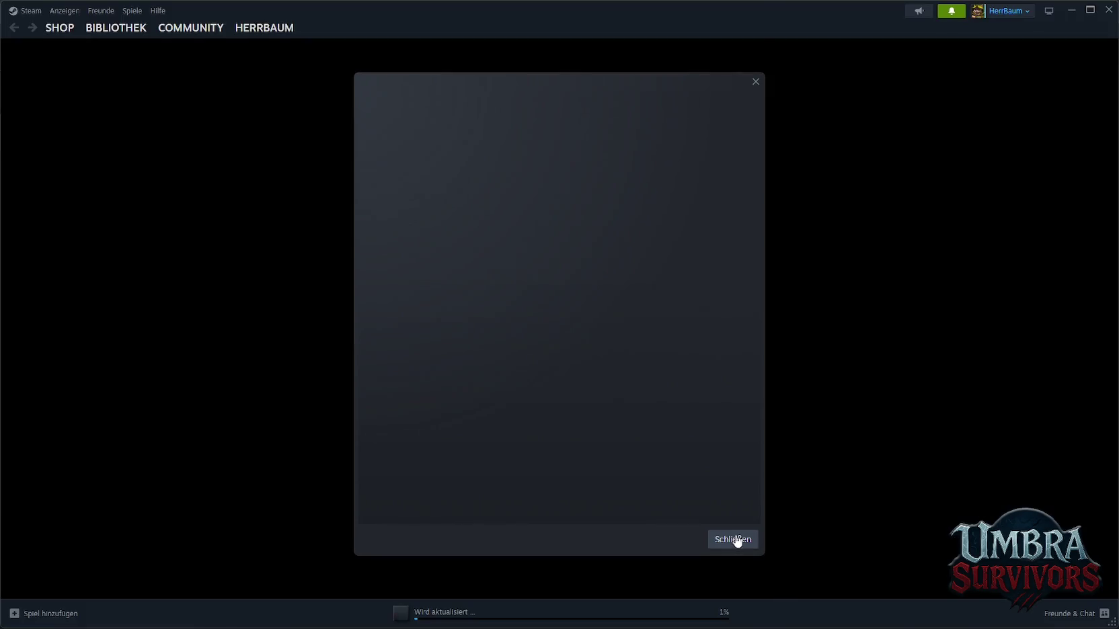
pyautogui.click(734, 536)
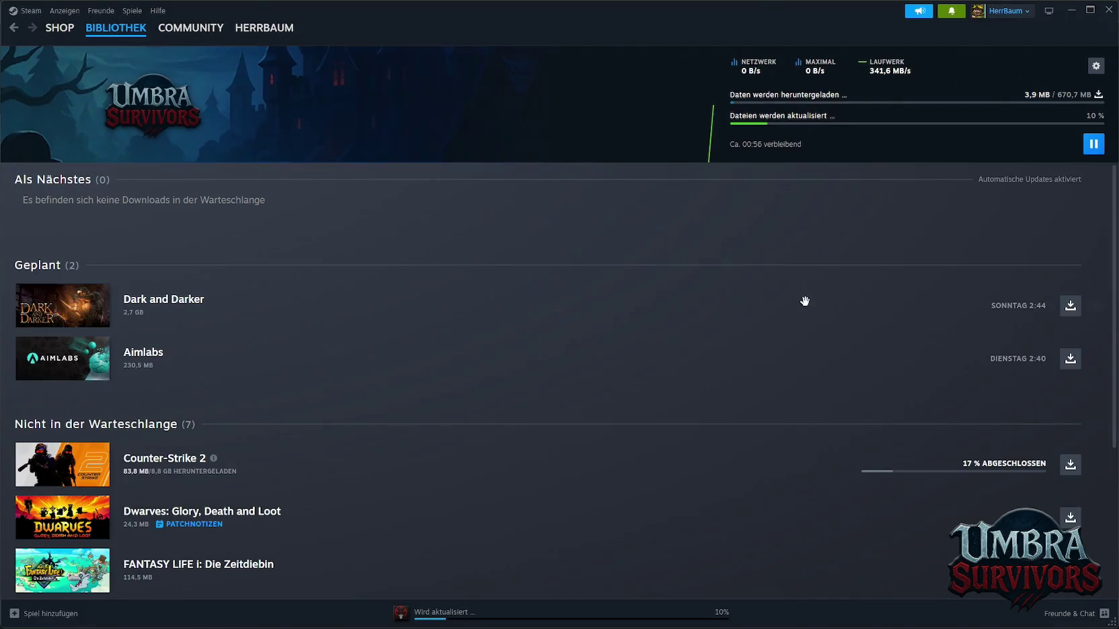
# Step: Pause the pending update and open the Umbra Survivors store page by searching 'umbra s'
pyautogui.click(1093, 144)
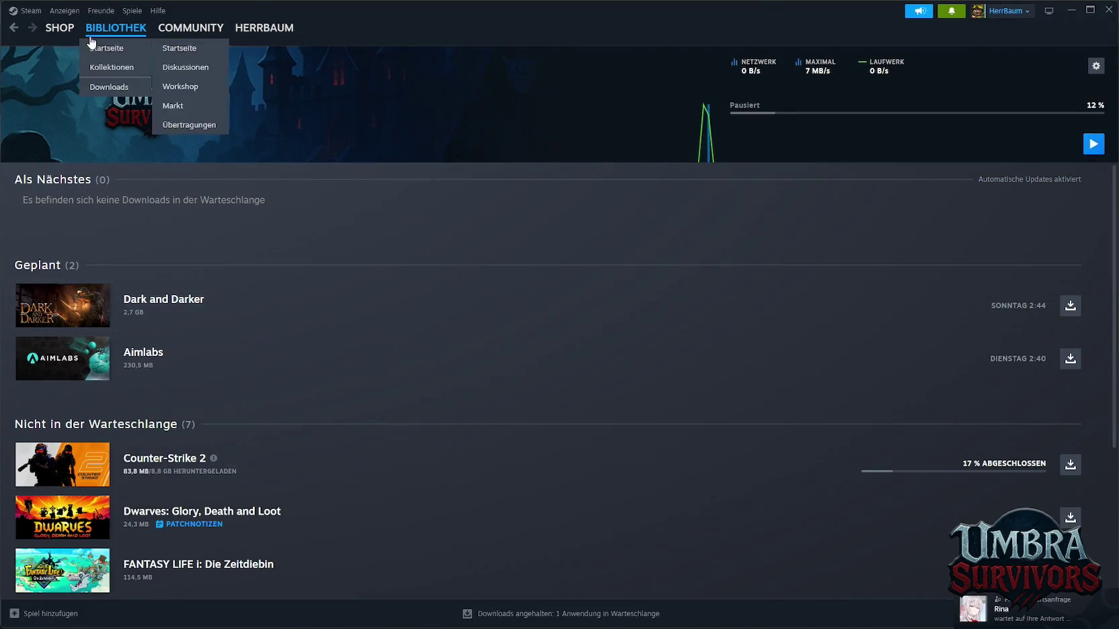
pyautogui.click(104, 43)
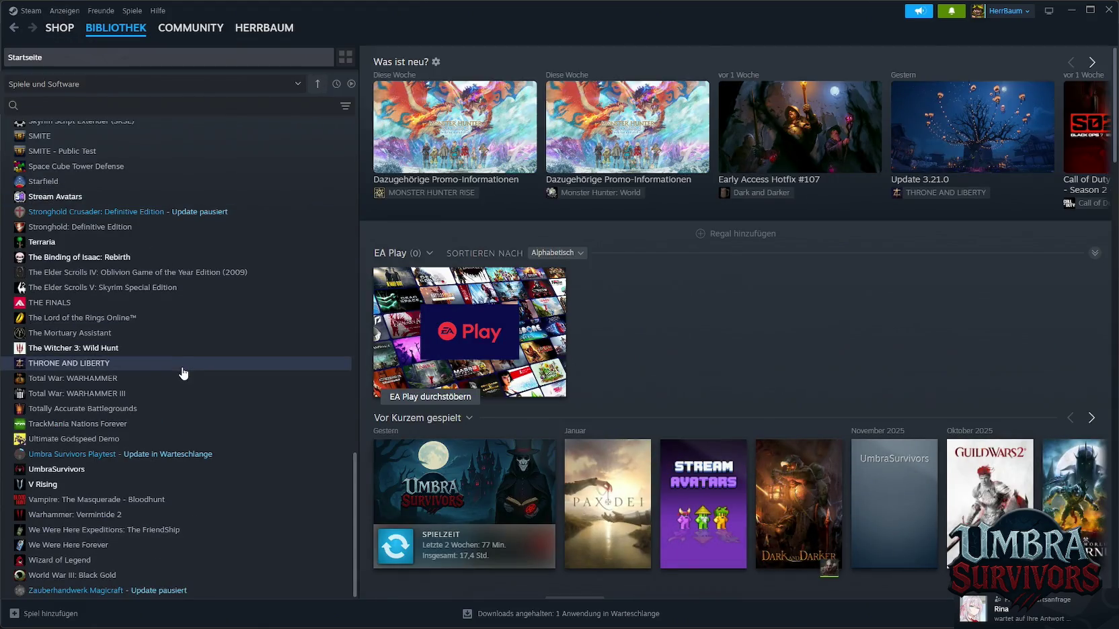
pyautogui.moveTo(108, 31)
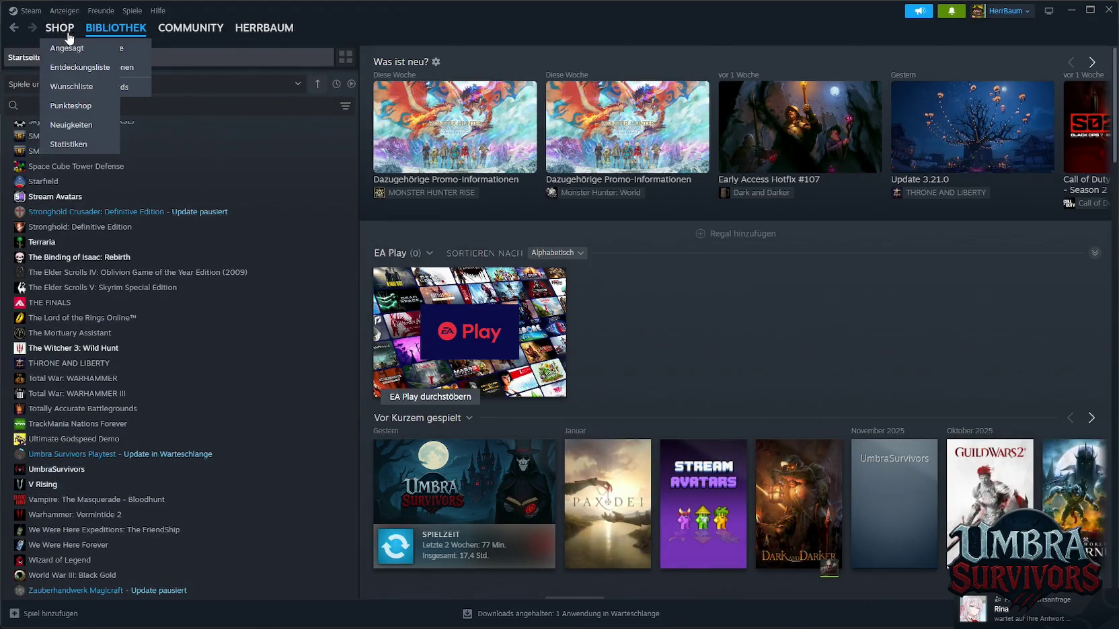
pyautogui.click(59, 28)
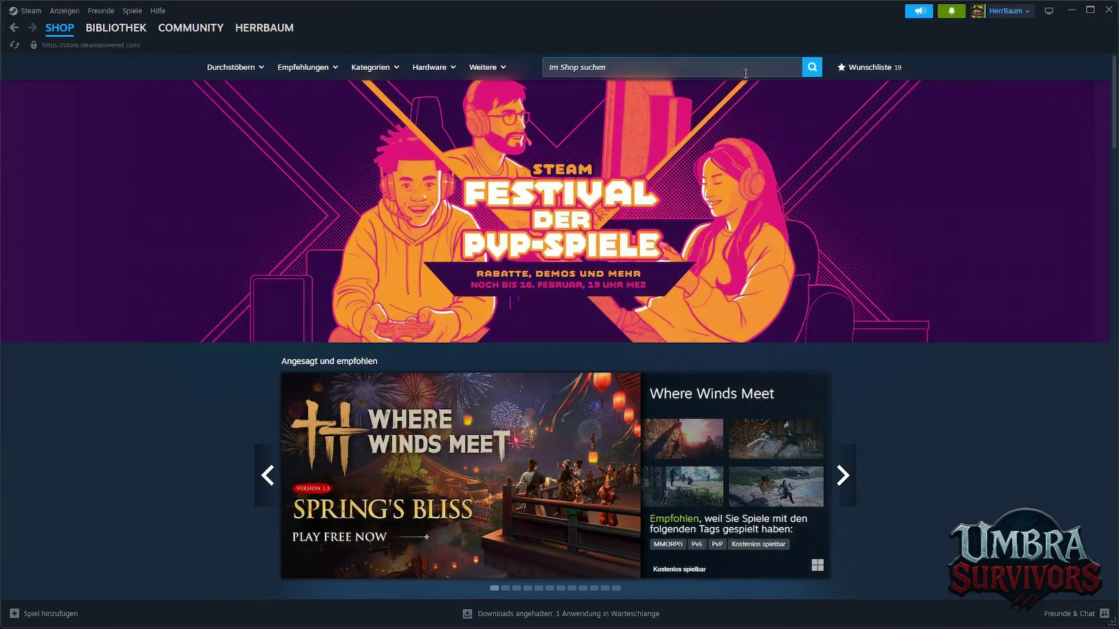
pyautogui.click(772, 67)
pyautogui.write('umbra s')
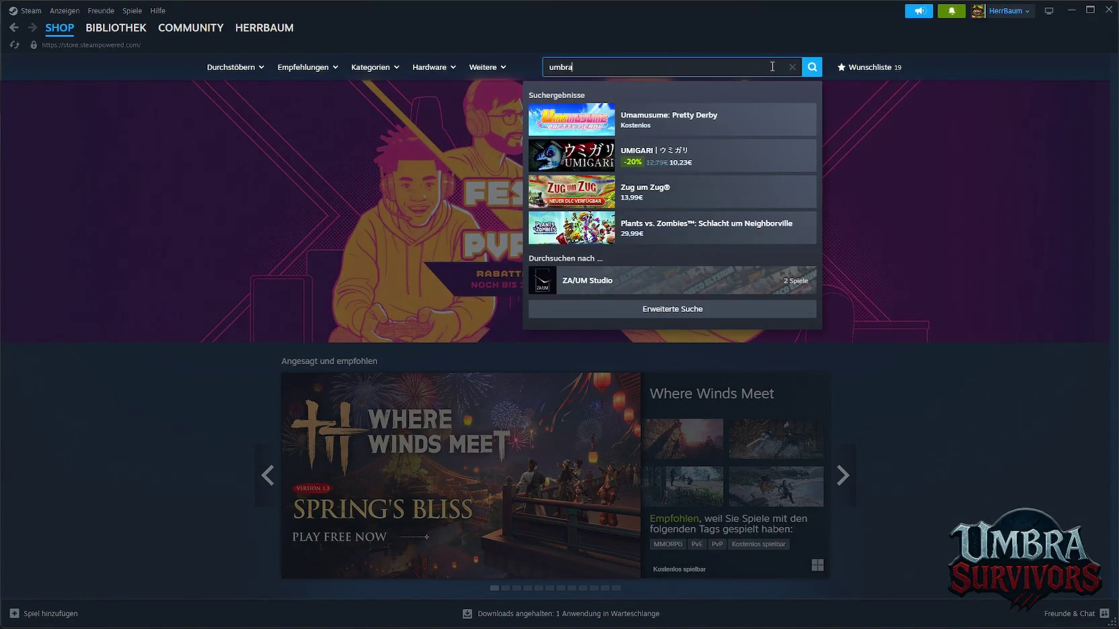
pyautogui.click(655, 153)
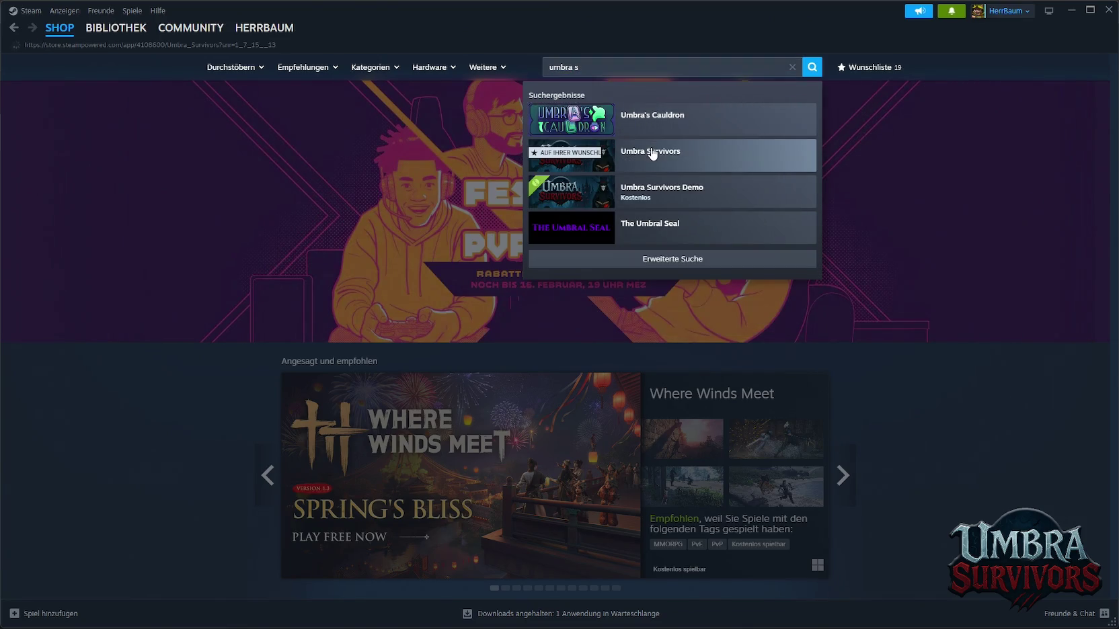
# Step: Search 'umbra s' again and open the Umbra Survivors Demo store page
pyautogui.scroll(-3, 730, 388)
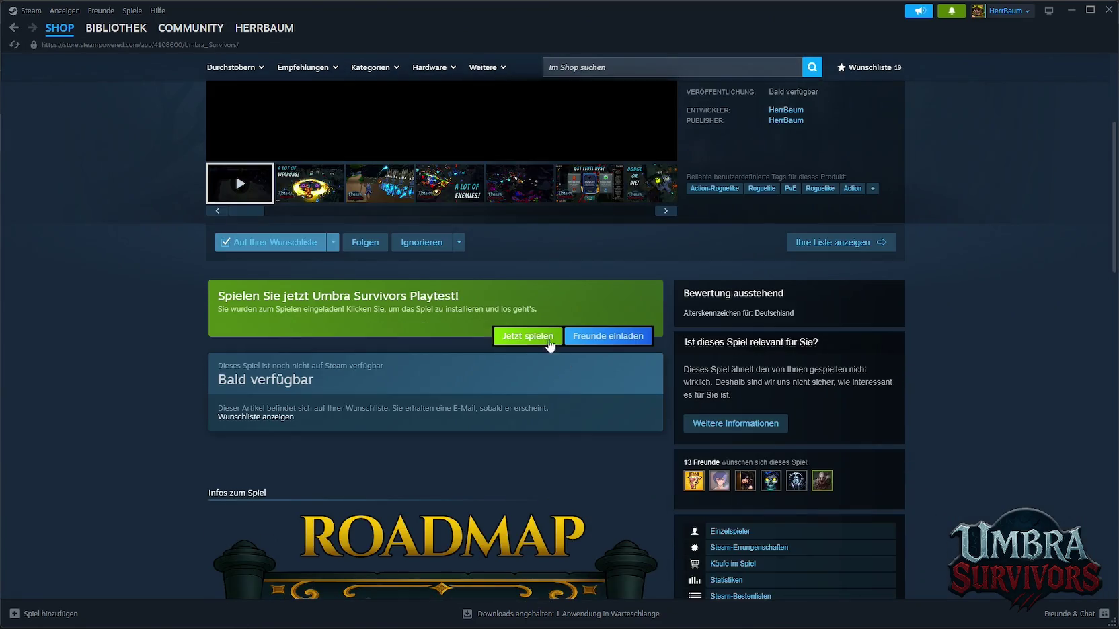
pyautogui.scroll(-1, 389, 390)
pyautogui.scroll(5, 343, 425)
pyautogui.click(670, 70)
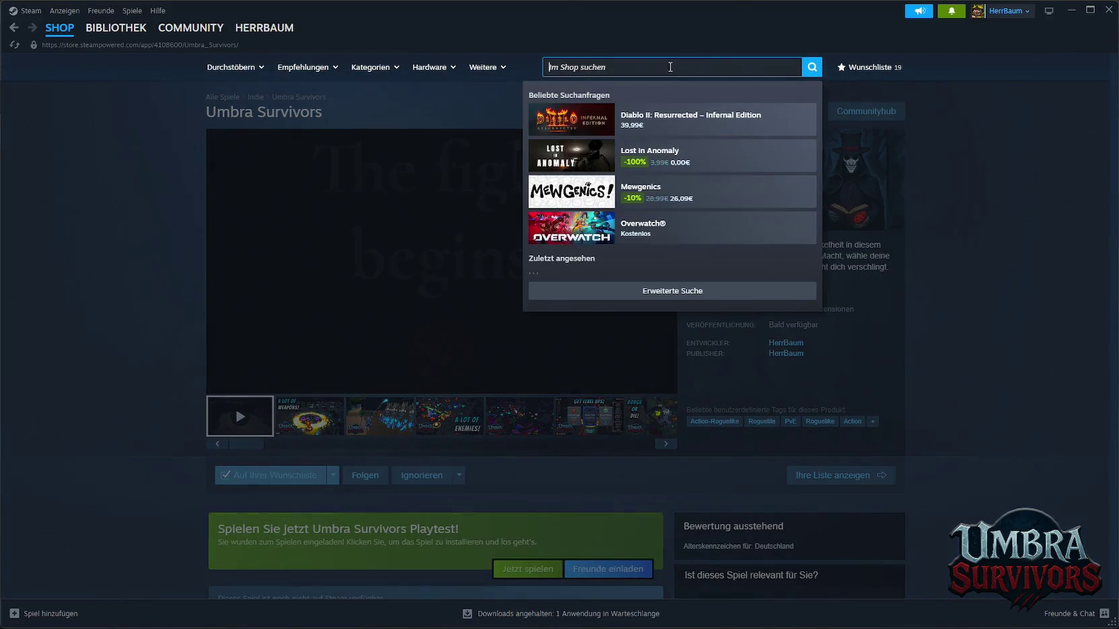
pyautogui.write('umbr')
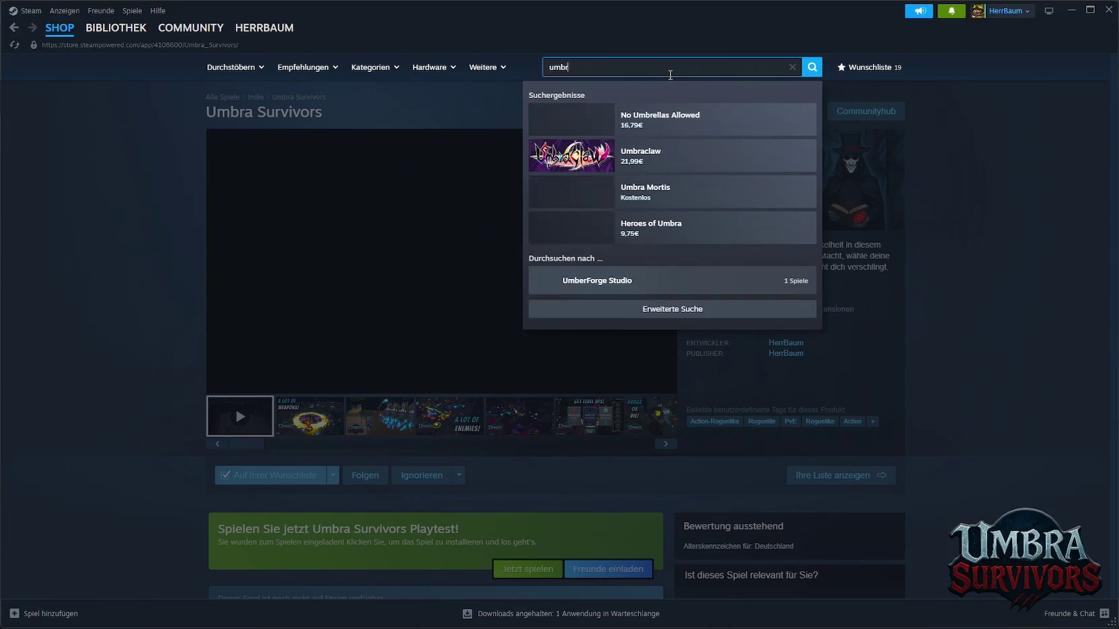
pyautogui.write('a s')
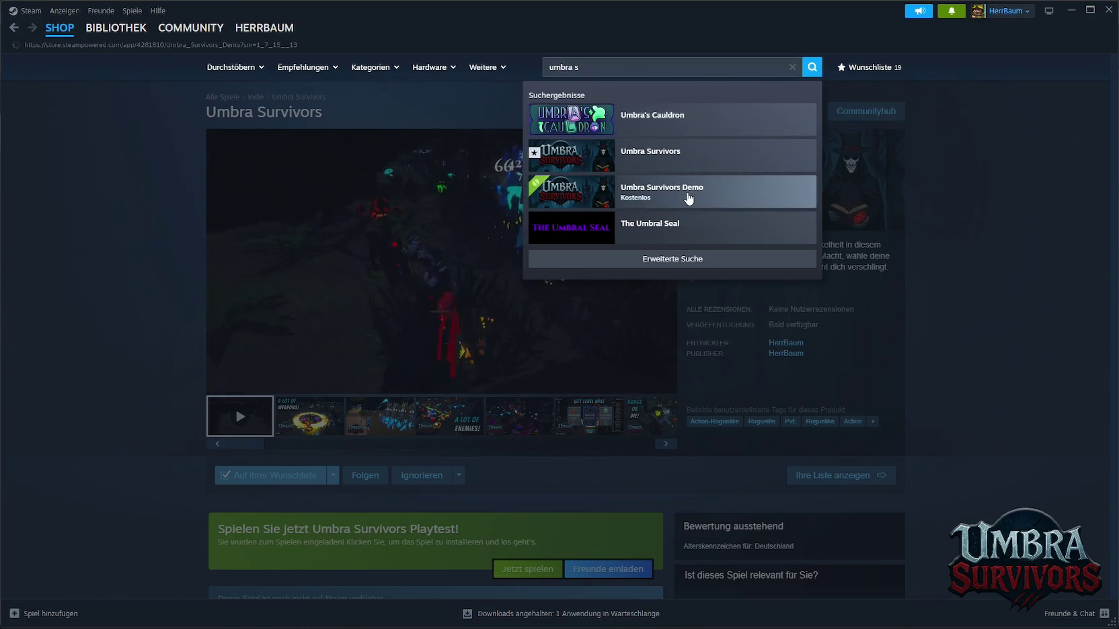
pyautogui.click(672, 195)
# Step: View the A lot of enemies and LVL 10, Welle 5 screenshots on the demo store page
pyautogui.scroll(-6, 659, 349)
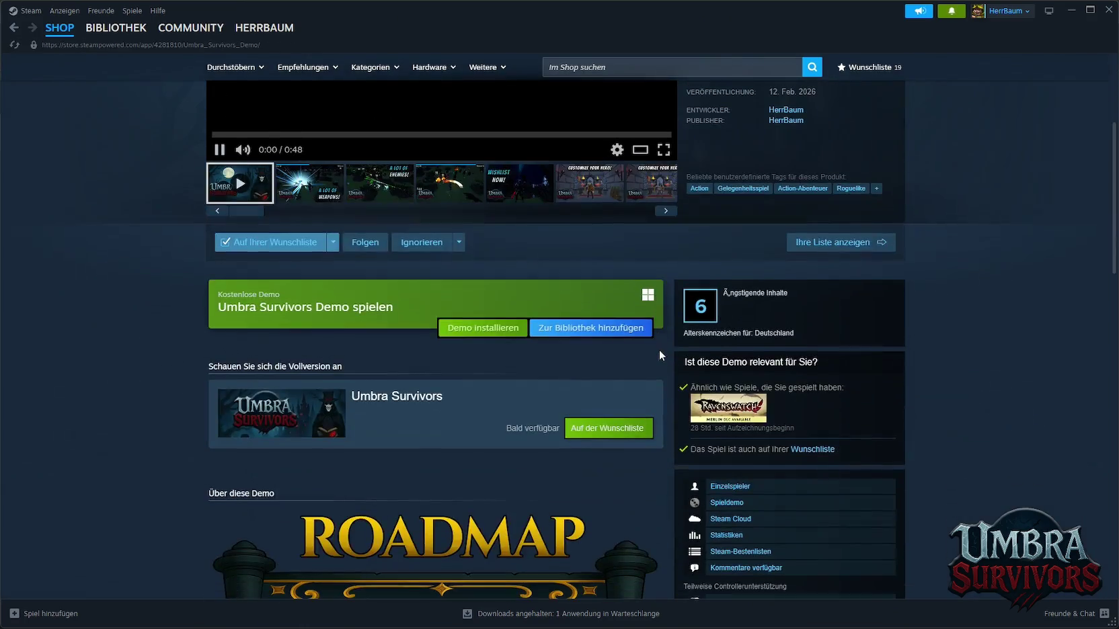
pyautogui.scroll(2, 660, 350)
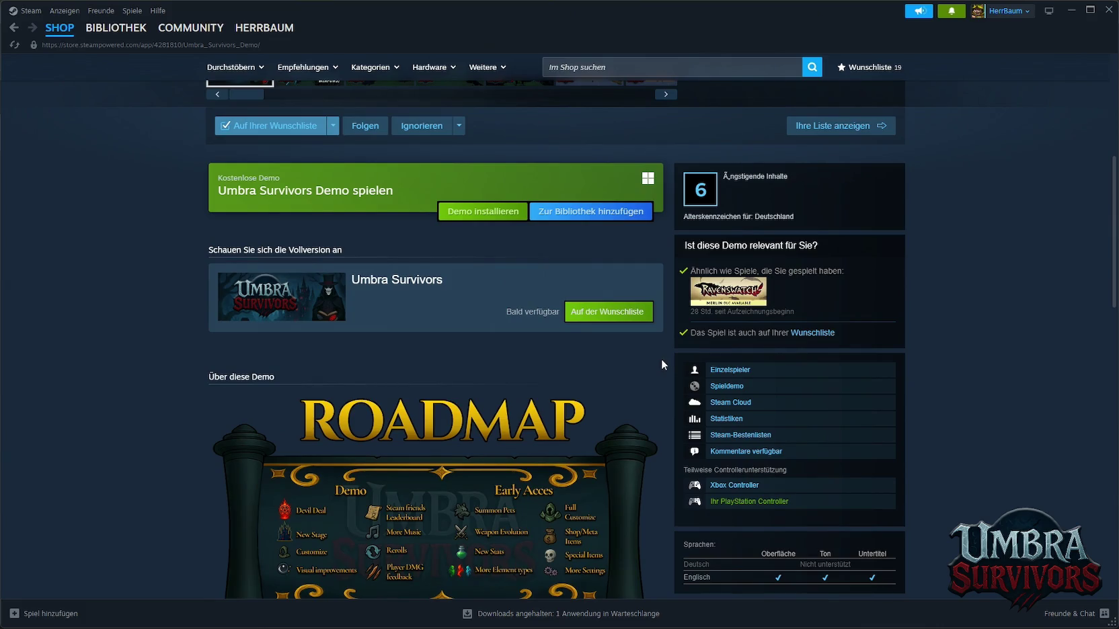
pyautogui.scroll(5, 659, 360)
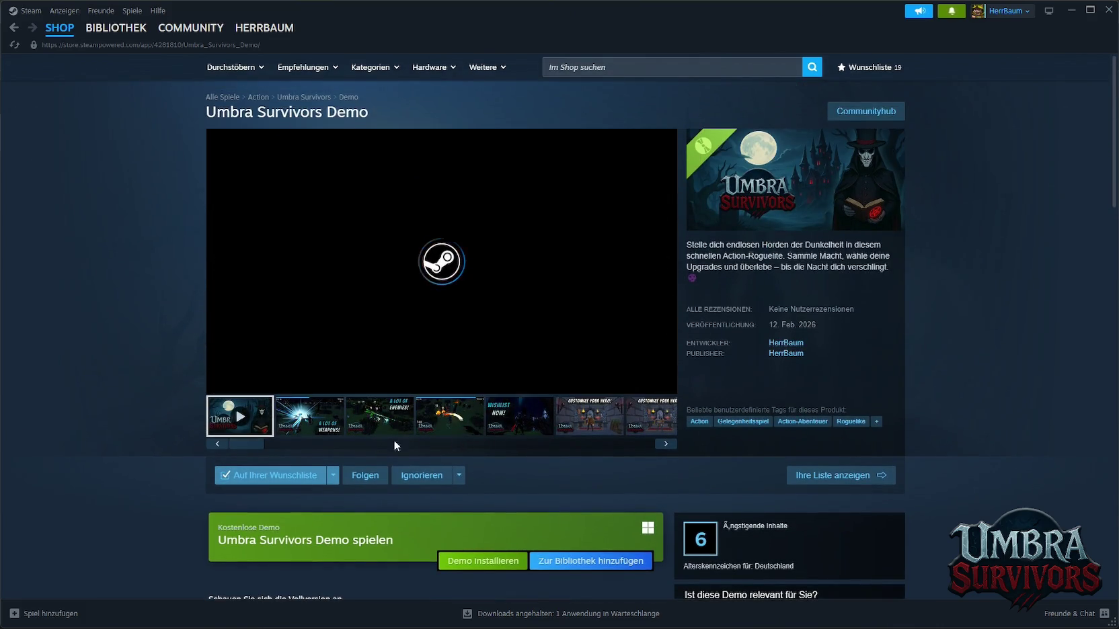
pyautogui.click(321, 427)
pyautogui.click(368, 421)
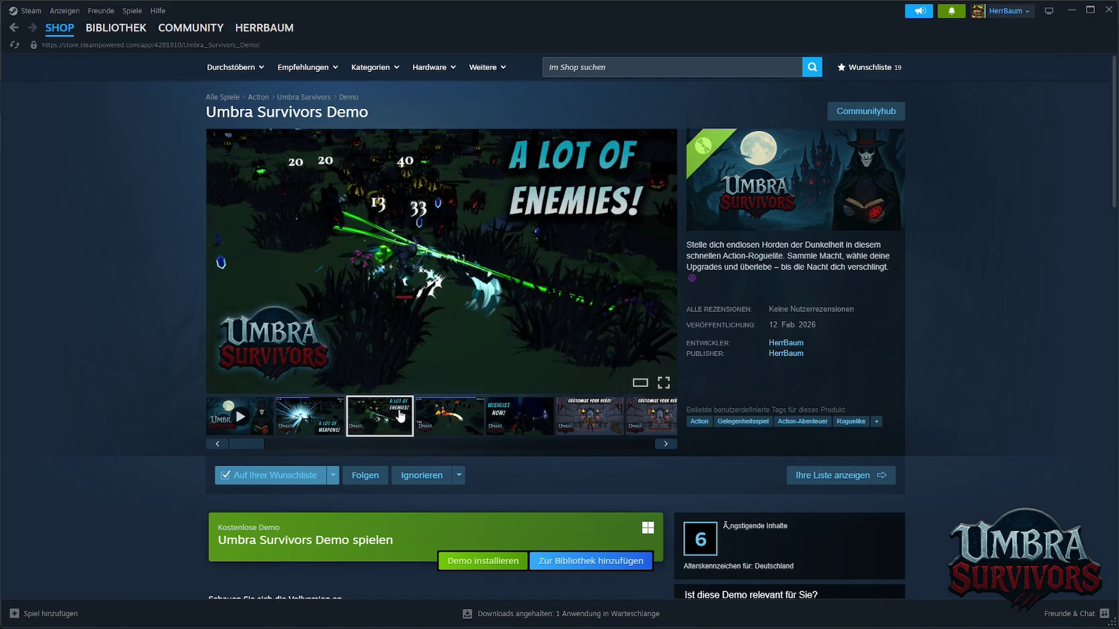
pyautogui.click(443, 420)
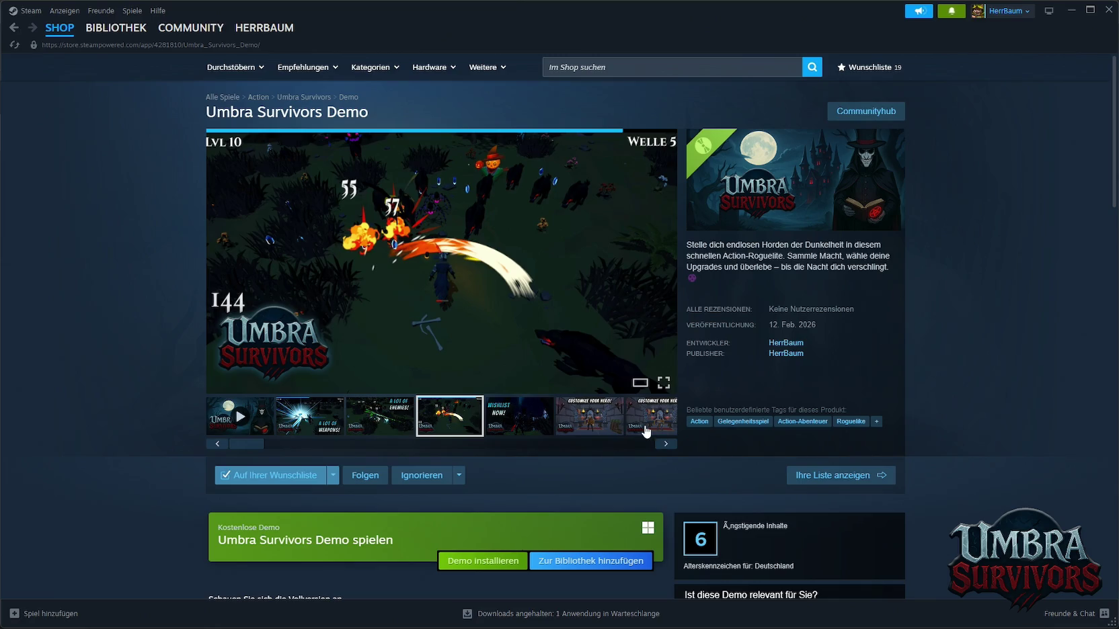
# Step: Scroll the page, play the trailer, and settle on the A lot of weapons screenshot
pyautogui.scroll(-3, 605, 464)
pyautogui.scroll(-6, 603, 464)
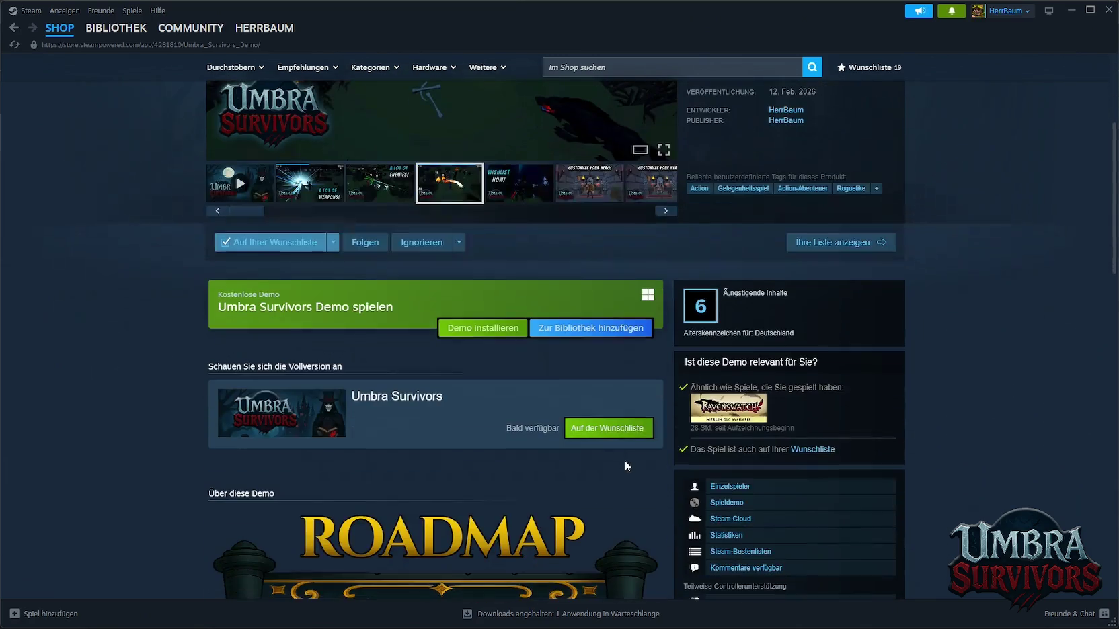
pyautogui.scroll(-15, 616, 456)
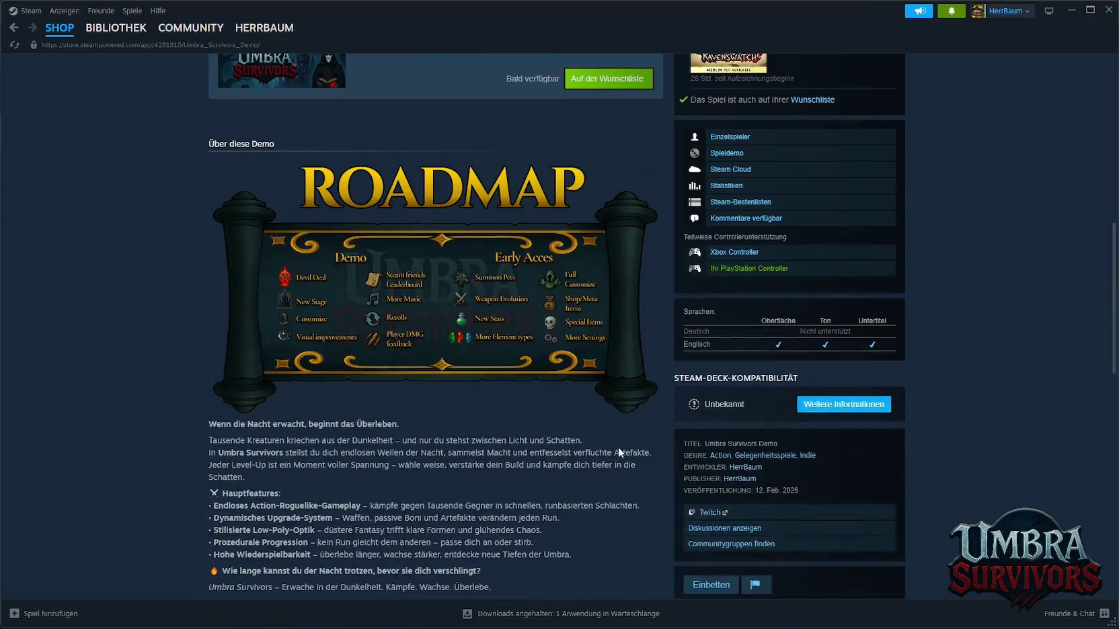
pyautogui.scroll(-7, 612, 435)
pyautogui.scroll(20, 611, 432)
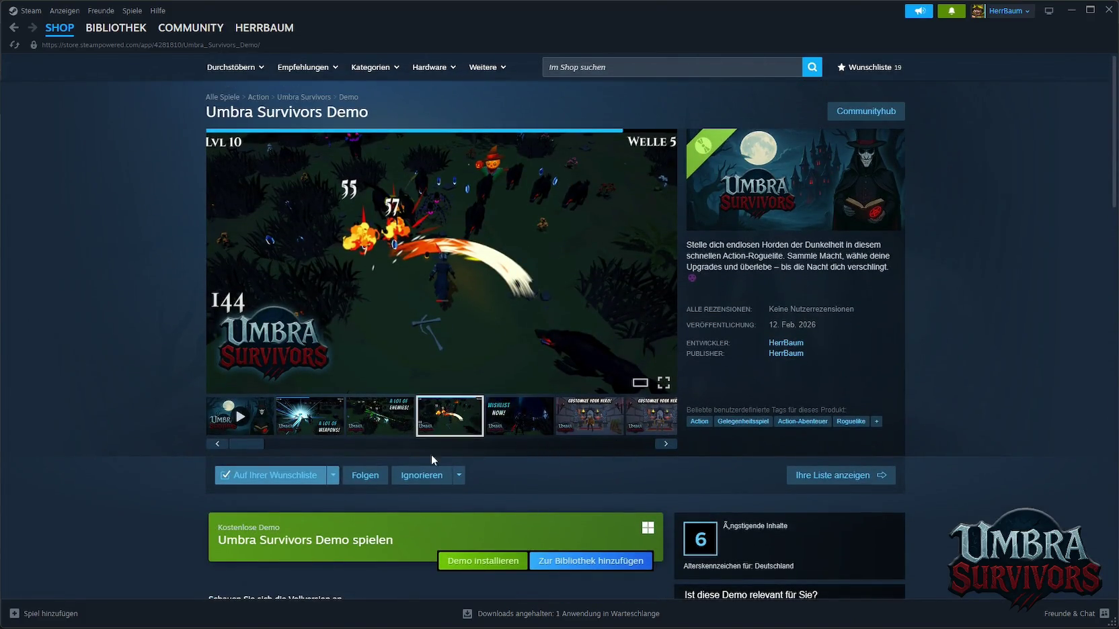
pyautogui.click(305, 422)
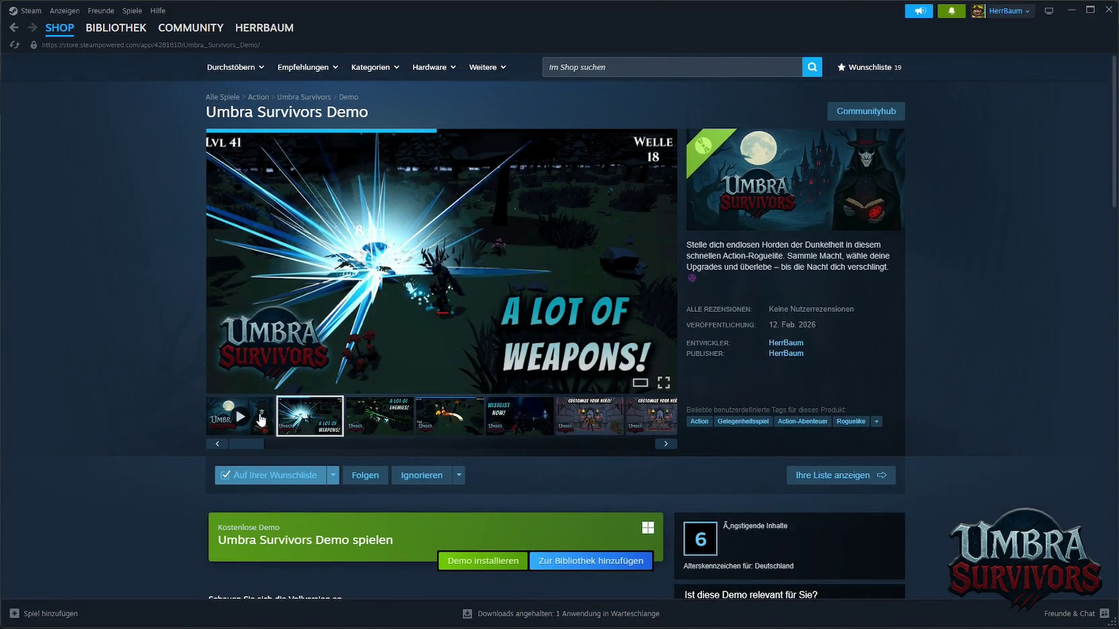
pyautogui.click(260, 419)
pyautogui.click(310, 420)
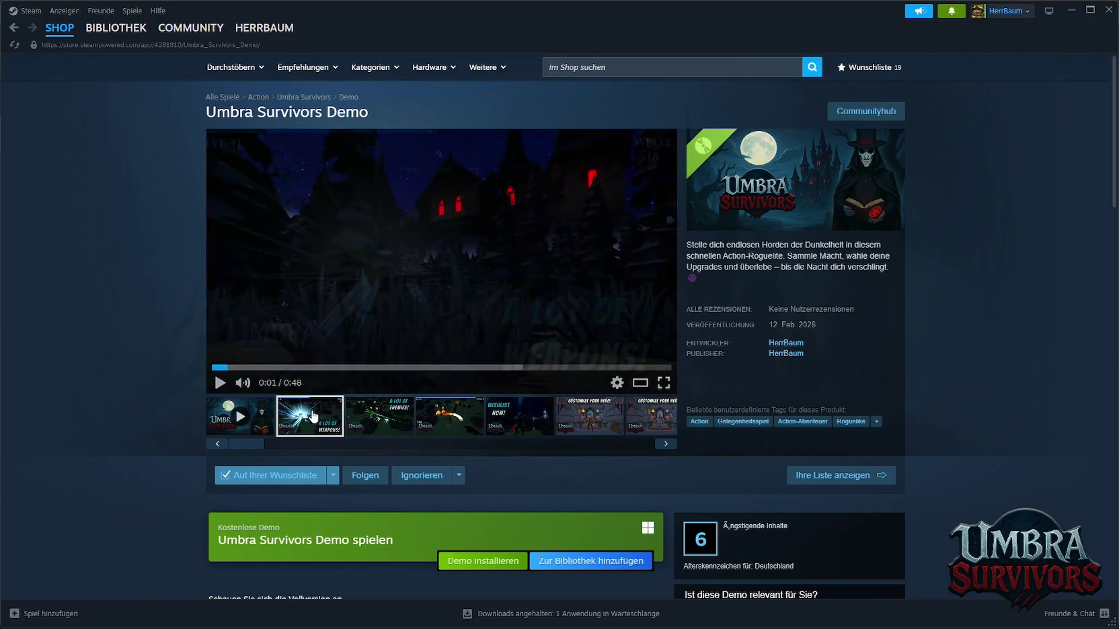
pyautogui.scroll(-2, 456, 432)
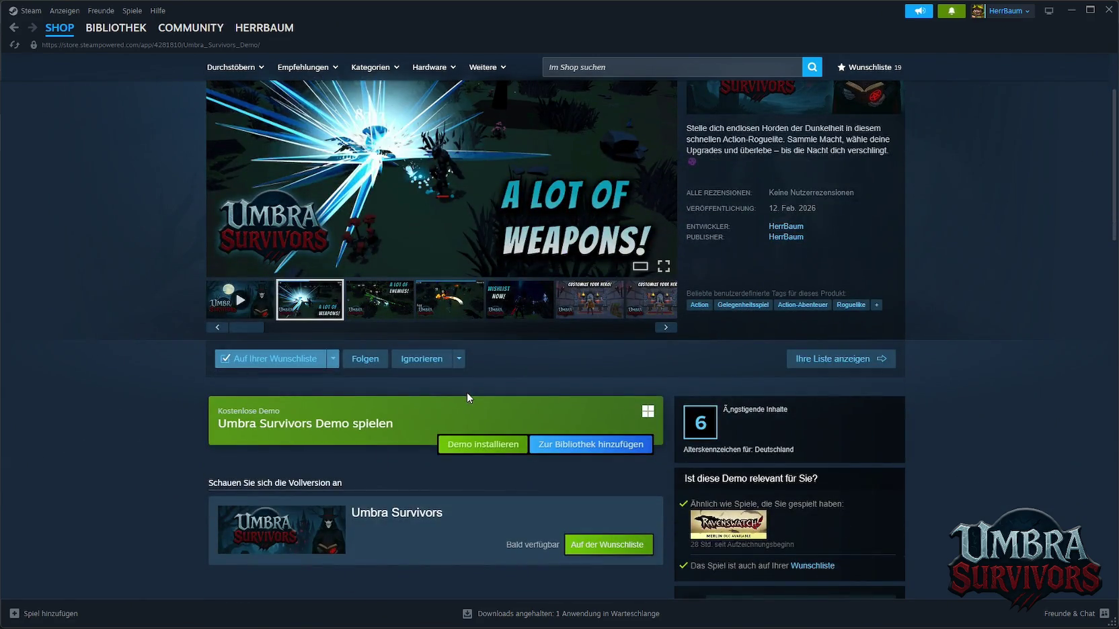
pyautogui.scroll(2, 467, 393)
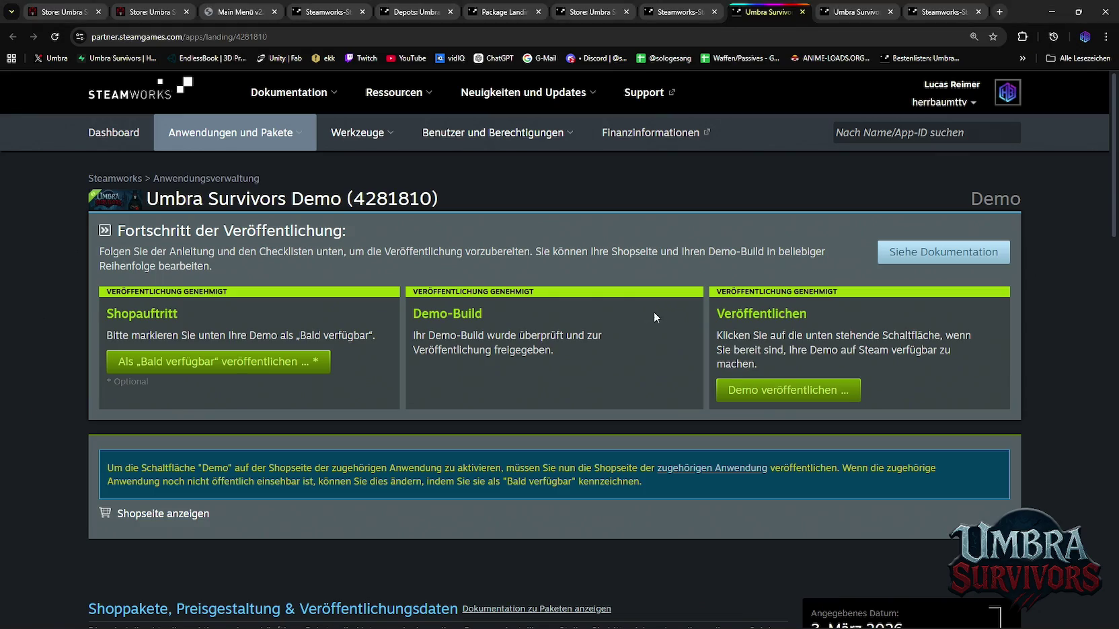
pyautogui.scroll(-4, 778, 439)
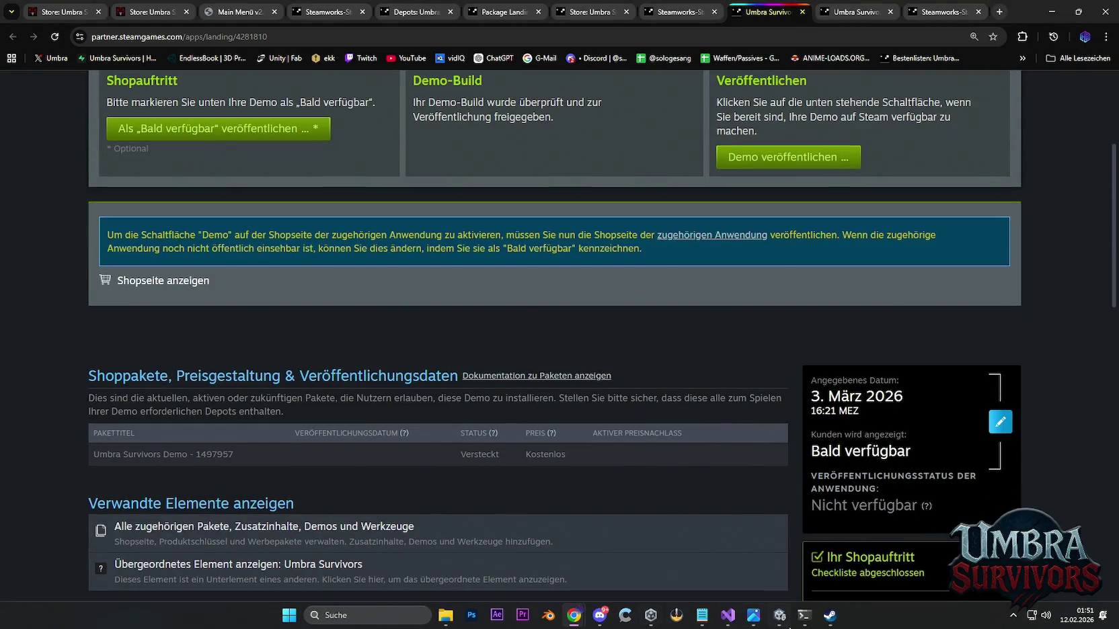
# Step: Clear the accidentally pasted text from the SteamCMD prompt
pyautogui.click(803, 615)
pyautogui.write('Meine Anwendung ver�ffentlichen')
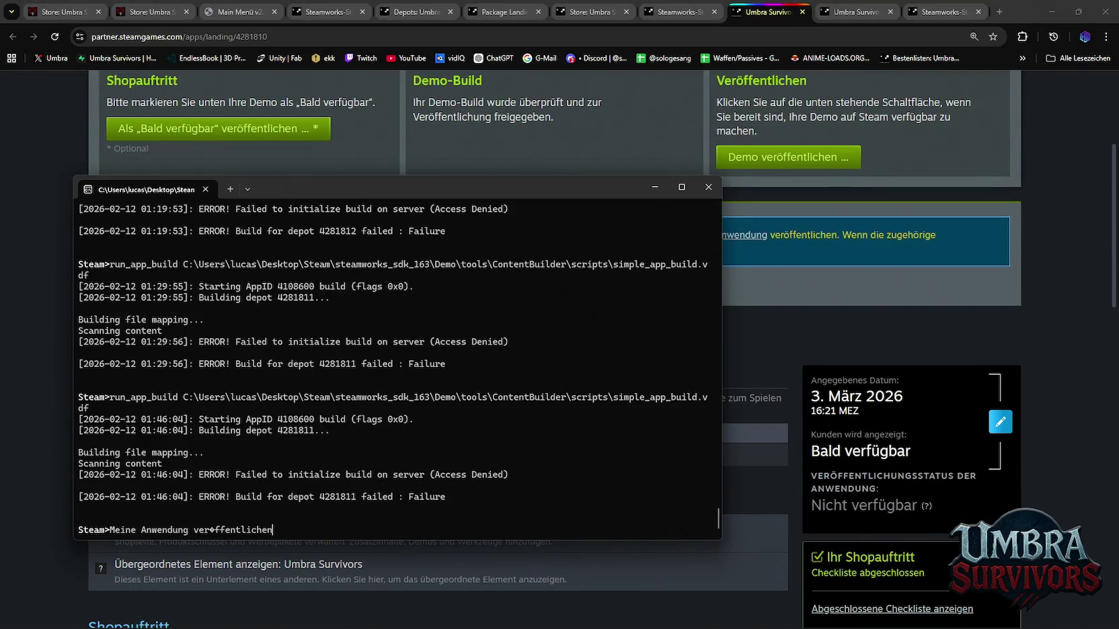
pyautogui.moveTo(293, 531); pyautogui.dragTo(118, 535)
pyautogui.press('BackSpace')
pyautogui.press('BackSpace')
pyautogui.press('BackSpace')
pyautogui.press('BackSpace')
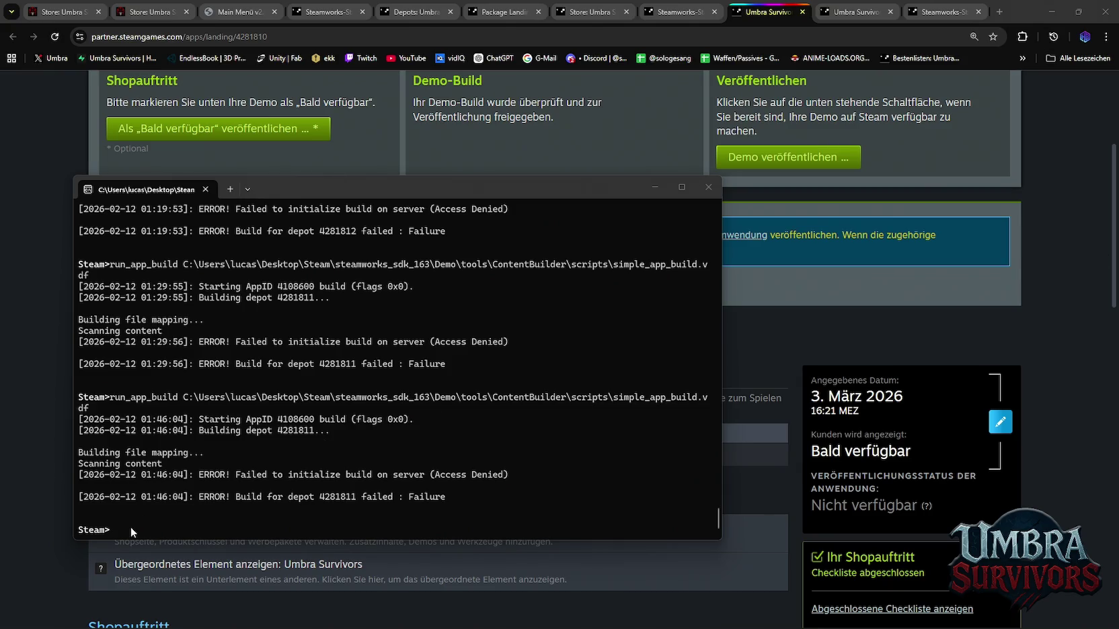
# Step: Rerun the previous run_app_build command and snip the Access Denied output for depot 4281811
pyautogui.press('Up')
pyautogui.press('Return')
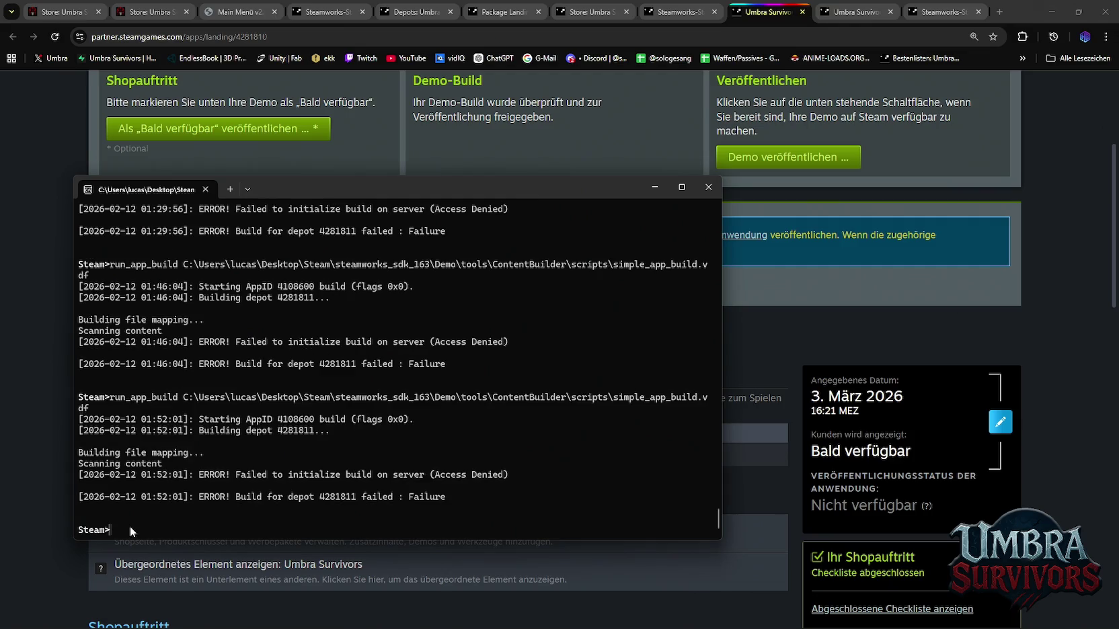
pyautogui.press('super+shift+s')
pyautogui.moveTo(64, 379)
pyautogui.mouseDown()
pyautogui.moveTo(691, 546)
pyautogui.moveTo(738, 543)
pyautogui.moveTo(728, 544)
pyautogui.mouseUp()
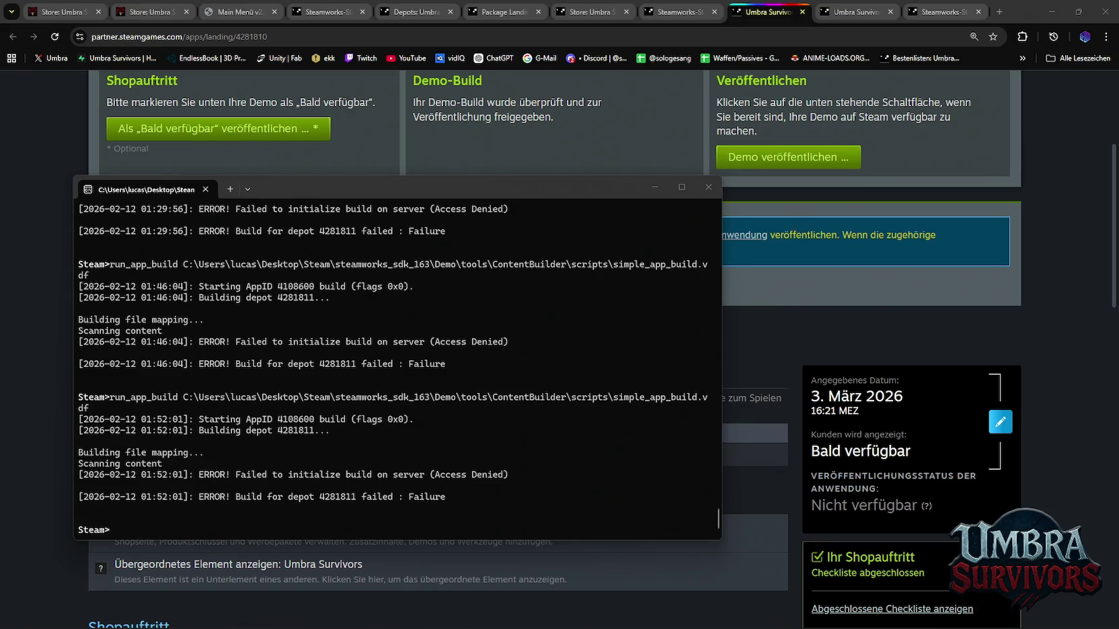
pyautogui.click(319, 12)
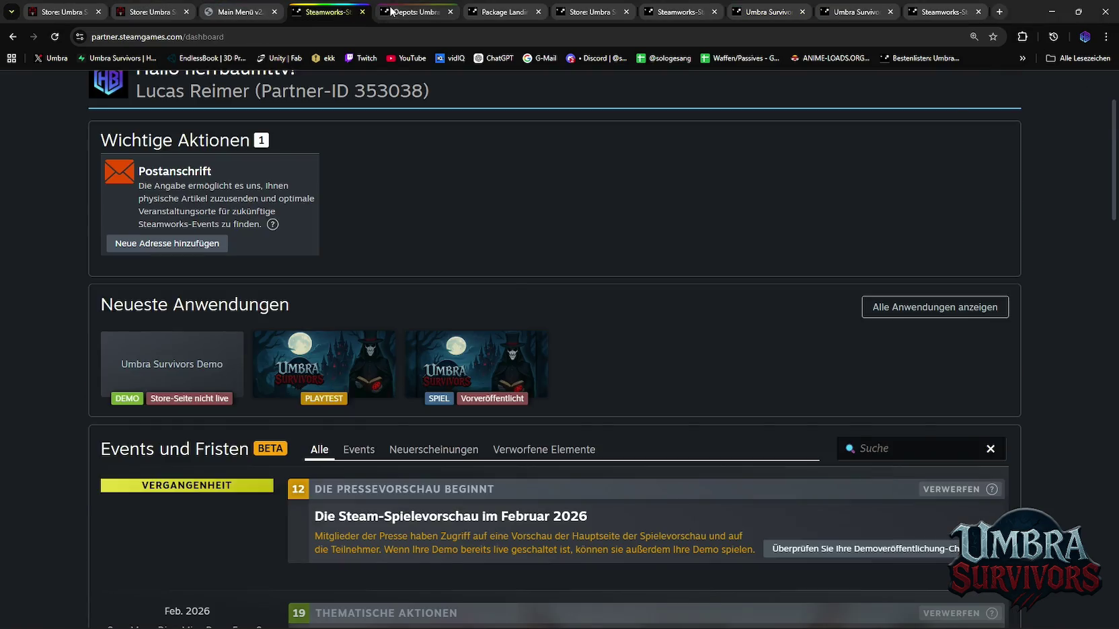
# Step: Open the demo's SteamPipe Builds page and screenshot the default branch on build 21377857
pyautogui.click(381, 12)
pyautogui.moveTo(201, 279)
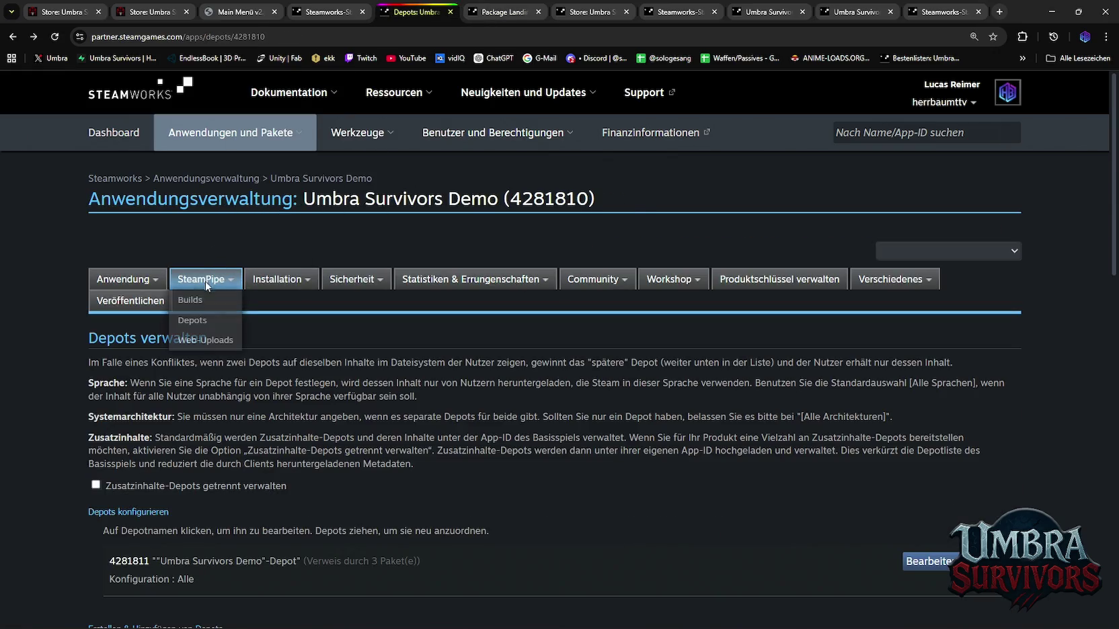
pyautogui.click(190, 300)
pyautogui.scroll(-2, 481, 364)
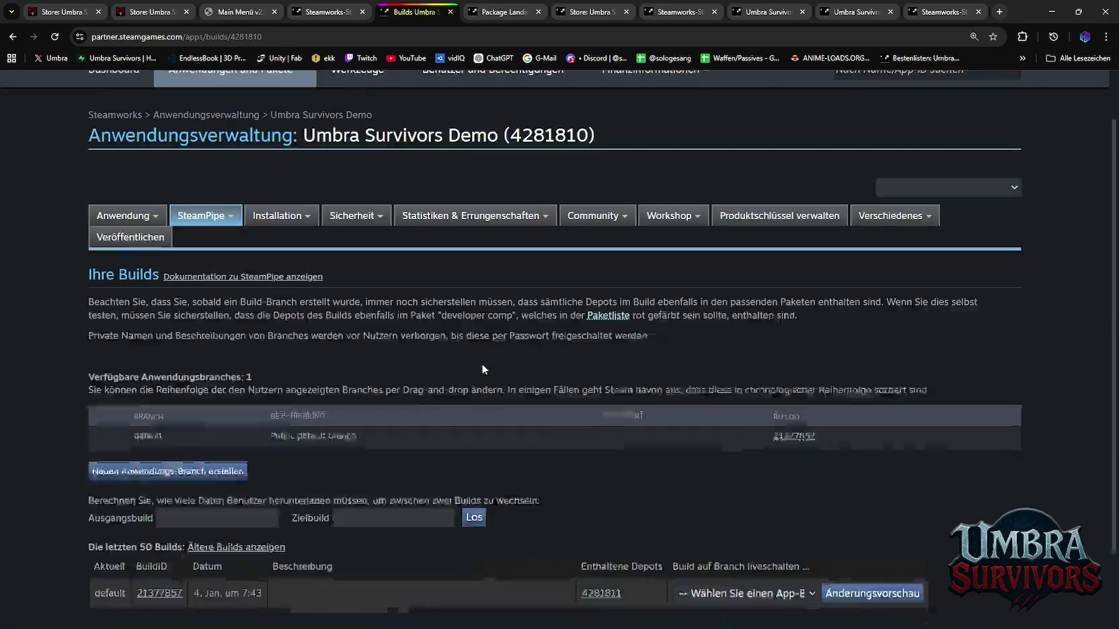
pyautogui.press('super+shift+s')
pyautogui.moveTo(1028, 229); pyautogui.dragTo(70, 570)
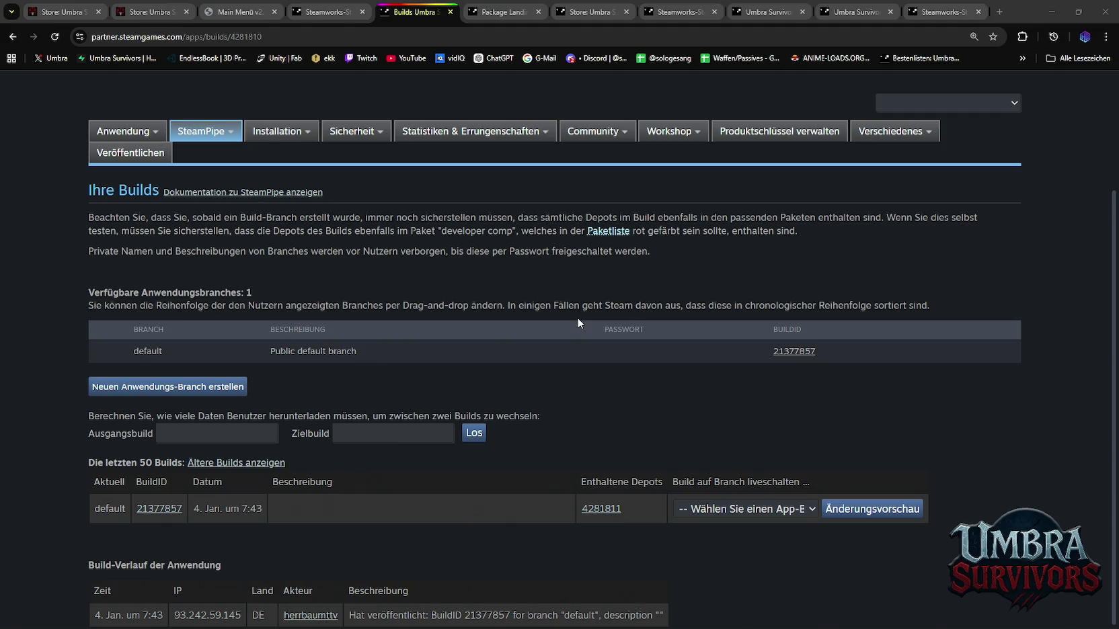
pyautogui.scroll(2, 589, 335)
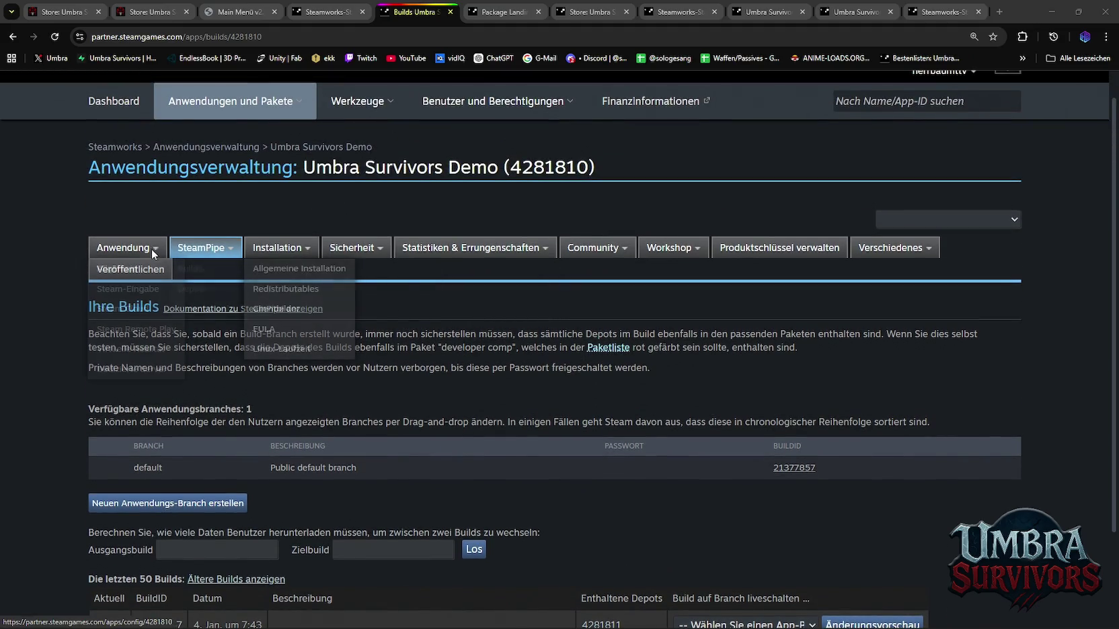
pyautogui.moveTo(145, 249)
pyautogui.hotkey('alt', 'Tab')
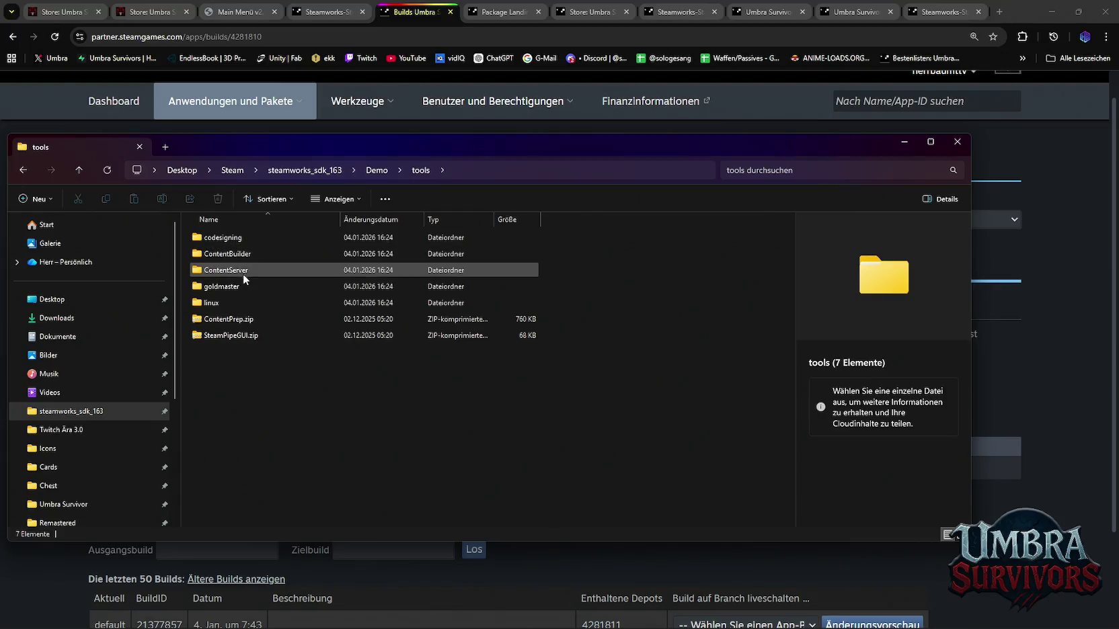
# Step: Open the ContentBuilder folder and close the old build console
pyautogui.click(242, 254)
pyautogui.doubleClick(242, 254)
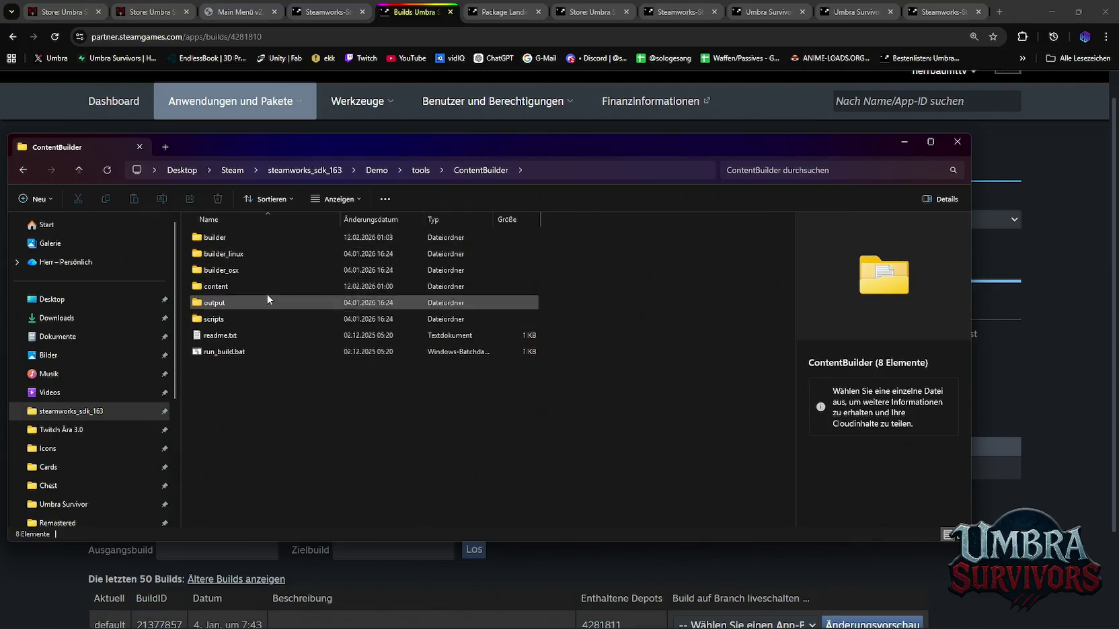
pyautogui.click(805, 624)
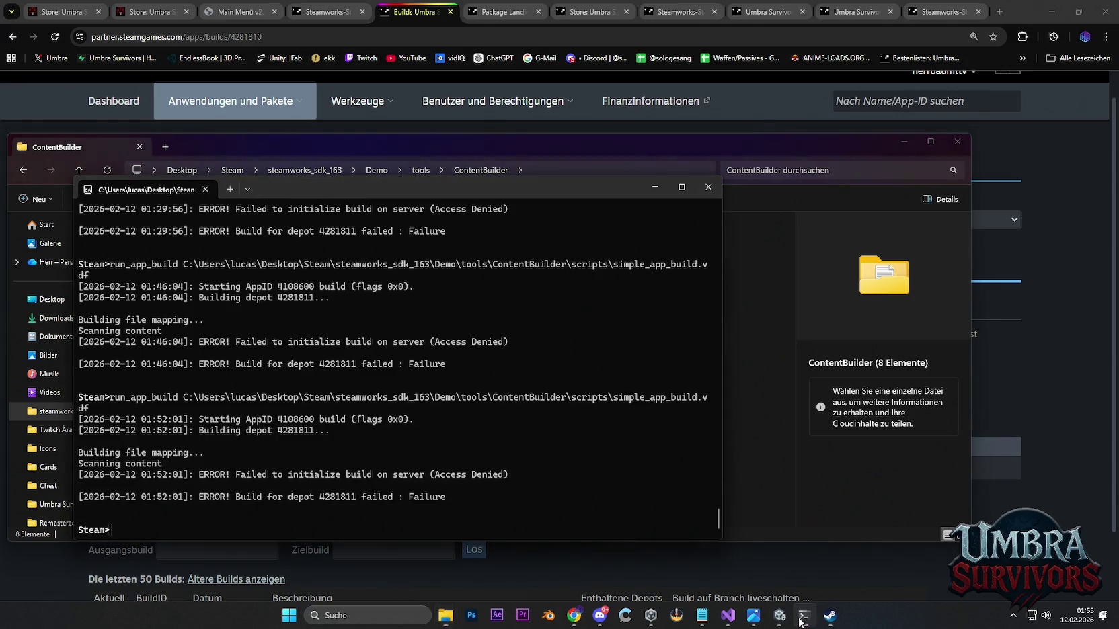
pyautogui.click(708, 188)
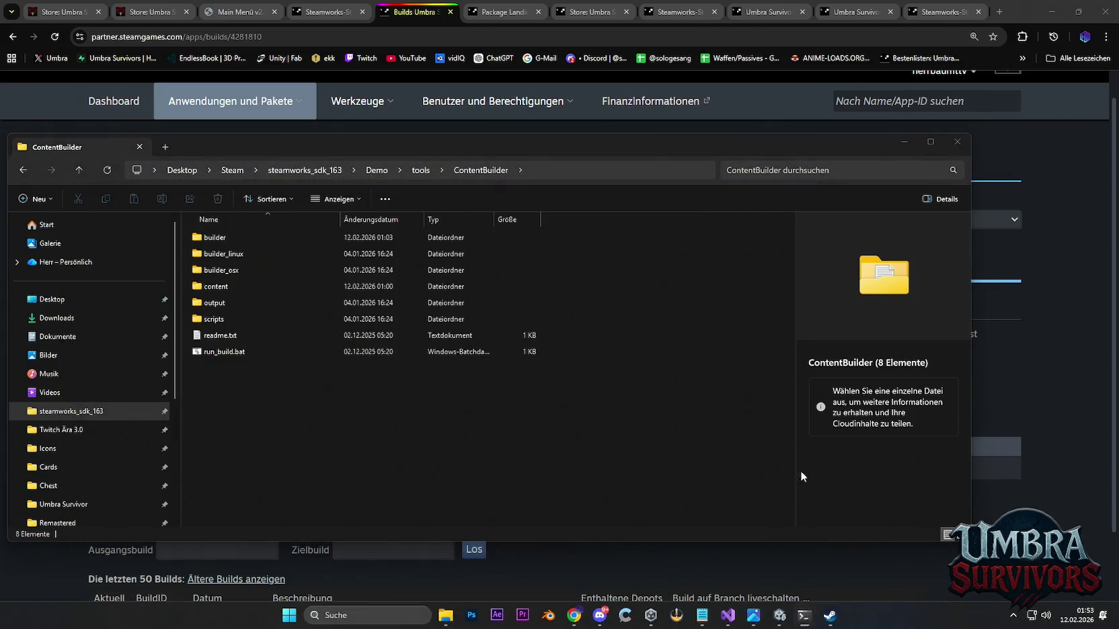
# Step: Launch steamcmd.exe from the builder folder, log in with the account name, and return to ContentBuilder
pyautogui.doubleClick(225, 239)
pyautogui.scroll(-2, 291, 395)
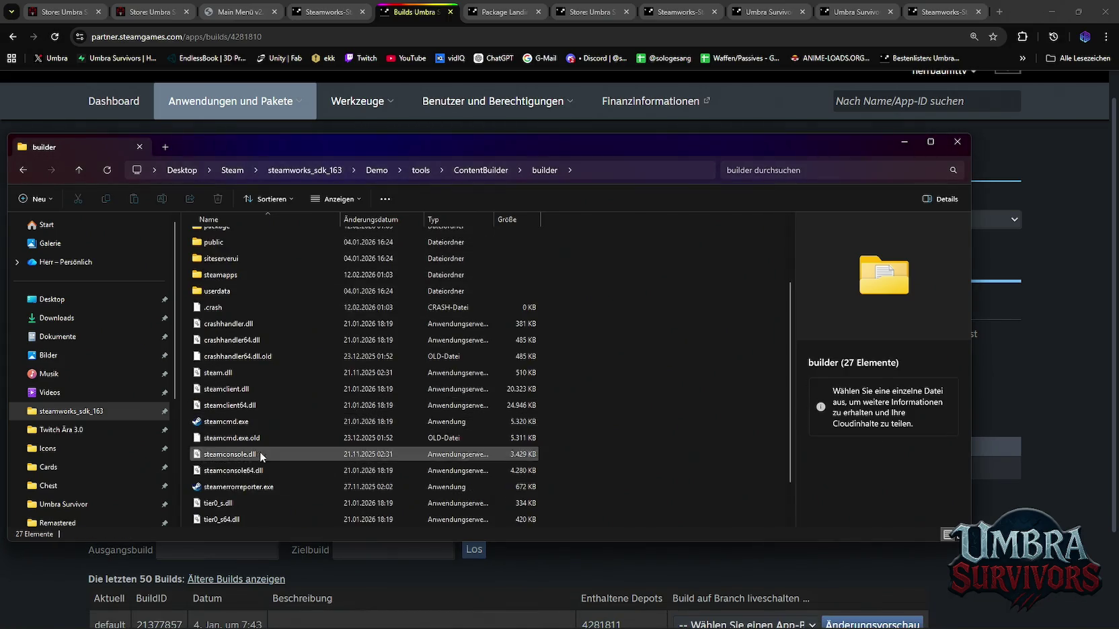
pyautogui.doubleClick(235, 422)
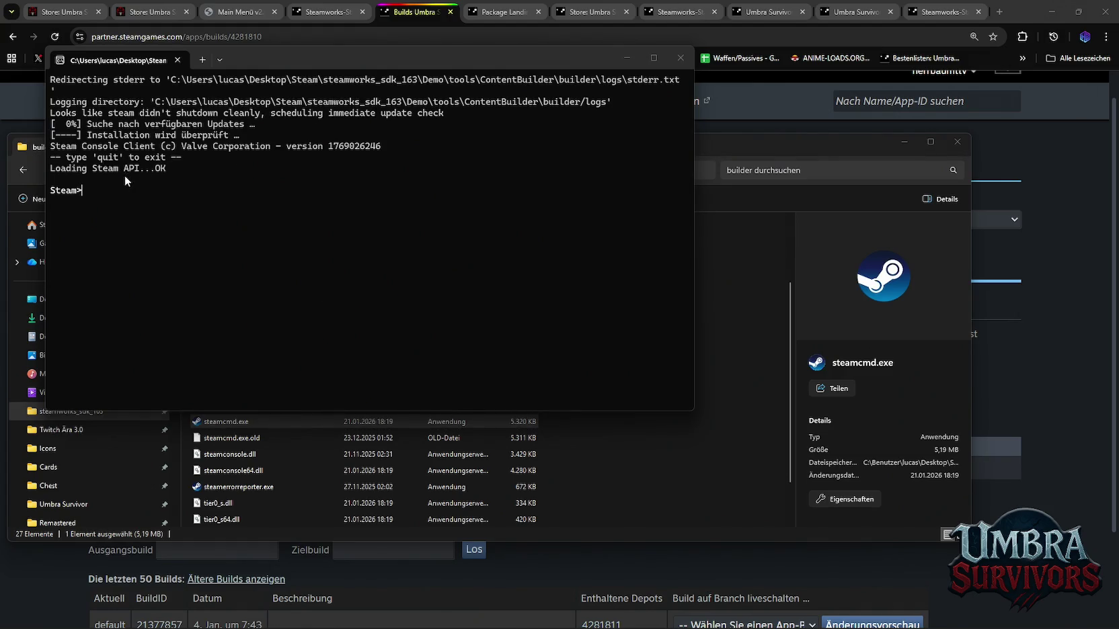
pyautogui.write('login ')
pyautogui.write('herrbaumttv')
pyautogui.press('Return')
pyautogui.click(749, 387)
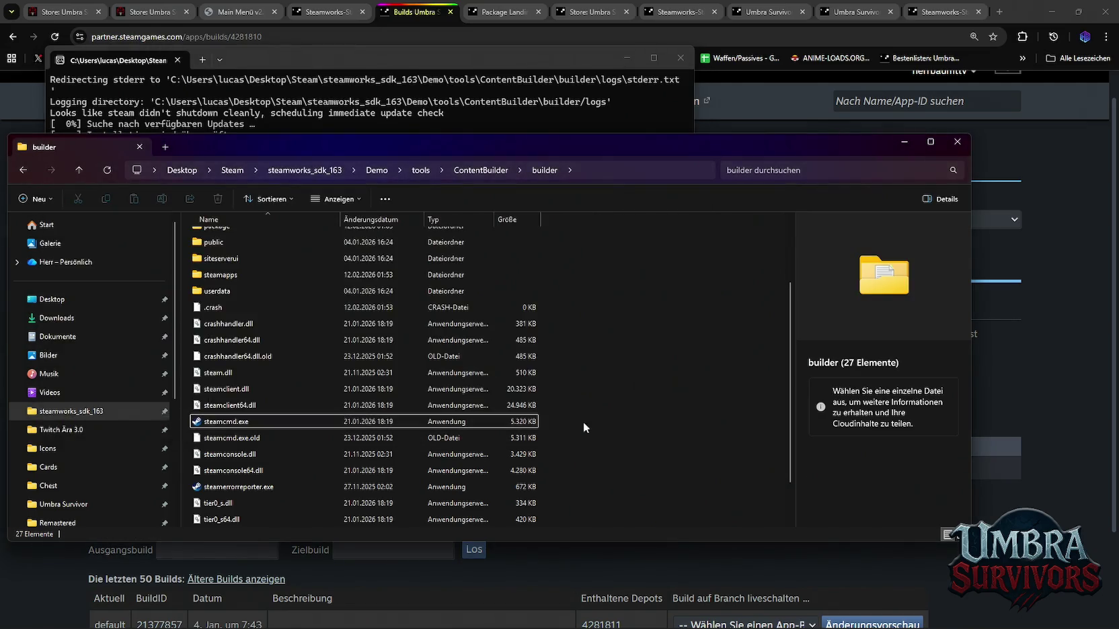
pyautogui.scroll(-1, 276, 435)
pyautogui.hotkey('alt', 'Left')
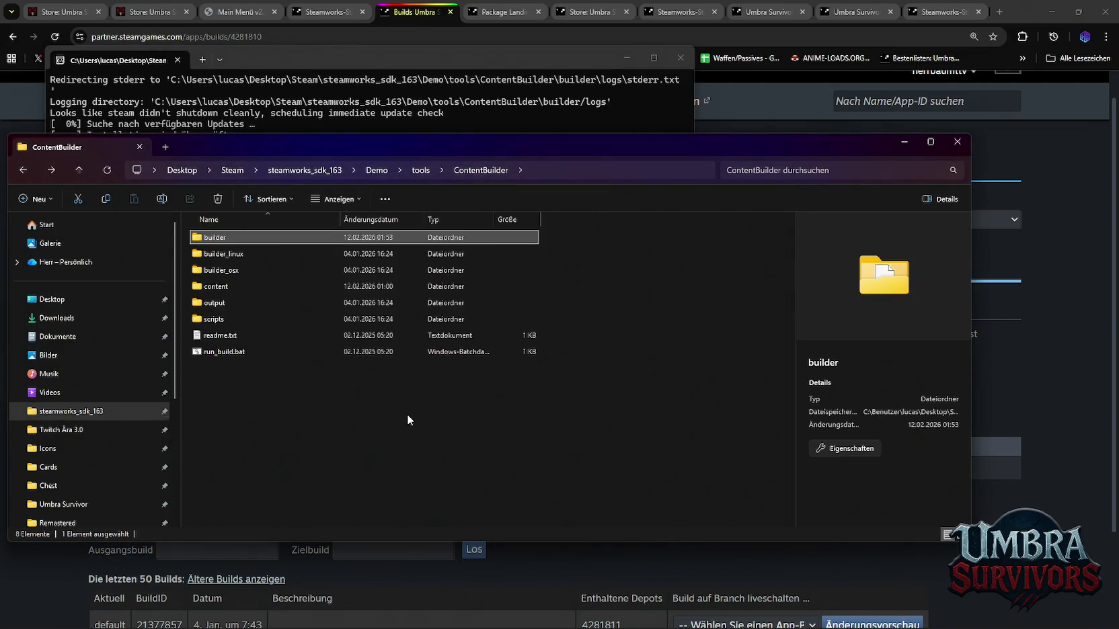
# Step: Open the scripts folder and review the build logs in buildoutput, then return to scripts
pyautogui.doubleClick(223, 320)
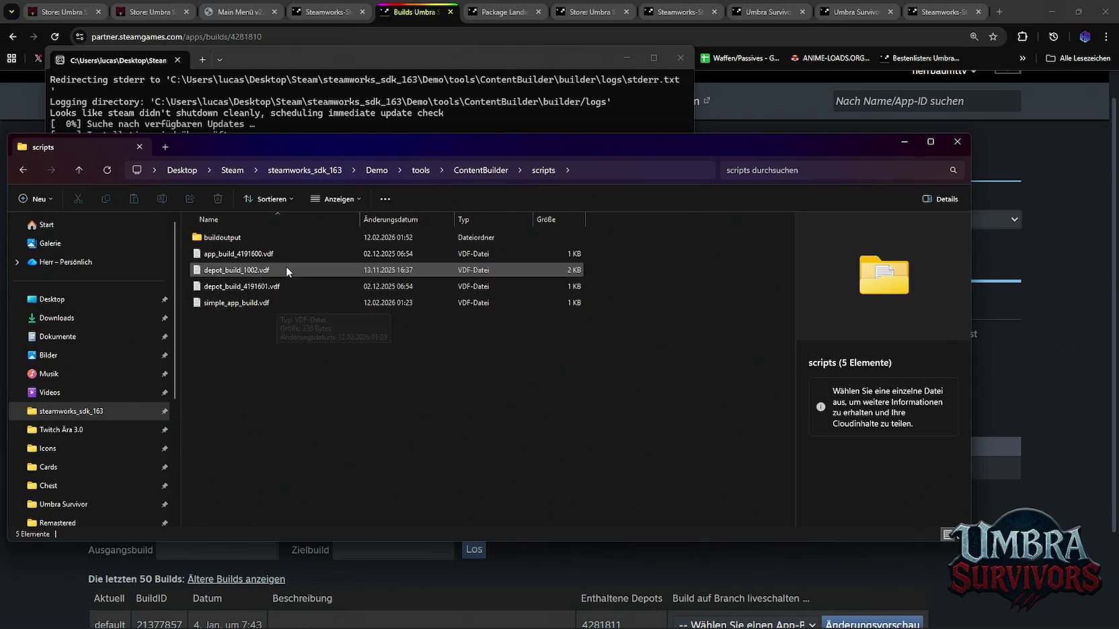
pyautogui.doubleClick(252, 238)
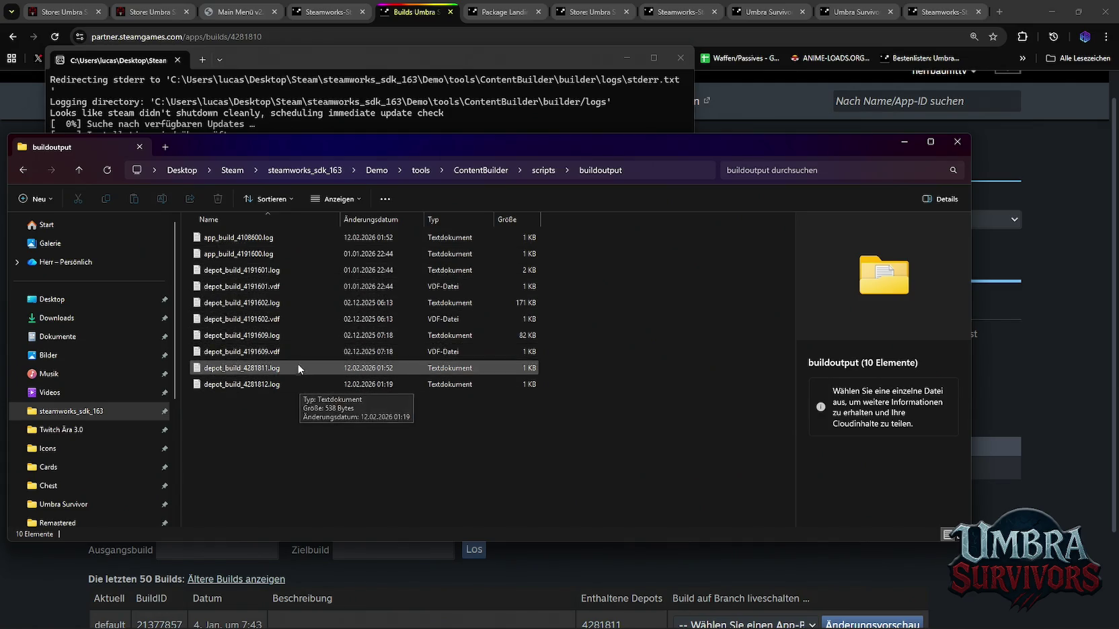
pyautogui.hotkey('alt', 'Left')
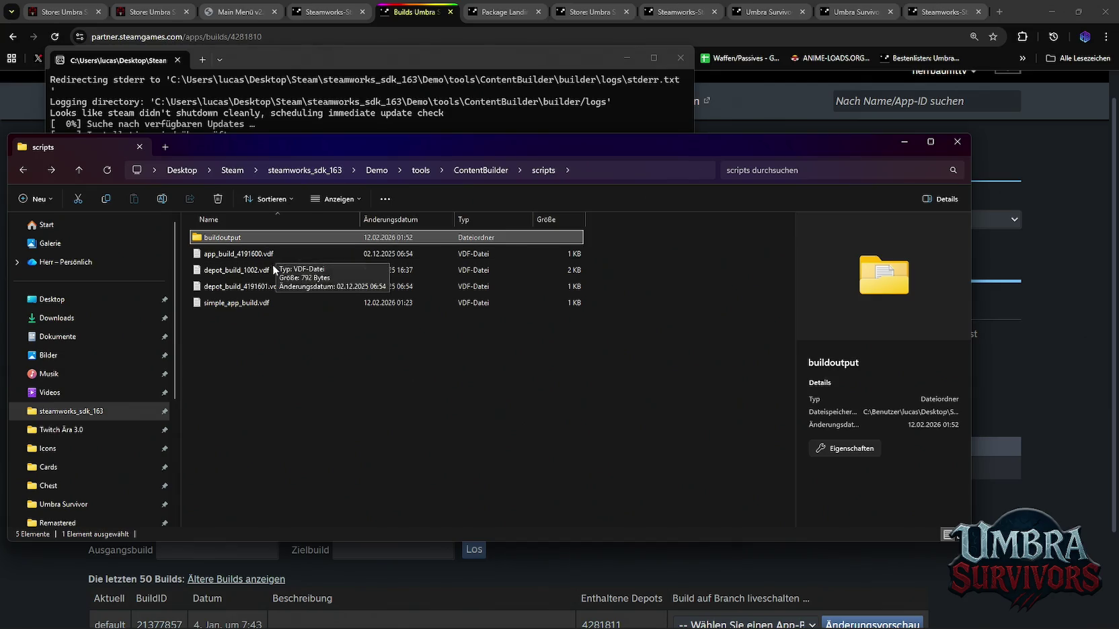
# Step: Compare details of depot_build_1002.vdf, app_build_4191600.vdf and simple_app_build.vdf, ending on simple_app_build.vdf
pyautogui.click(268, 304)
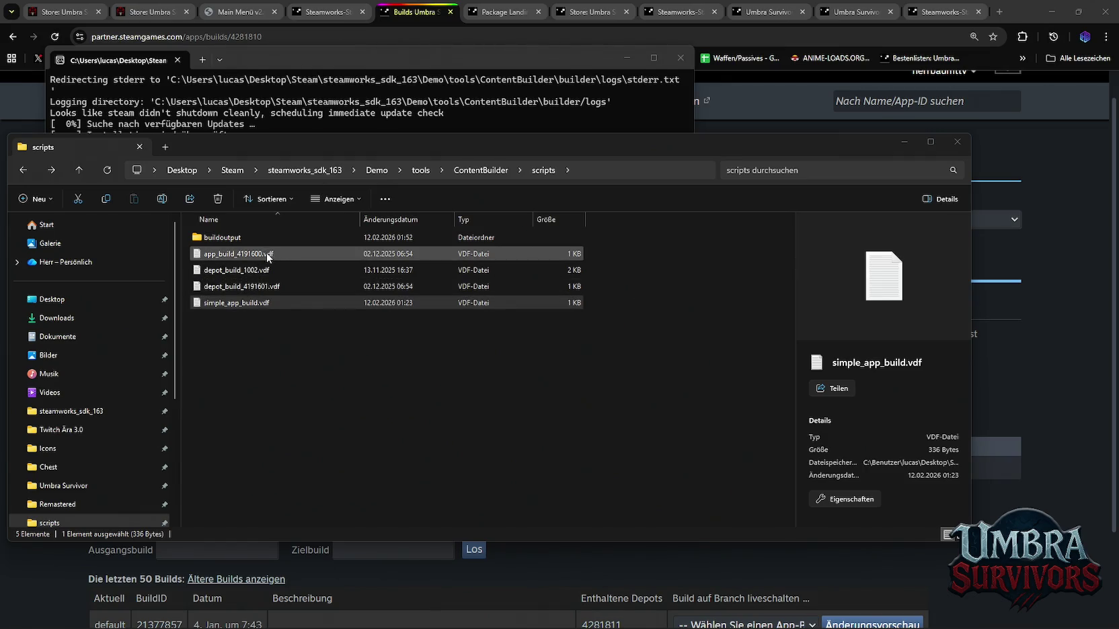
pyautogui.click(262, 271)
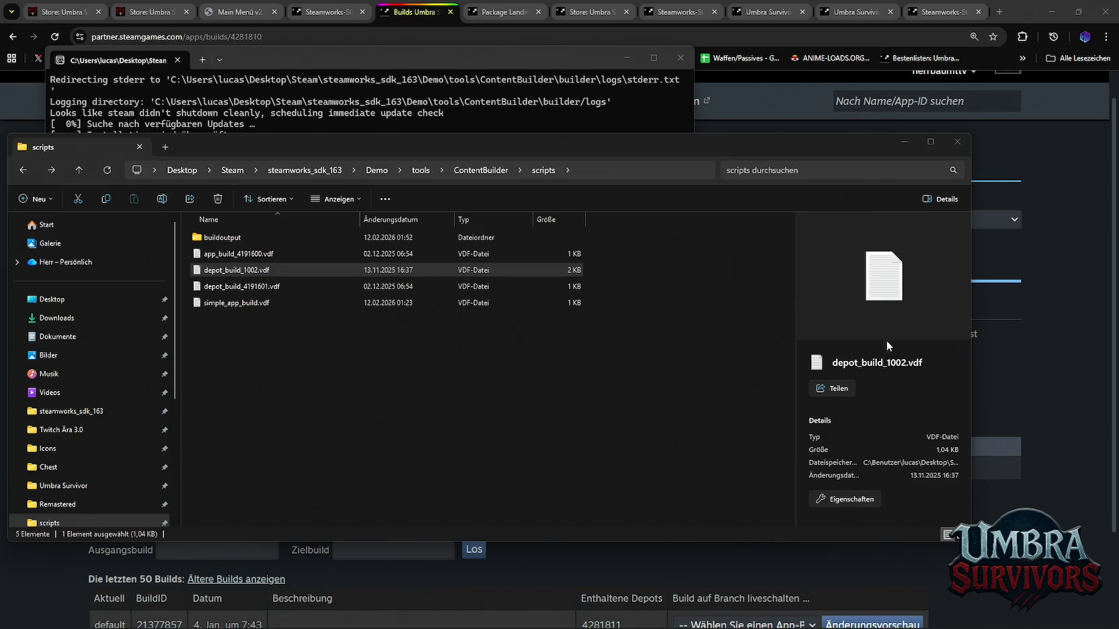
pyautogui.click(273, 254)
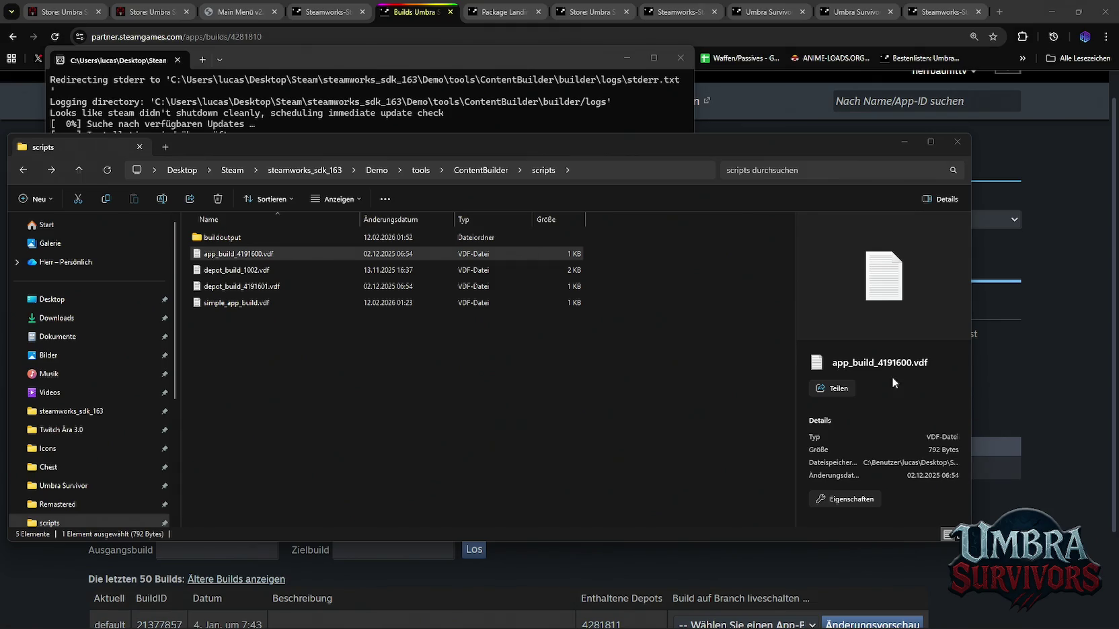
pyautogui.click(273, 306)
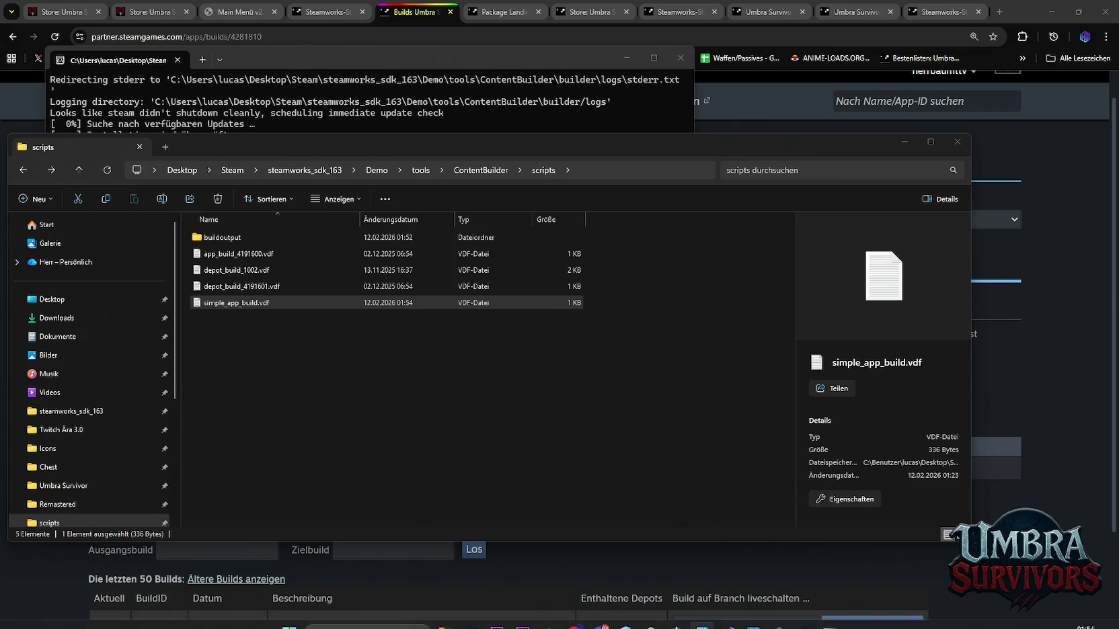
pyautogui.moveTo(645, 625)
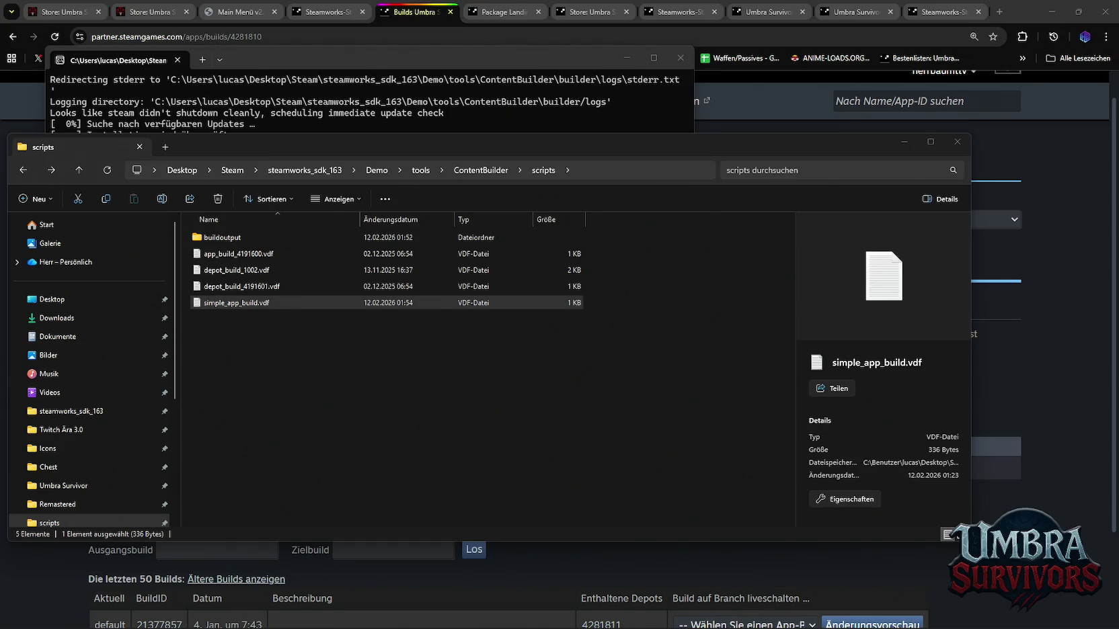
# Step: Run run_app_build with simple_app_build.vdf in SteamCMD; it fails with Access Denied for depot 4281811
pyautogui.click(306, 119)
pyautogui.write('login herrbaumttv')
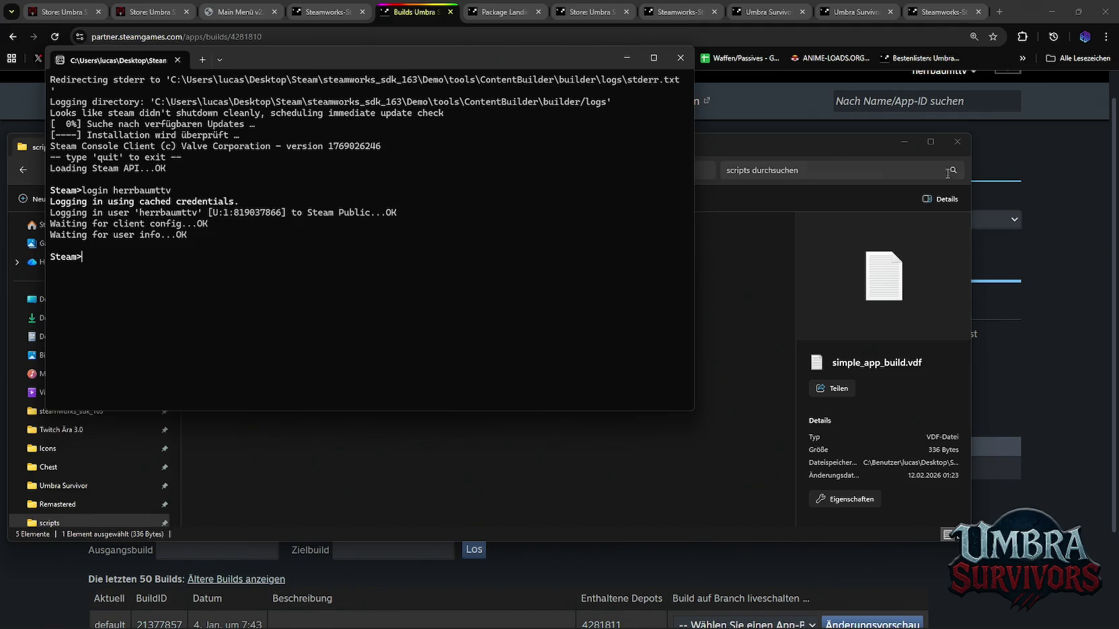
pyautogui.write('run_app_build C:\\Users\\lucas\\Desktop\\Steam\\steamworks_sdk_163\\Demo\\tools\\ContentBuilder\\scripts\\simple_app_build.vdf')
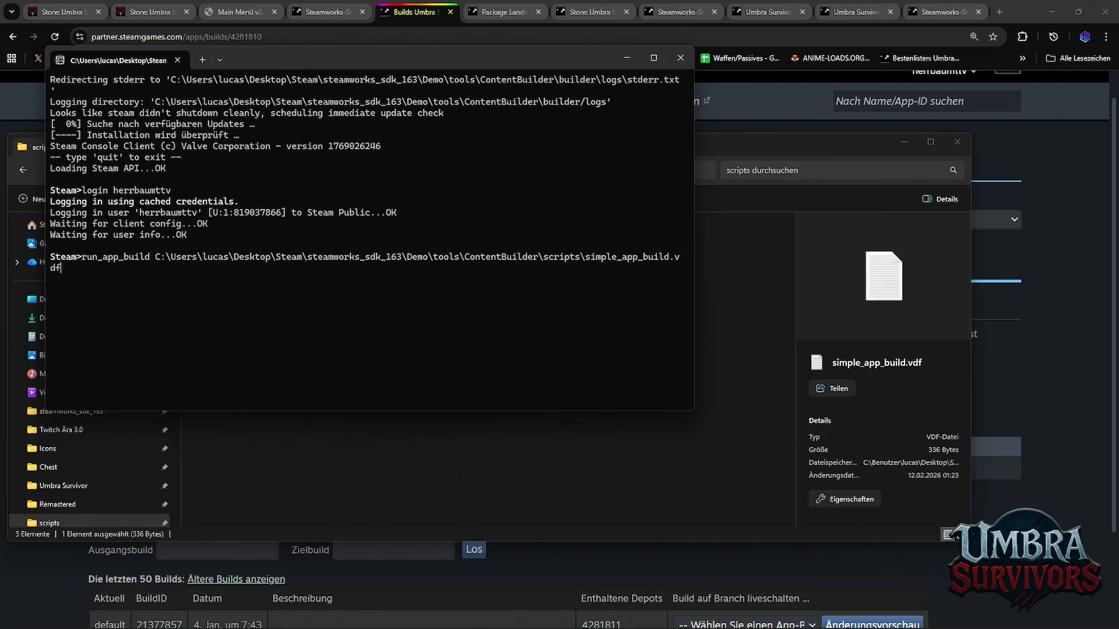
pyautogui.press('Return')
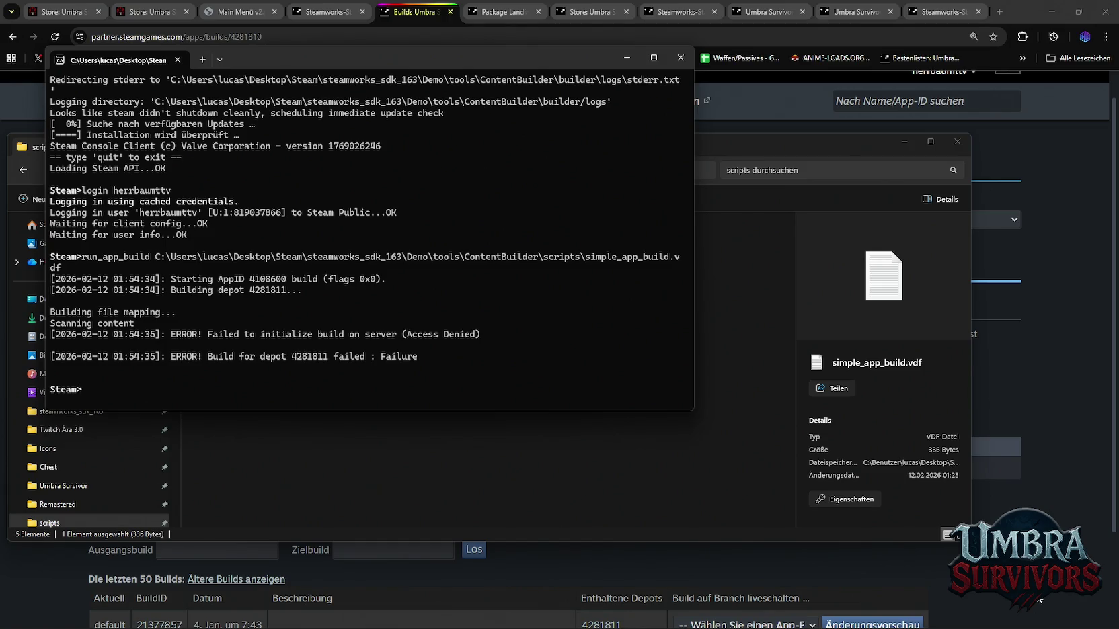
pyautogui.click(823, 562)
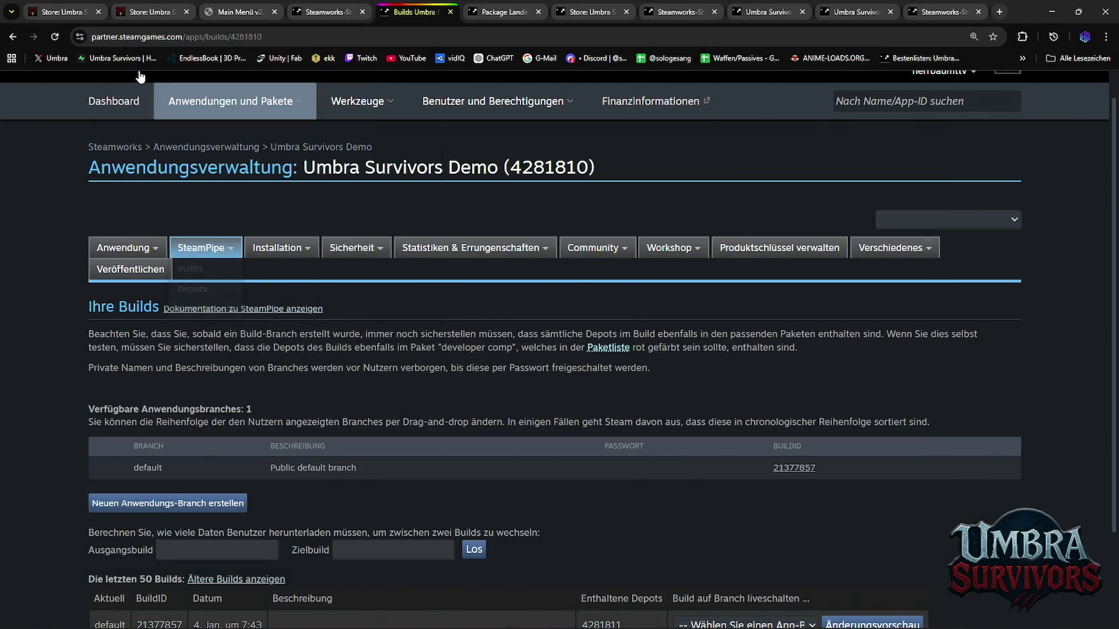
pyautogui.moveTo(116, 255)
pyautogui.scroll(1, 966, 106)
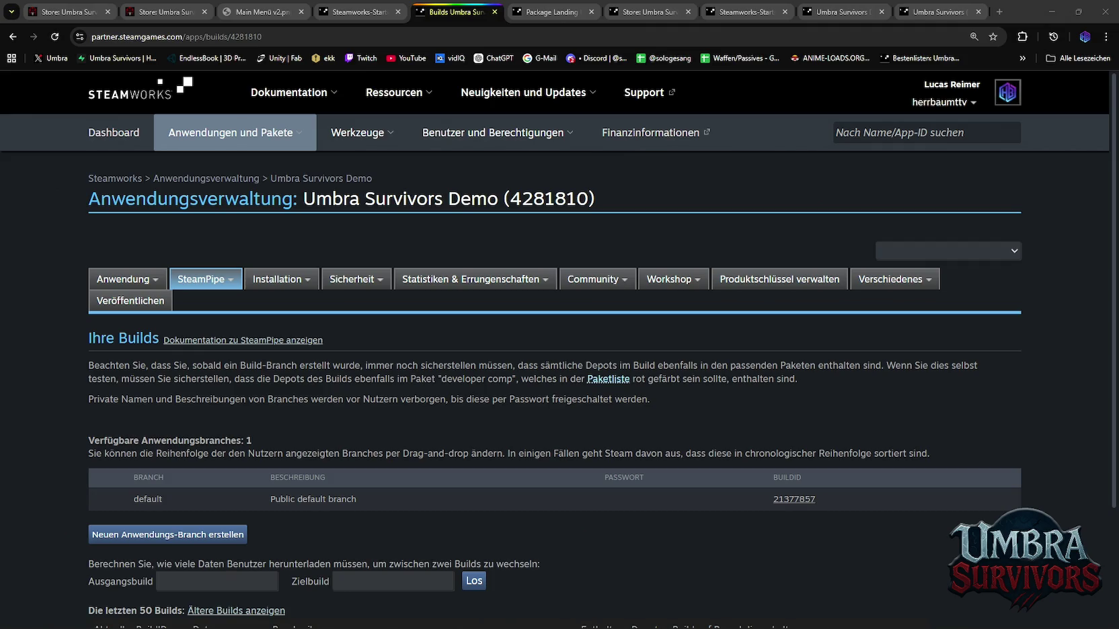
pyautogui.scroll(-2, 452, 414)
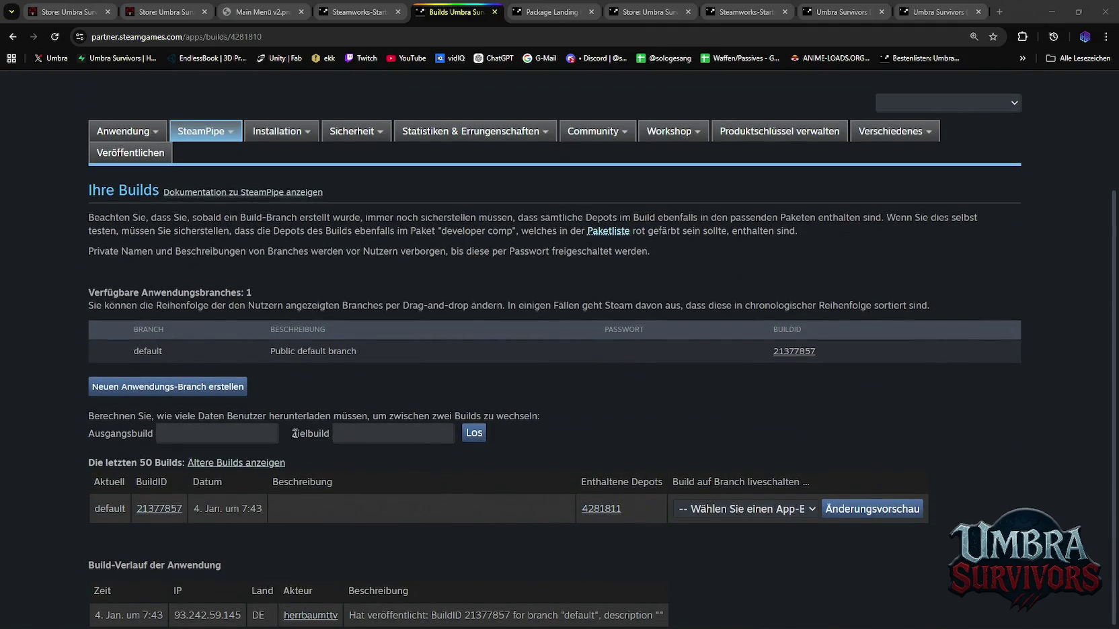
pyautogui.click(258, 464)
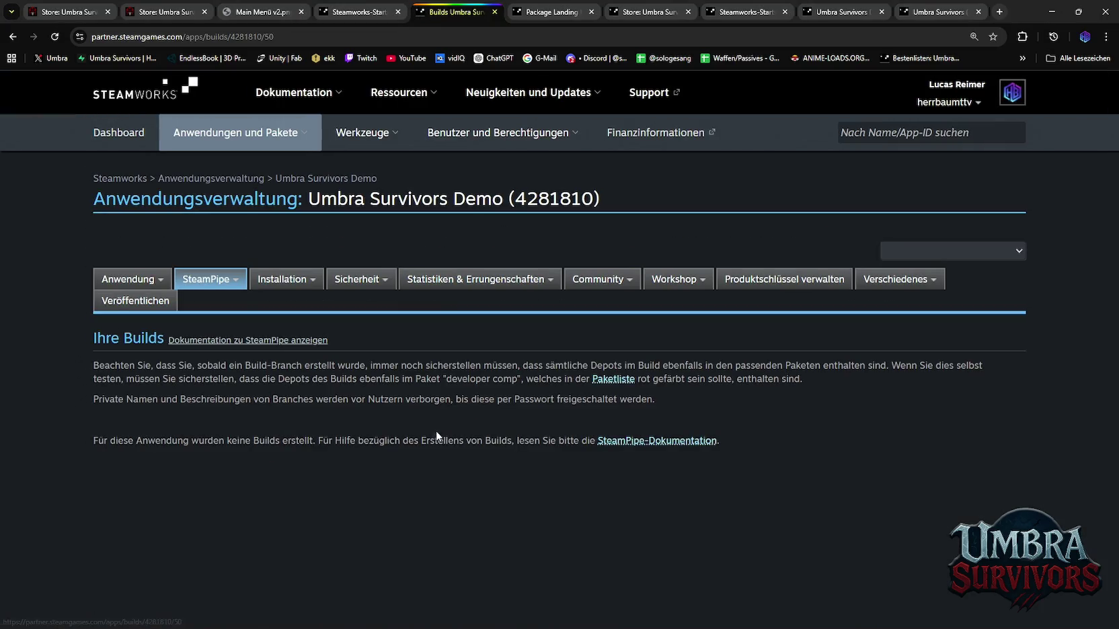
pyautogui.hotkey('alt', 'Left')
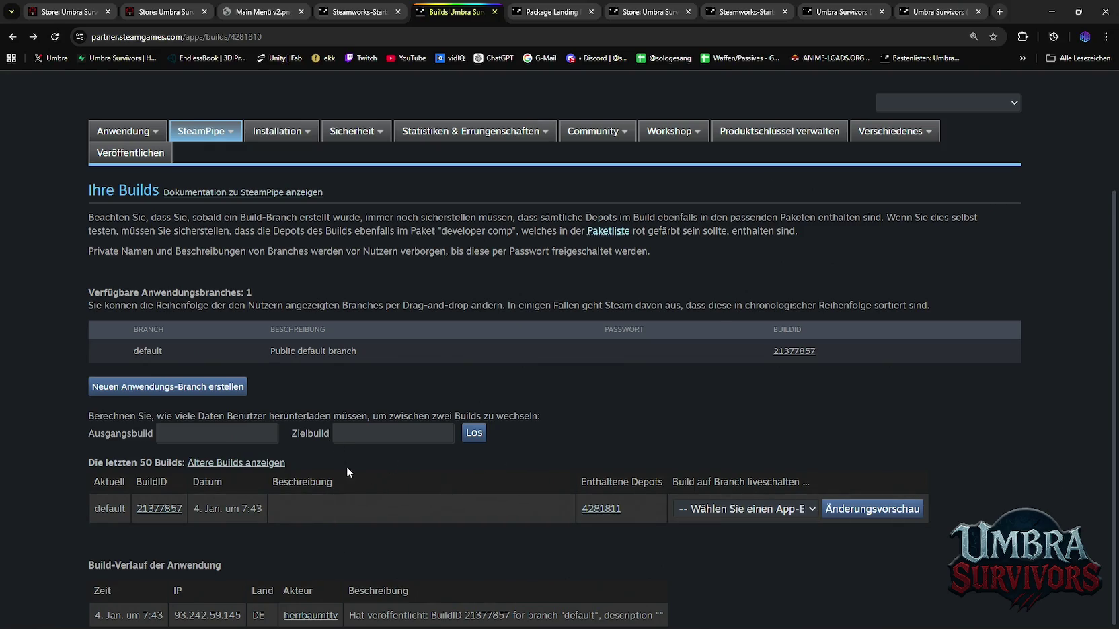
pyautogui.scroll(2, 294, 262)
pyautogui.moveTo(229, 101)
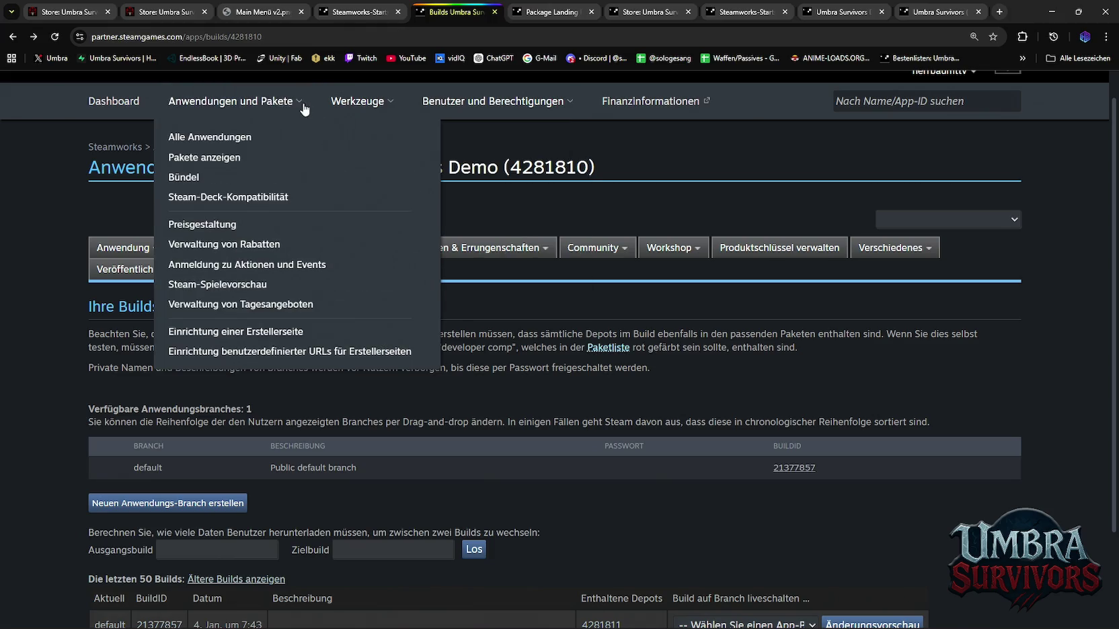
# Step: Show all packages and expand the Umbra Survivors Demo for Beta Testing package details
pyautogui.click(208, 158)
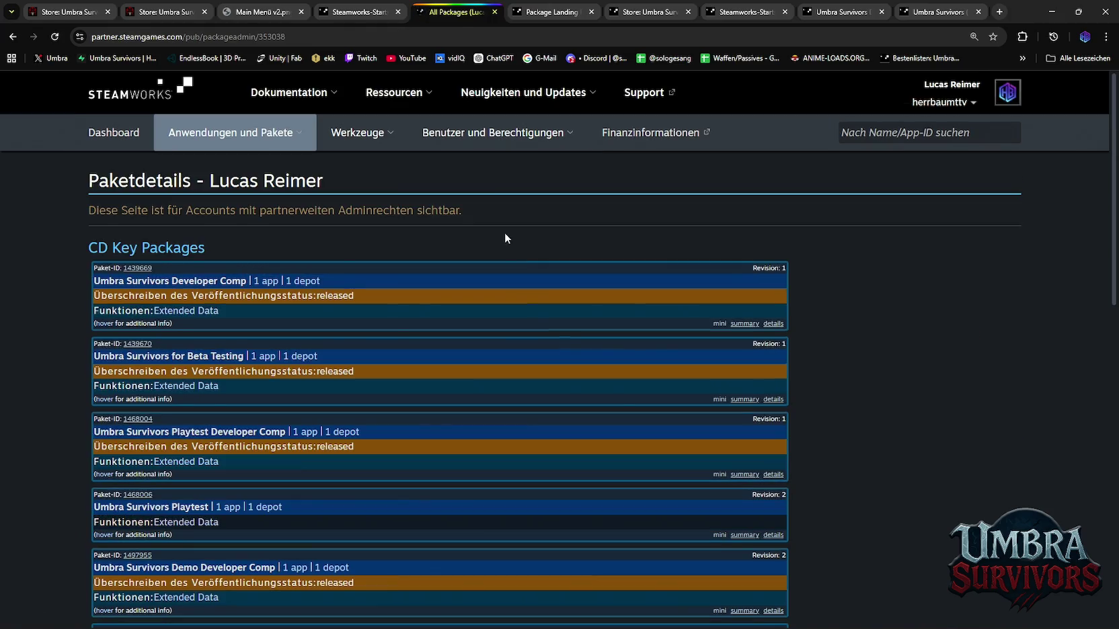
pyautogui.scroll(-7, 486, 319)
pyautogui.scroll(2, 476, 317)
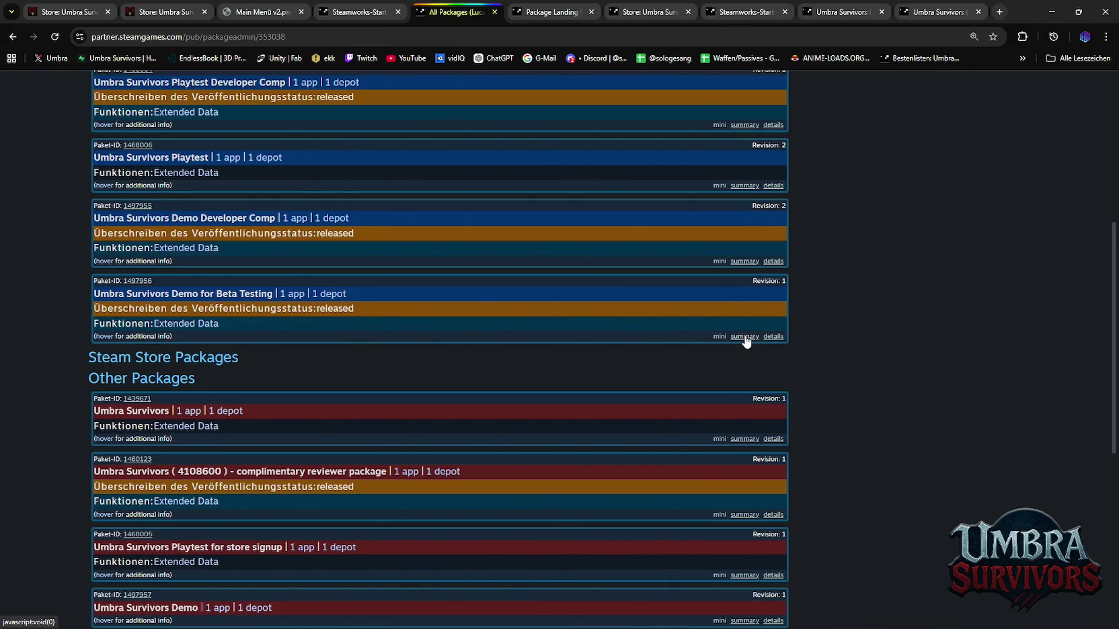
pyautogui.click(773, 336)
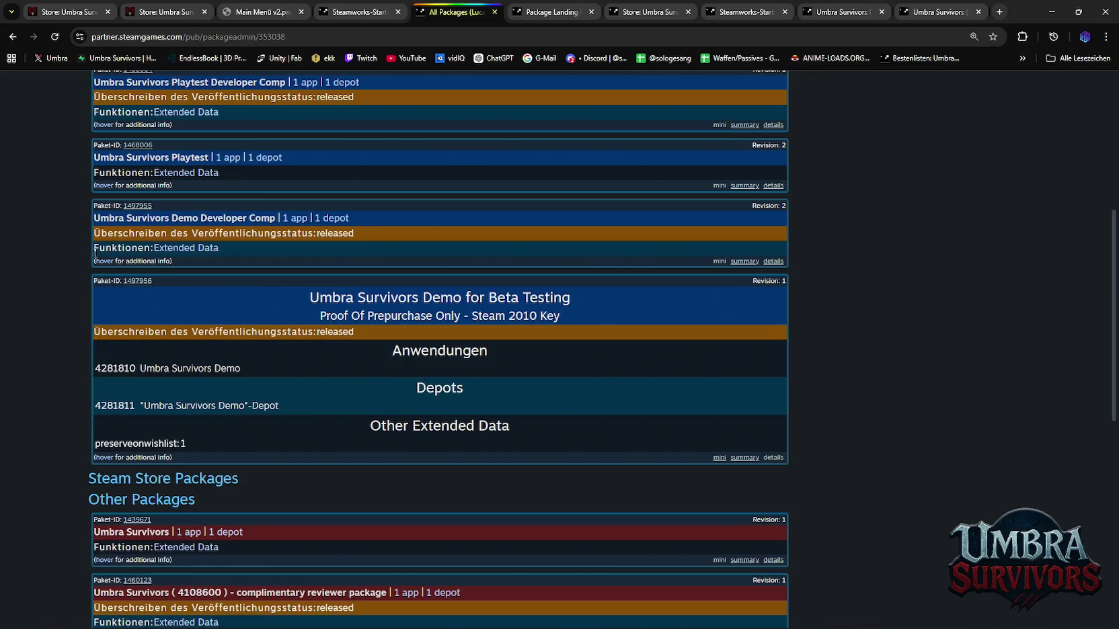
# Step: Screenshot the Demo for Beta Testing package box, then open package 1497956
pyautogui.press('Print')
pyautogui.moveTo(81, 270)
pyautogui.mouseDown()
pyautogui.moveTo(312, 329)
pyautogui.moveTo(839, 503)
pyautogui.moveTo(792, 468)
pyautogui.mouseUp()
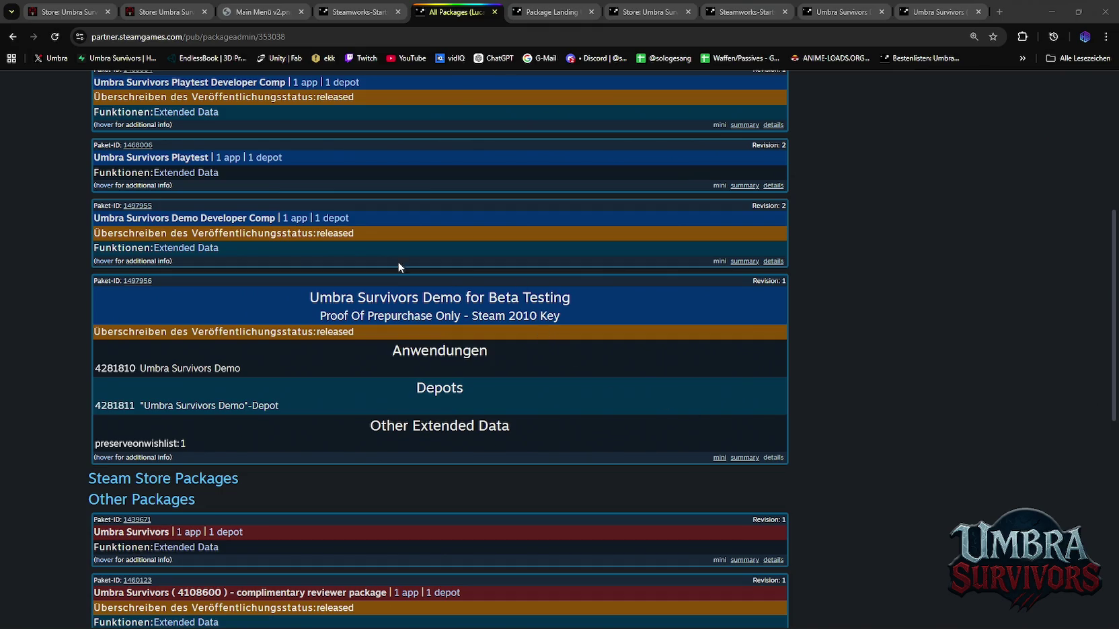
pyautogui.scroll(2, 403, 266)
pyautogui.scroll(-2, 370, 269)
pyautogui.click(132, 283)
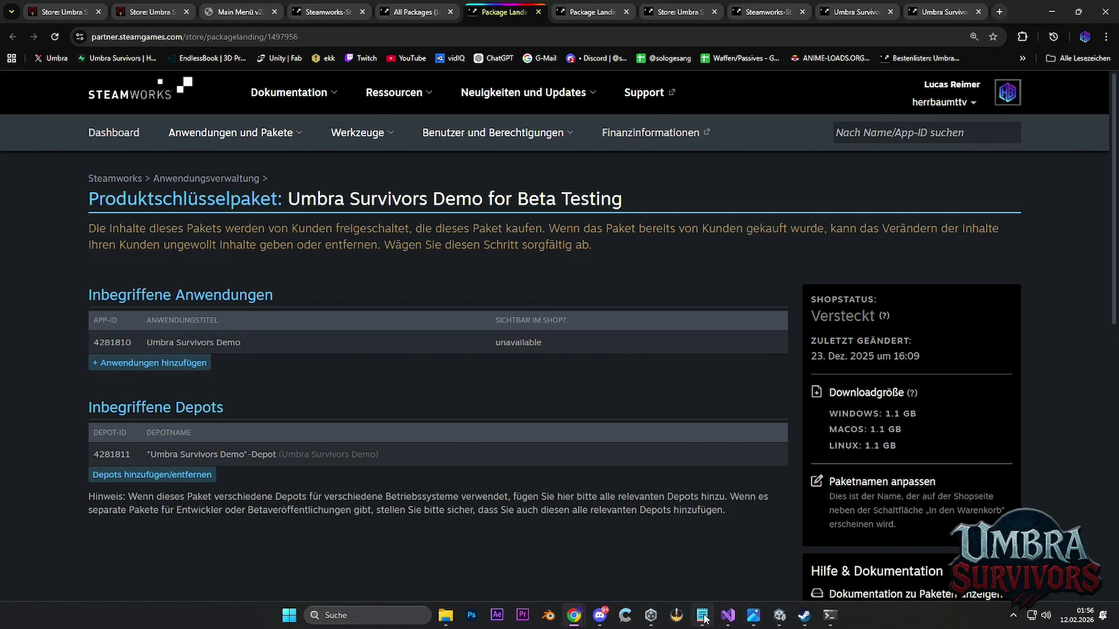
# Step: Review package 1497956's page: app 4281810, depot 4281811, 1.1 GB for Windows, macOS, Linux
pyautogui.click(702, 615)
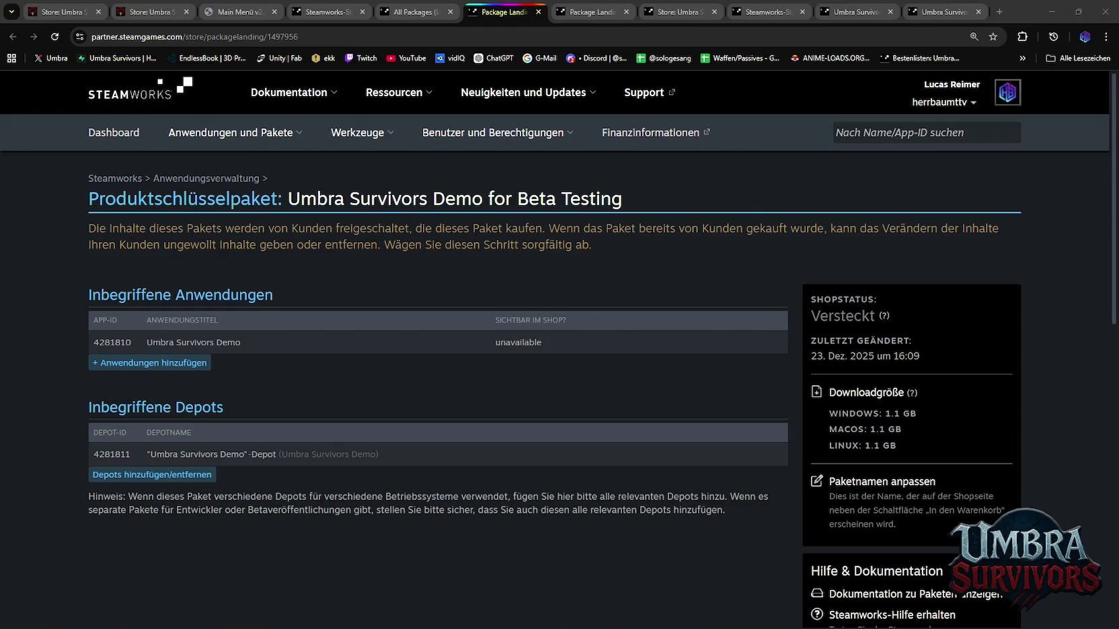
pyautogui.moveTo(829, 615)
pyautogui.press('super+Tab')
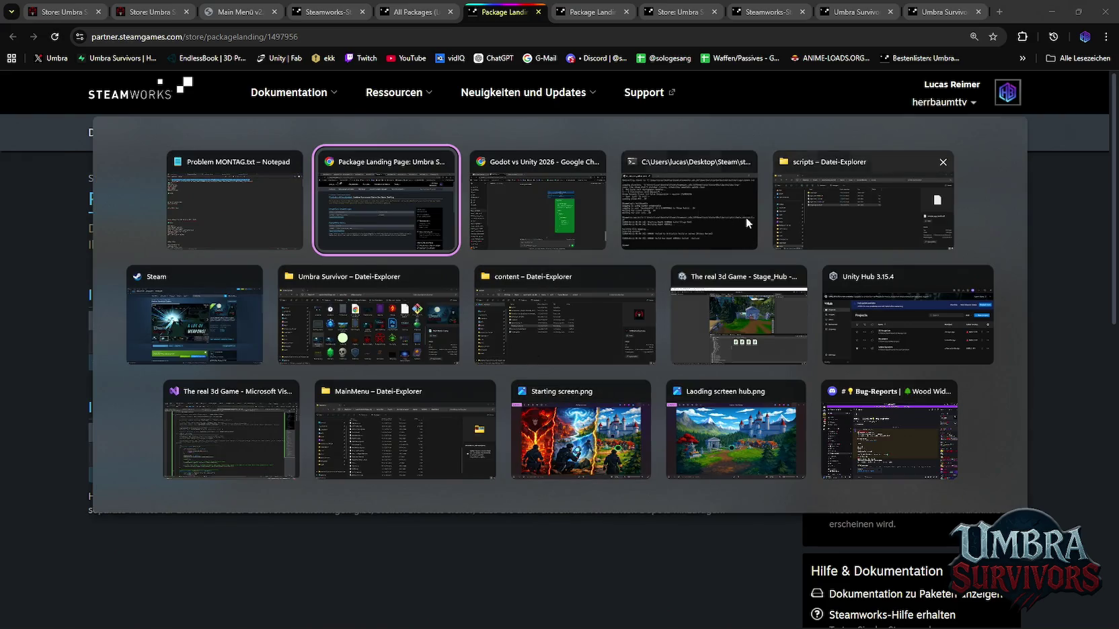
# Step: Rerun the simple_app_build.vdf build, now building AppID 4281810 and uploading 2729.7MB of content
pyautogui.click(807, 215)
pyautogui.press('Up')
pyautogui.press('Return')
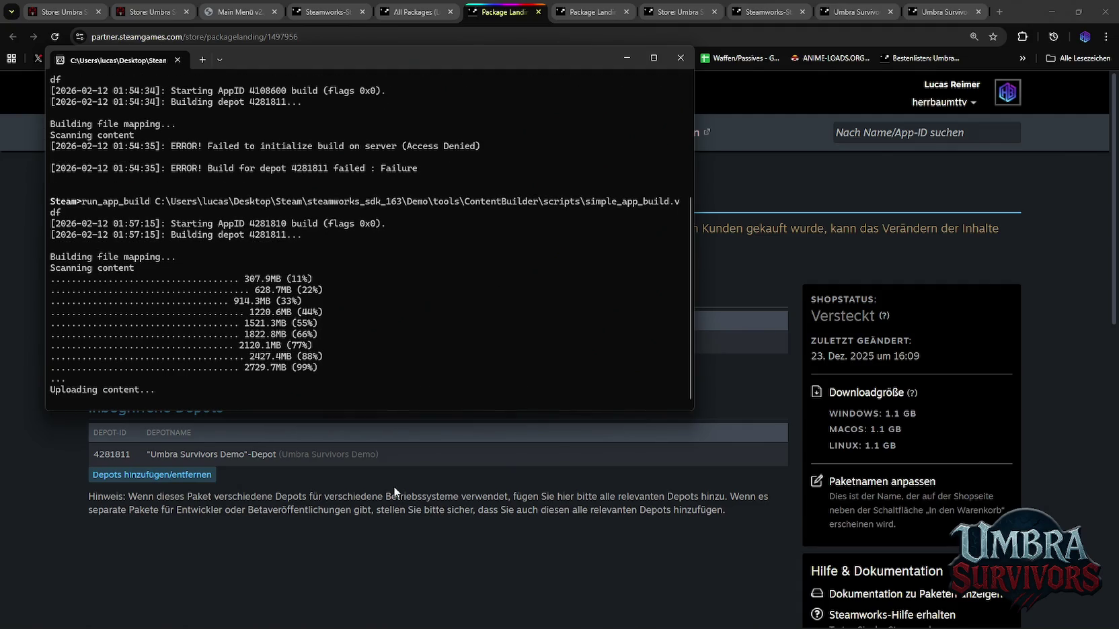
pyautogui.click(363, 584)
pyautogui.moveTo(202, 130)
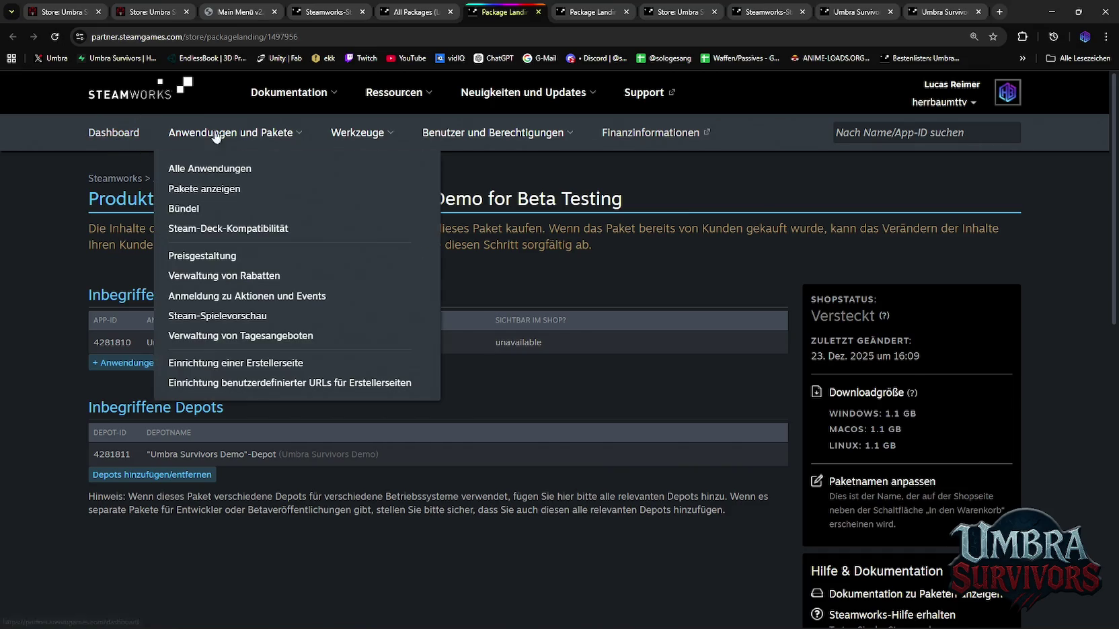
# Step: Look through the open package, store page and Main Menü v2 tabs, ending on the Dashboard
pyautogui.click(413, 11)
pyautogui.click(469, 8)
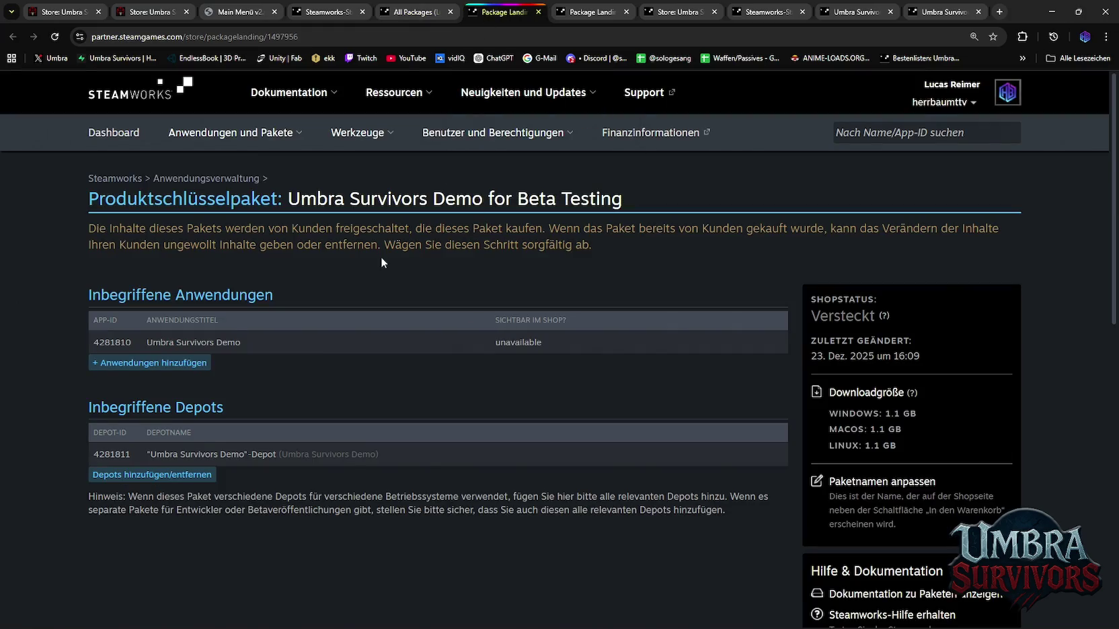
pyautogui.hotkey('ctrl', 'shift', 'Tab')
pyautogui.click(547, 8)
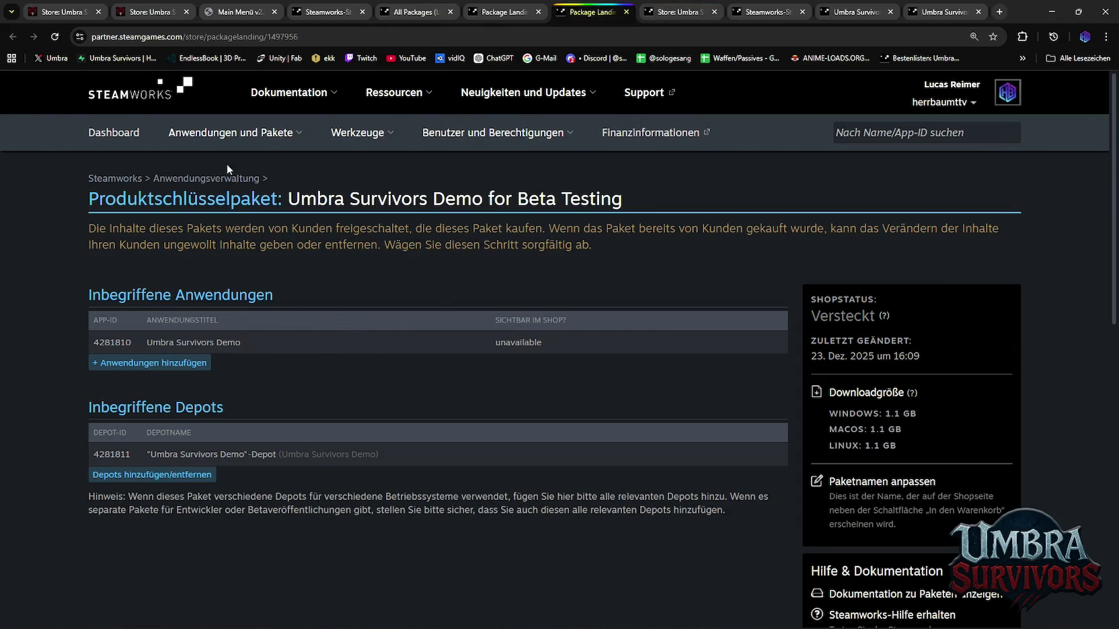
pyautogui.hotkey('ctrl', 'Tab')
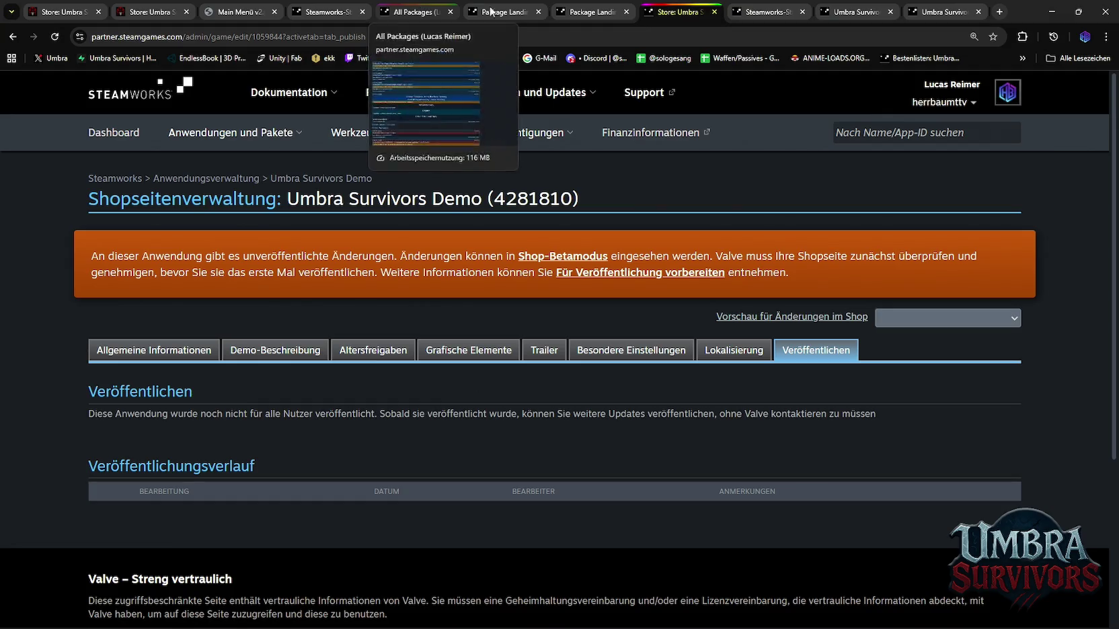
pyautogui.click(132, 8)
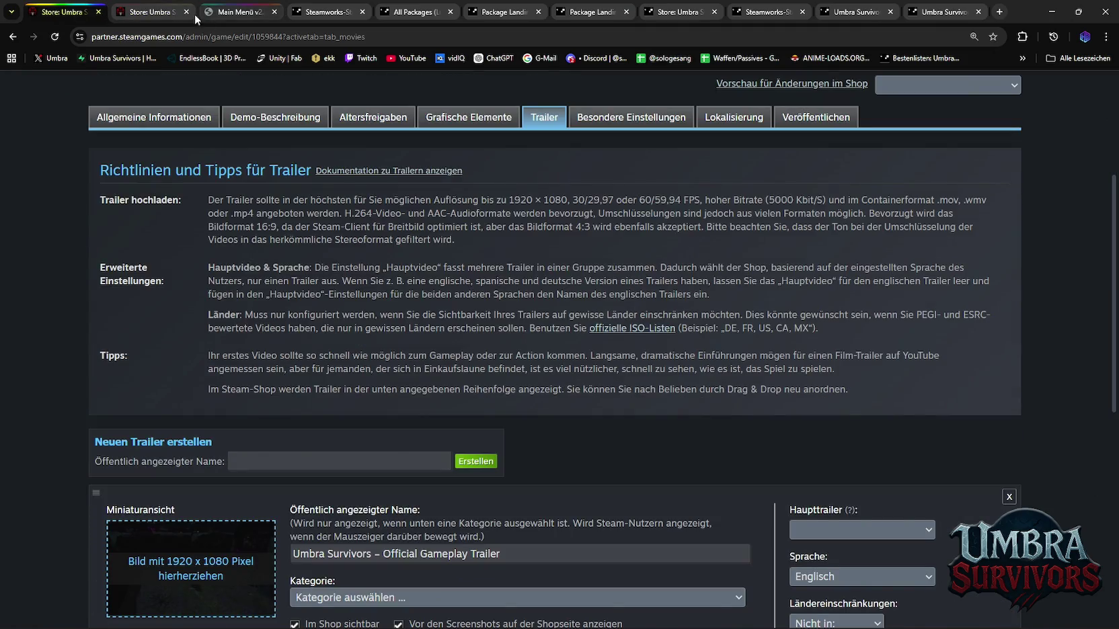
pyautogui.click(229, 10)
pyautogui.click(356, 7)
# Step: Open the Umbra Survivors Demo (4281810) app page in a new tab and close five leftover tabs
pyautogui.scroll(3, 352, 217)
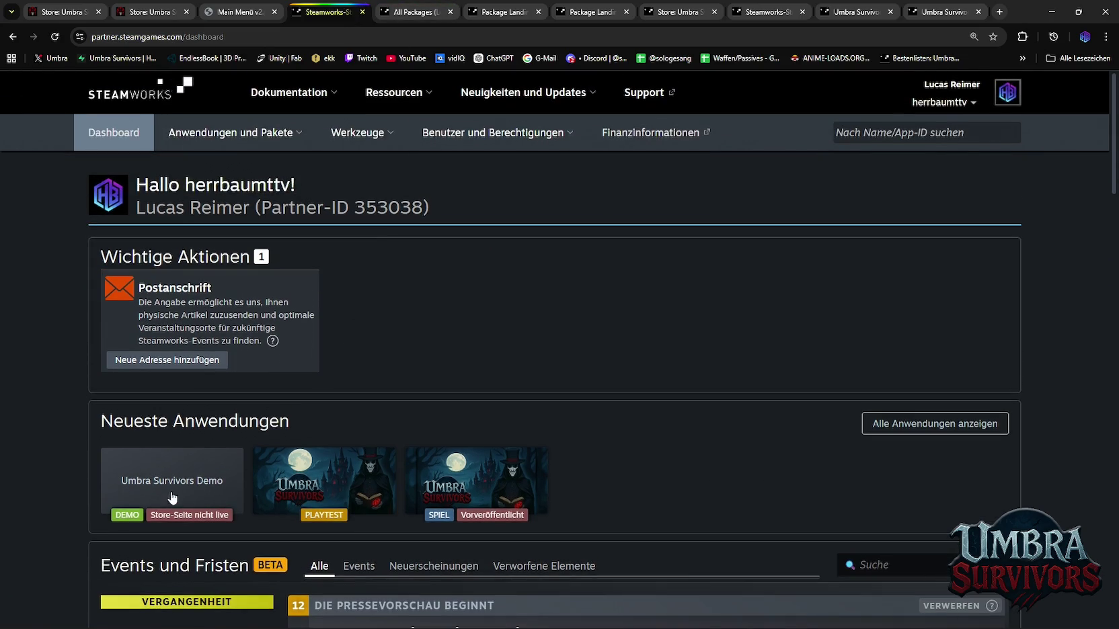
pyautogui.click(175, 478)
pyautogui.click(491, 15)
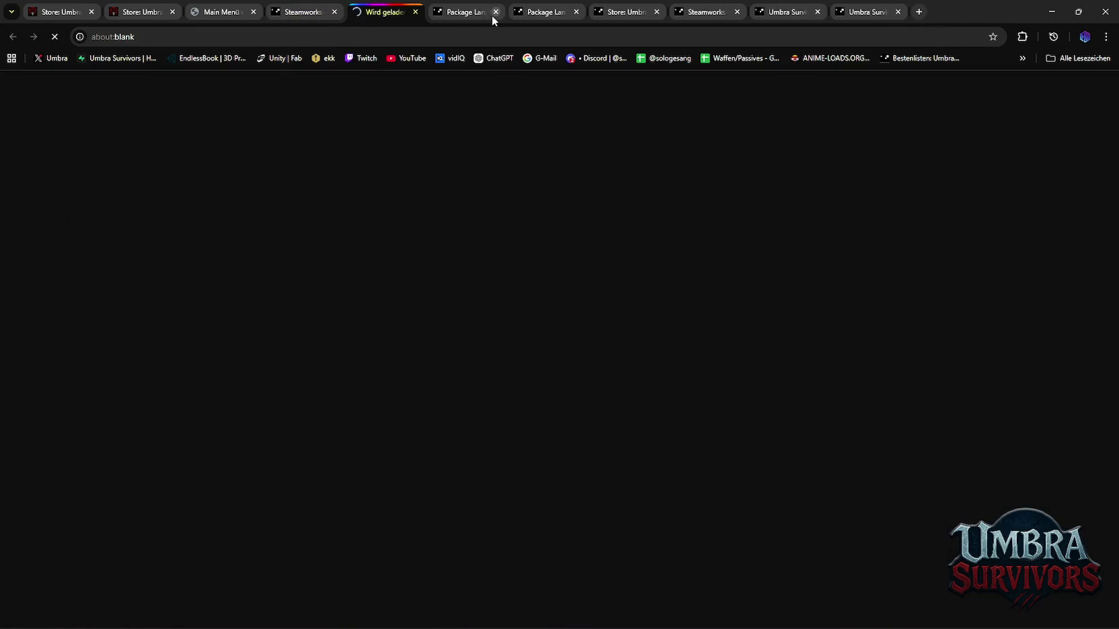
pyautogui.click(491, 14)
pyautogui.click(492, 15)
pyautogui.click(492, 15)
pyautogui.middleClick(492, 15)
pyautogui.middleClick(491, 15)
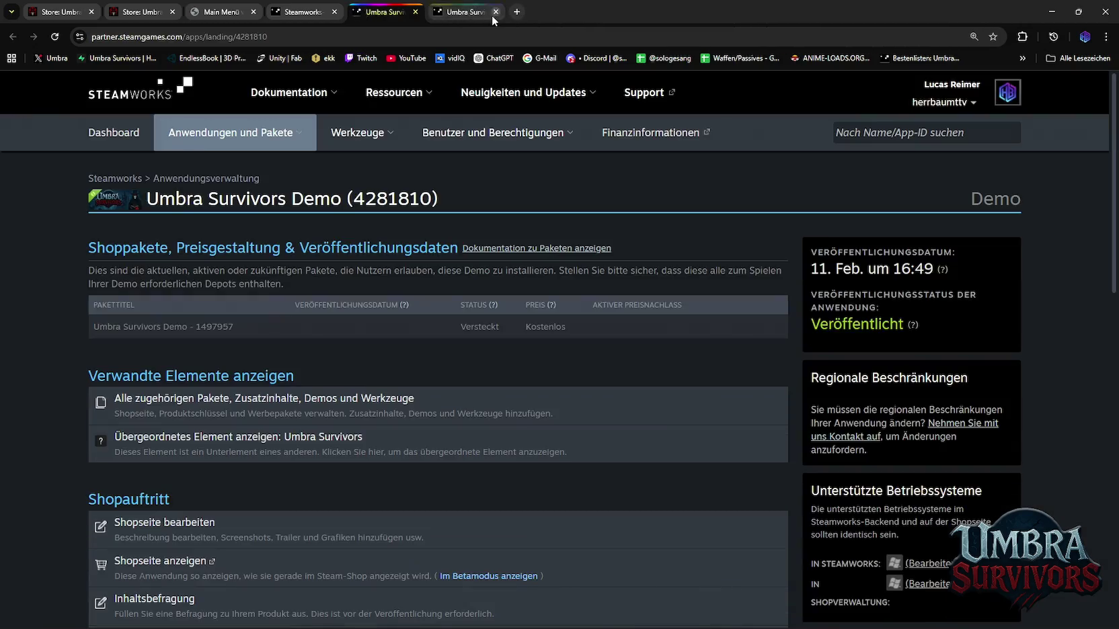
pyautogui.middleClick(491, 15)
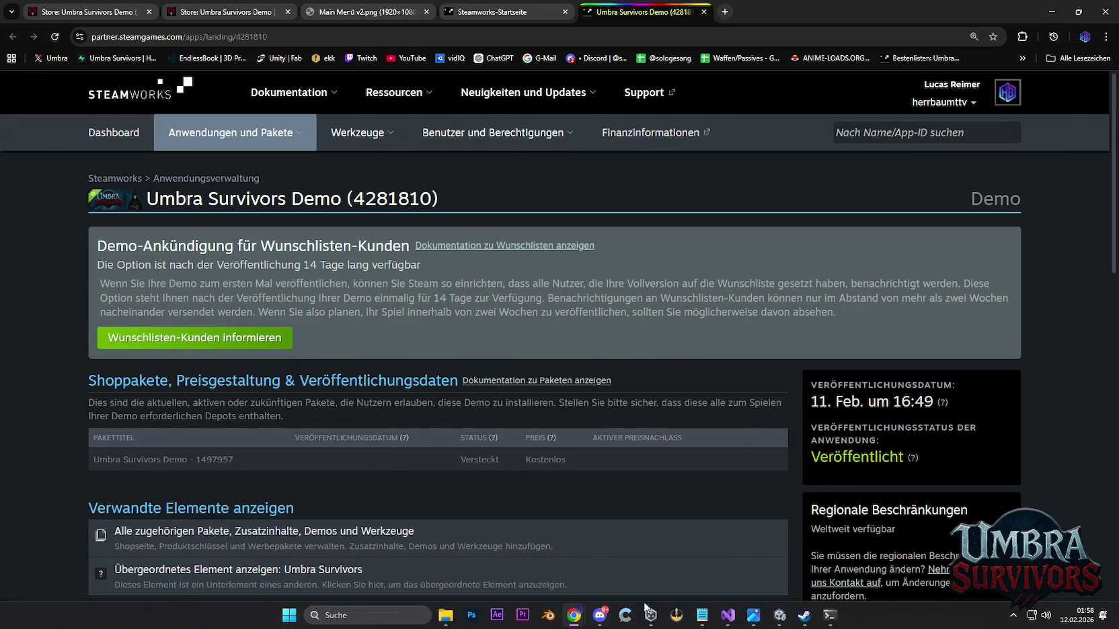
pyautogui.scroll(-2, 330, 416)
pyautogui.scroll(1, 330, 416)
pyautogui.scroll(-5, 328, 385)
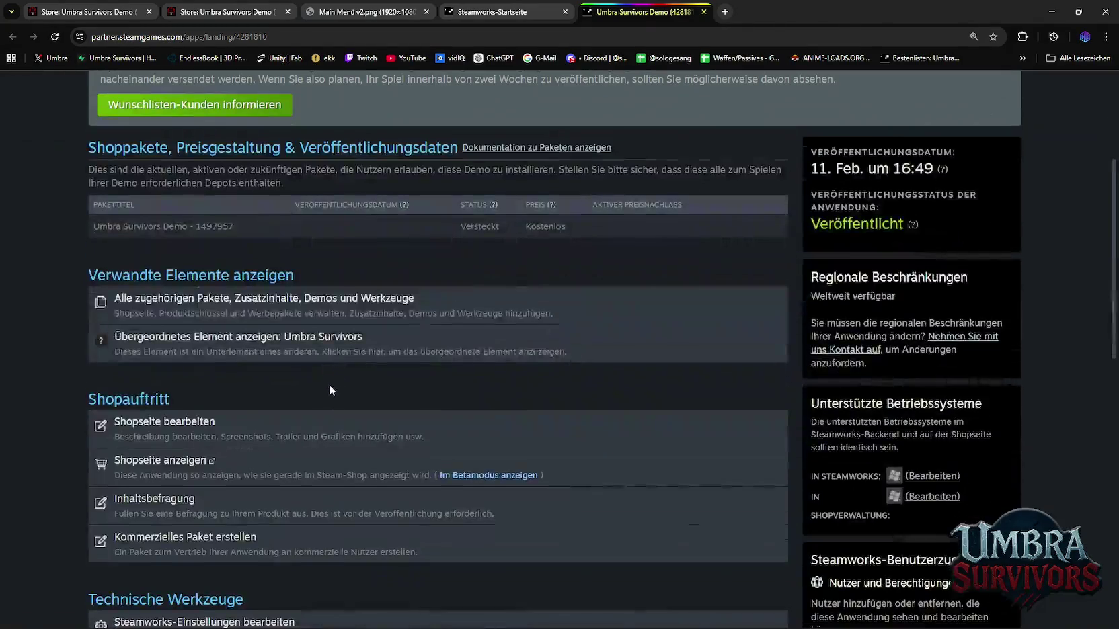
pyautogui.scroll(-1, 353, 362)
pyautogui.scroll(-2, 446, 426)
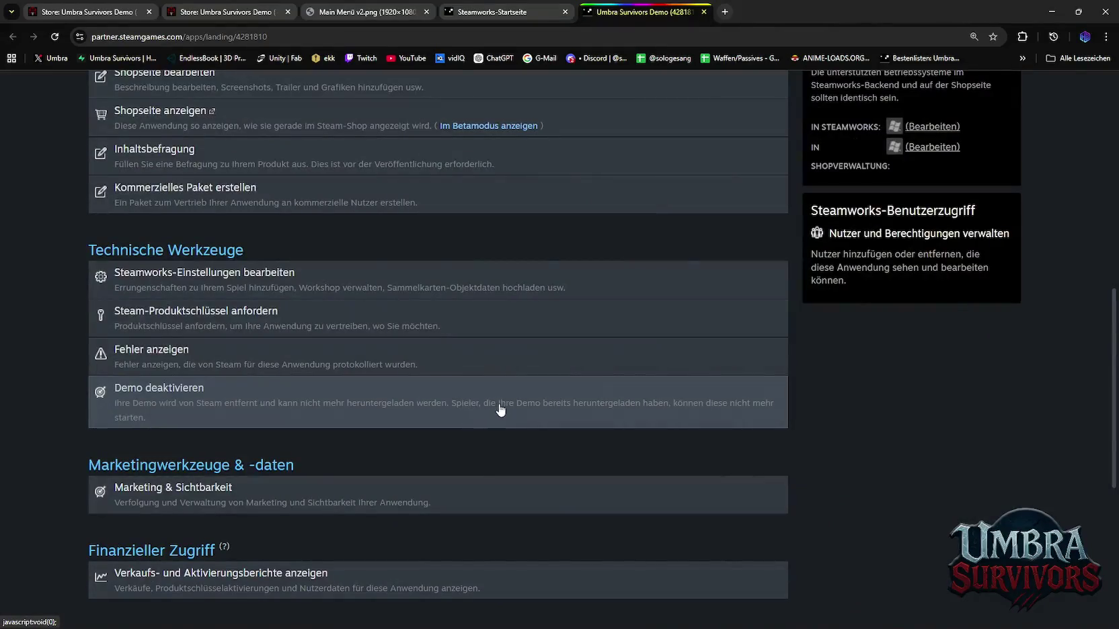
pyautogui.scroll(4, 512, 416)
pyautogui.scroll(4, 519, 410)
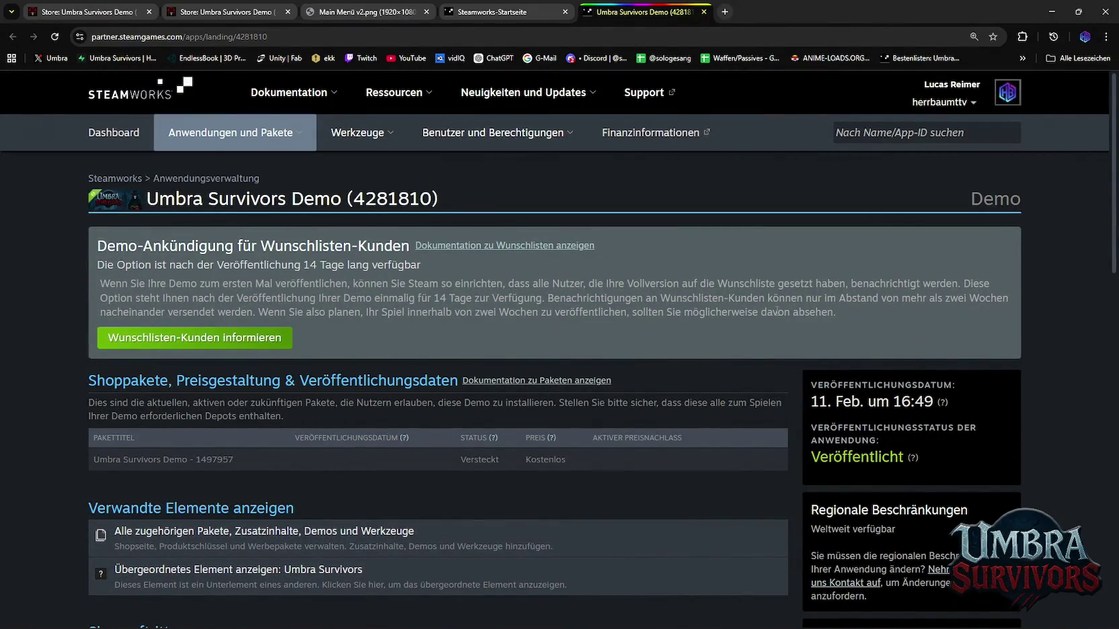
pyautogui.click(146, 463)
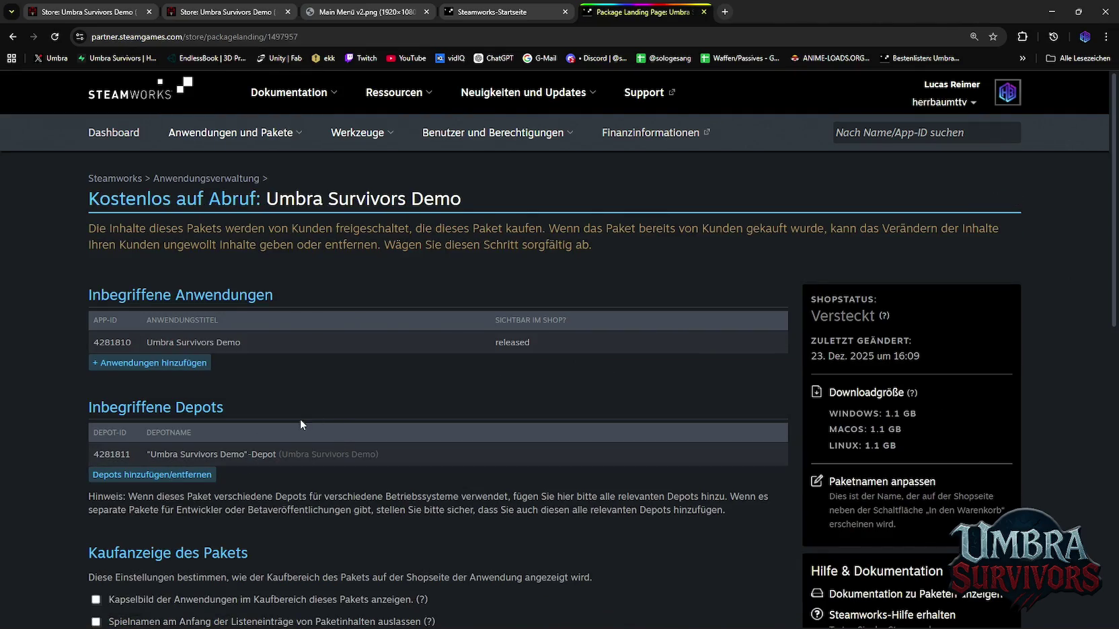
pyautogui.click(221, 344)
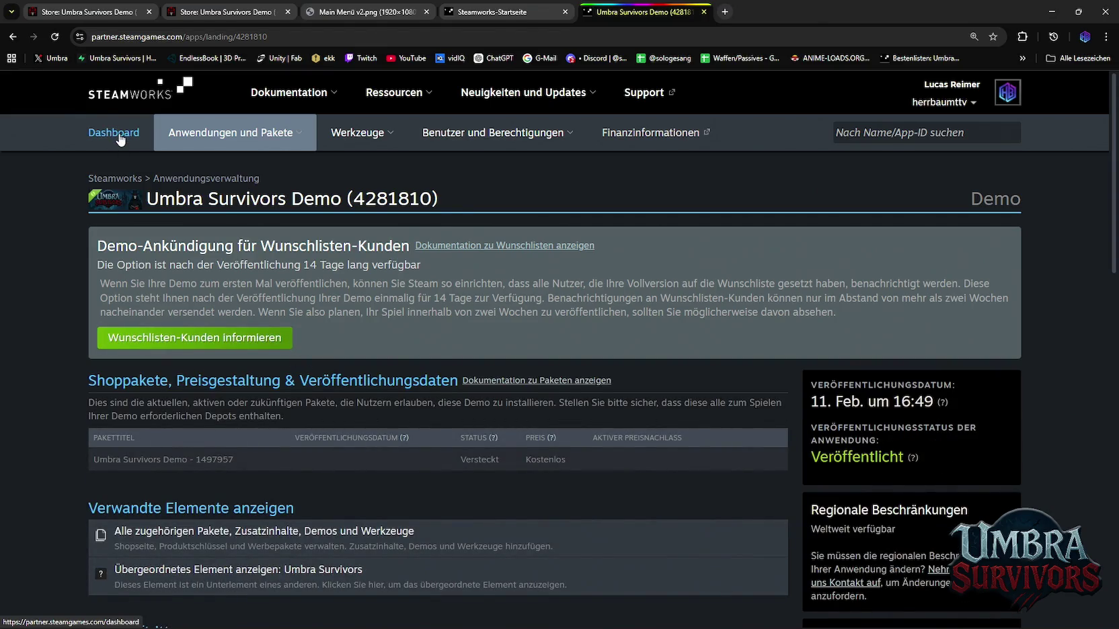
pyautogui.scroll(-7, 302, 316)
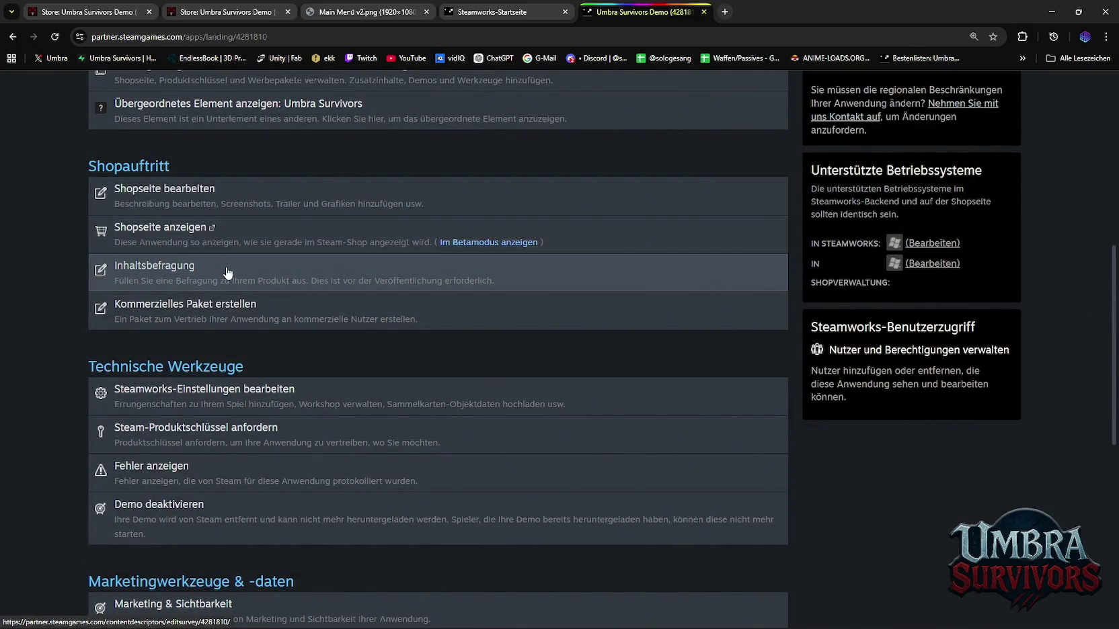
pyautogui.scroll(2, 226, 242)
pyautogui.click(253, 193)
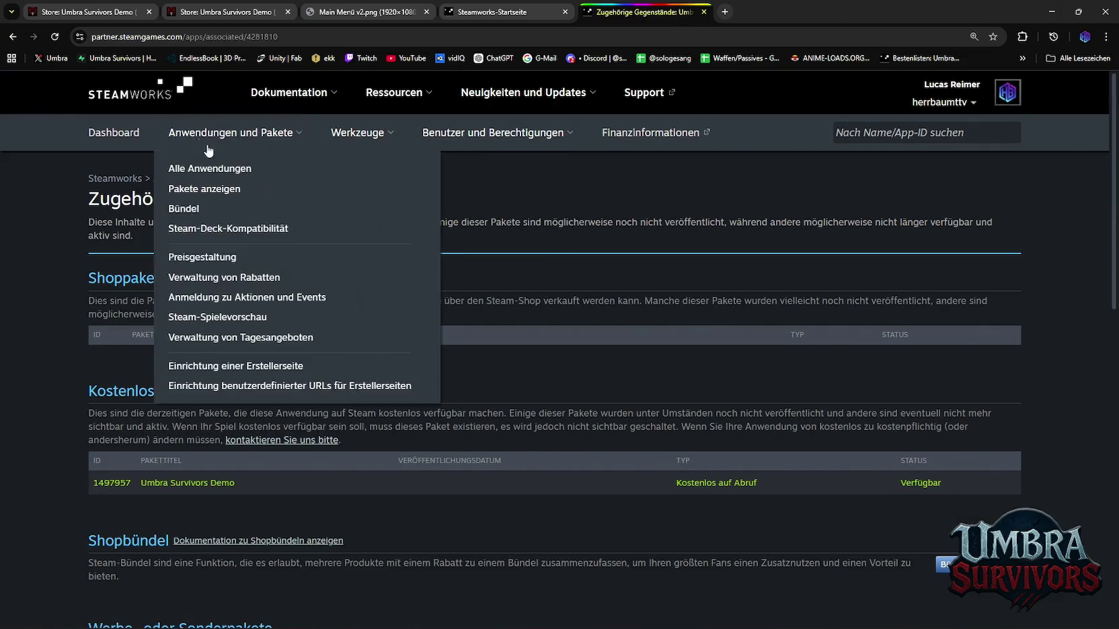
pyautogui.scroll(-5, 599, 283)
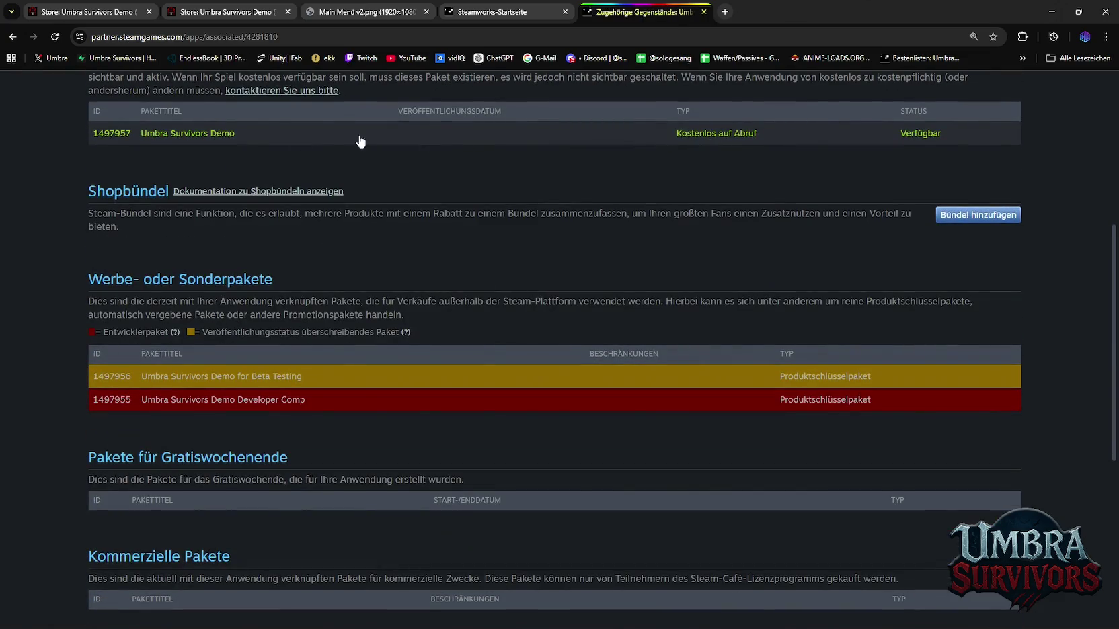
pyautogui.click(183, 135)
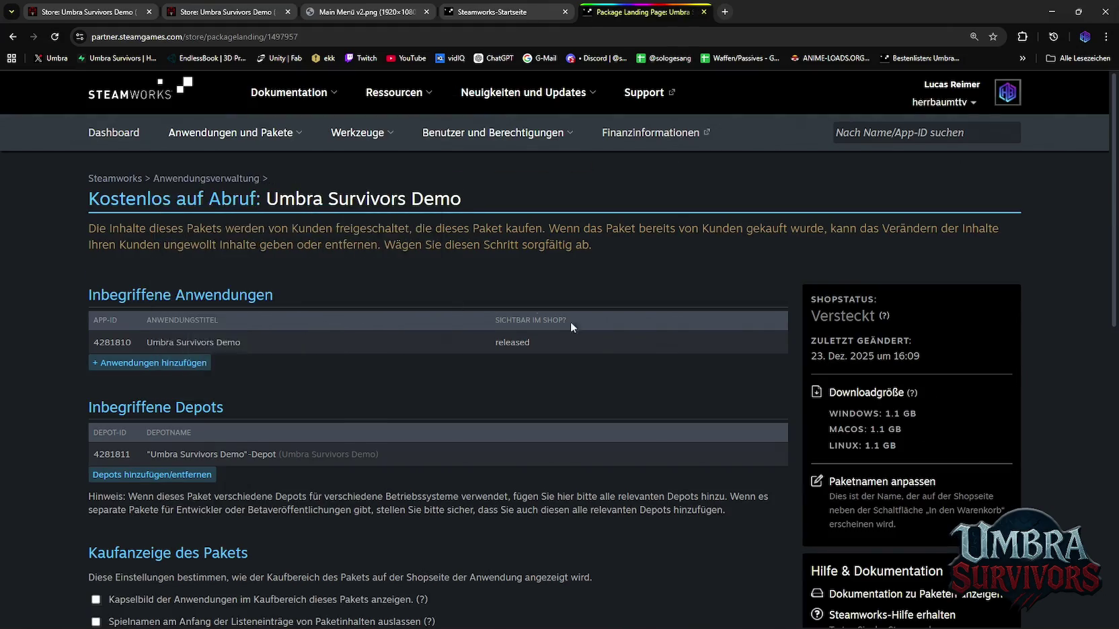
pyautogui.scroll(-5, 511, 325)
pyautogui.scroll(8, 510, 325)
pyautogui.hotkey('alt', 'Left')
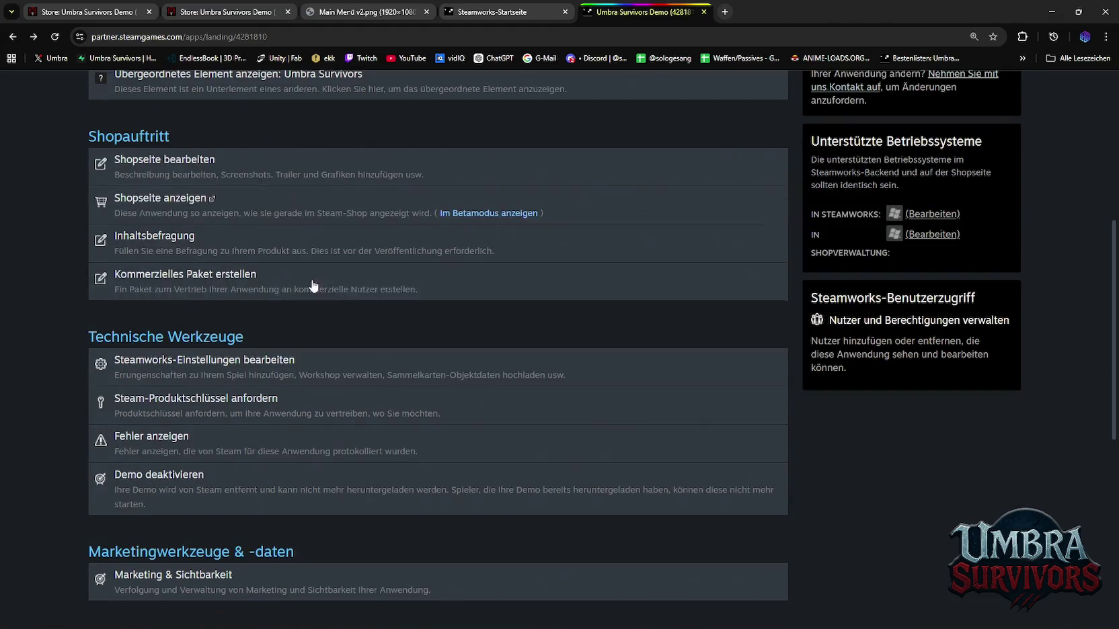
pyautogui.scroll(3, 229, 246)
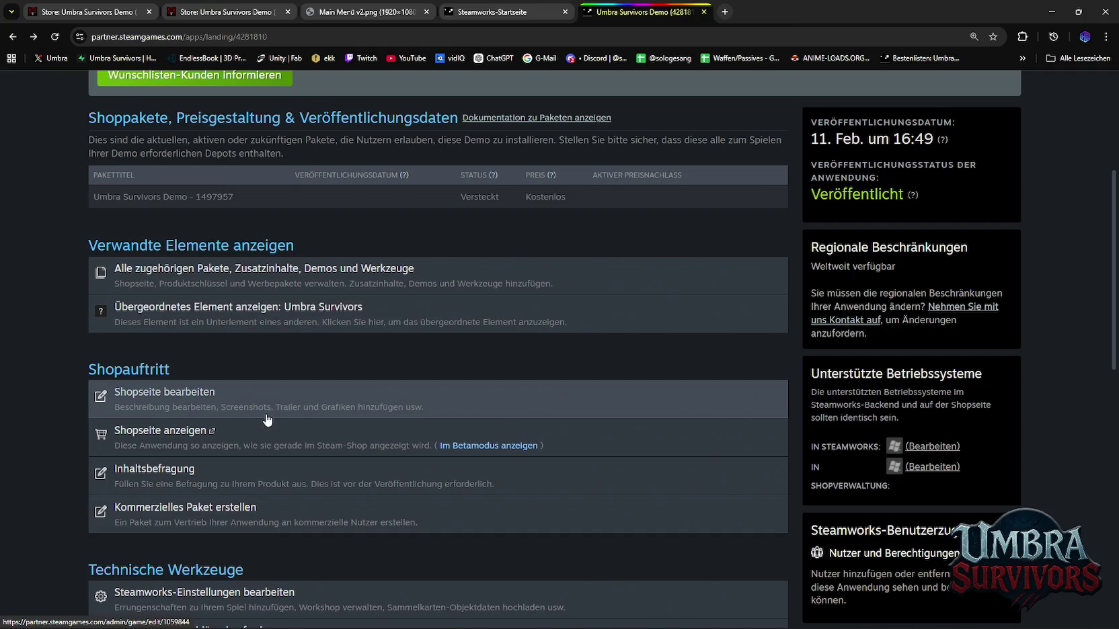
pyautogui.scroll(-2, 261, 361)
pyautogui.scroll(-2, 259, 378)
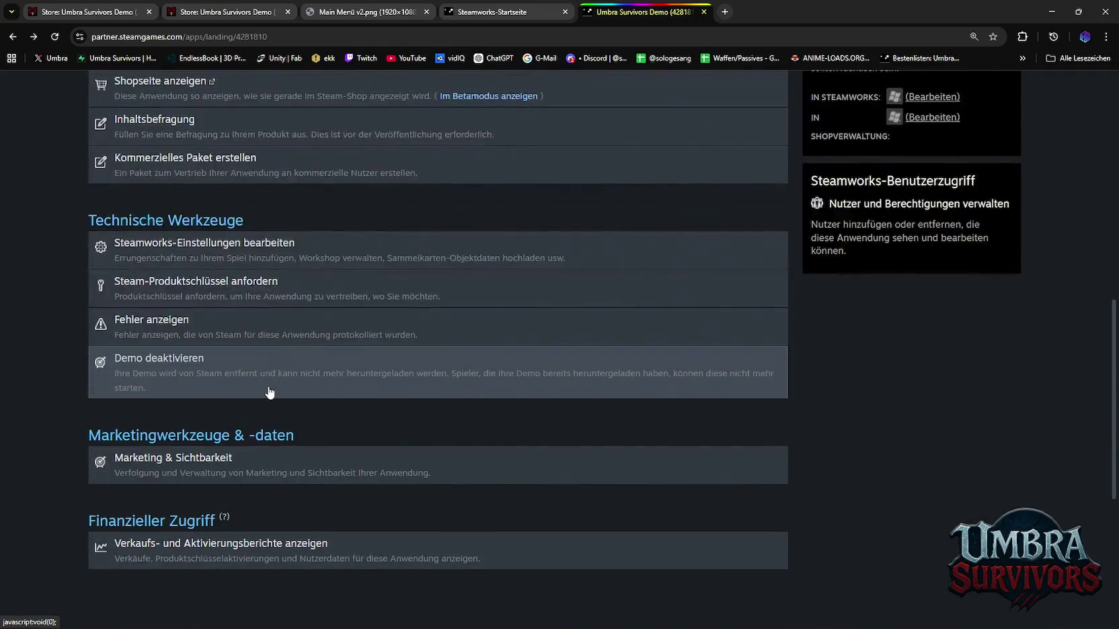
pyautogui.scroll(5, 271, 391)
pyautogui.scroll(2, 275, 395)
pyautogui.scroll(-4, 403, 376)
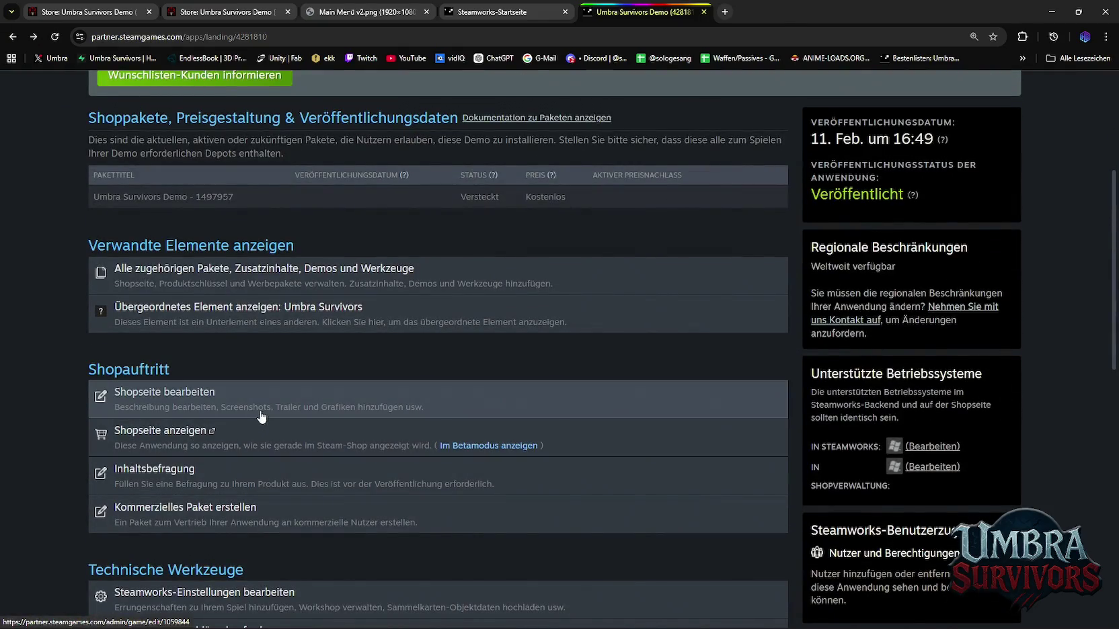
pyautogui.click(281, 287)
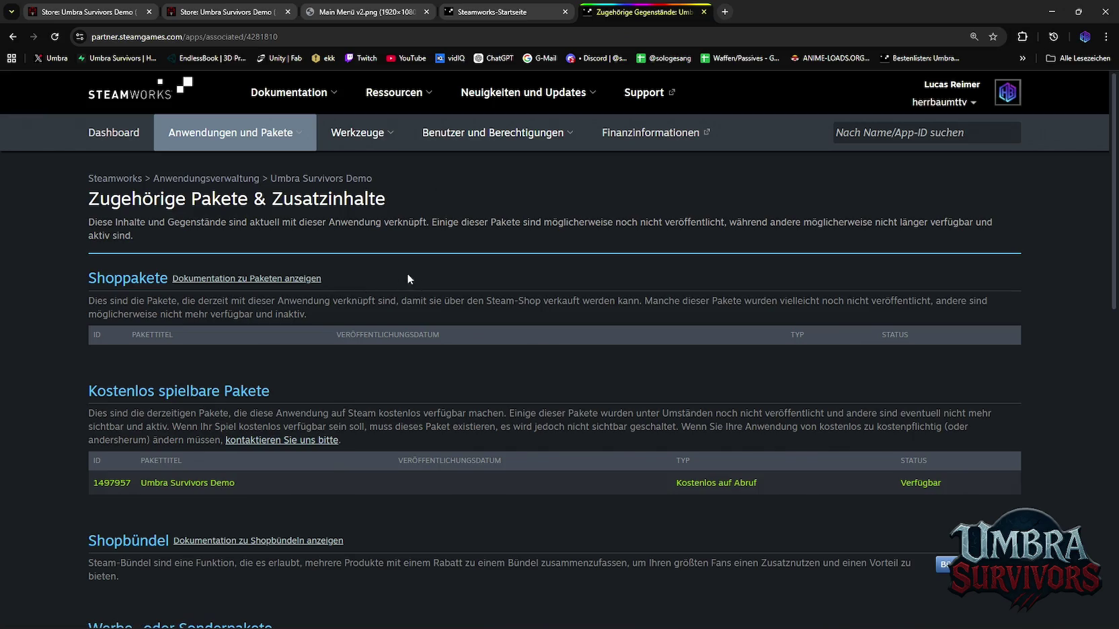
pyautogui.scroll(-8, 447, 373)
pyautogui.scroll(8, 444, 373)
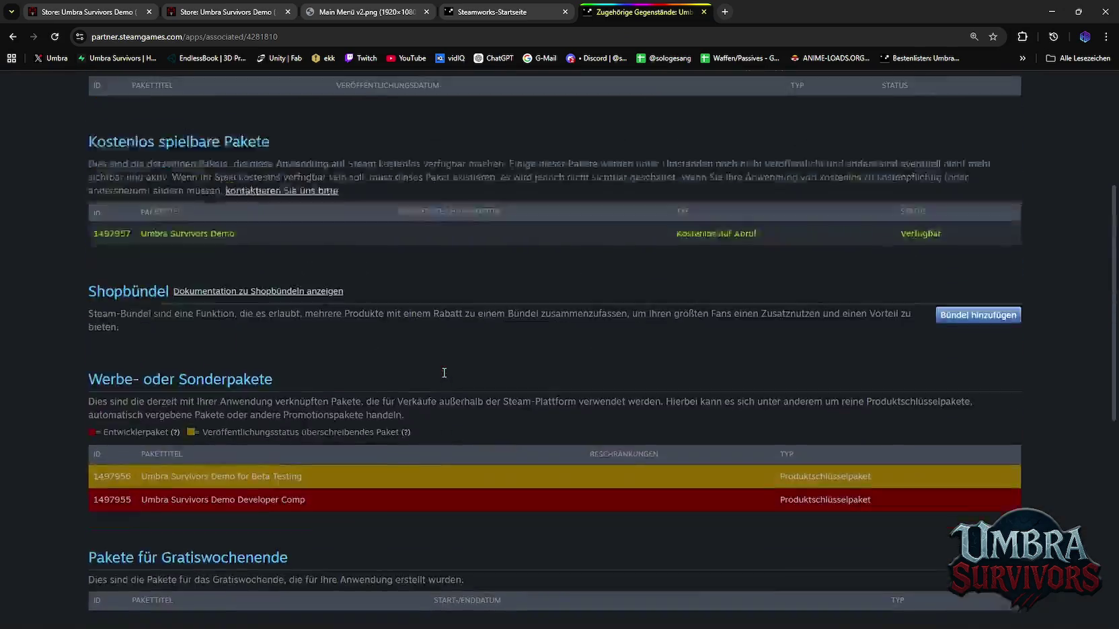
pyautogui.moveTo(215, 138)
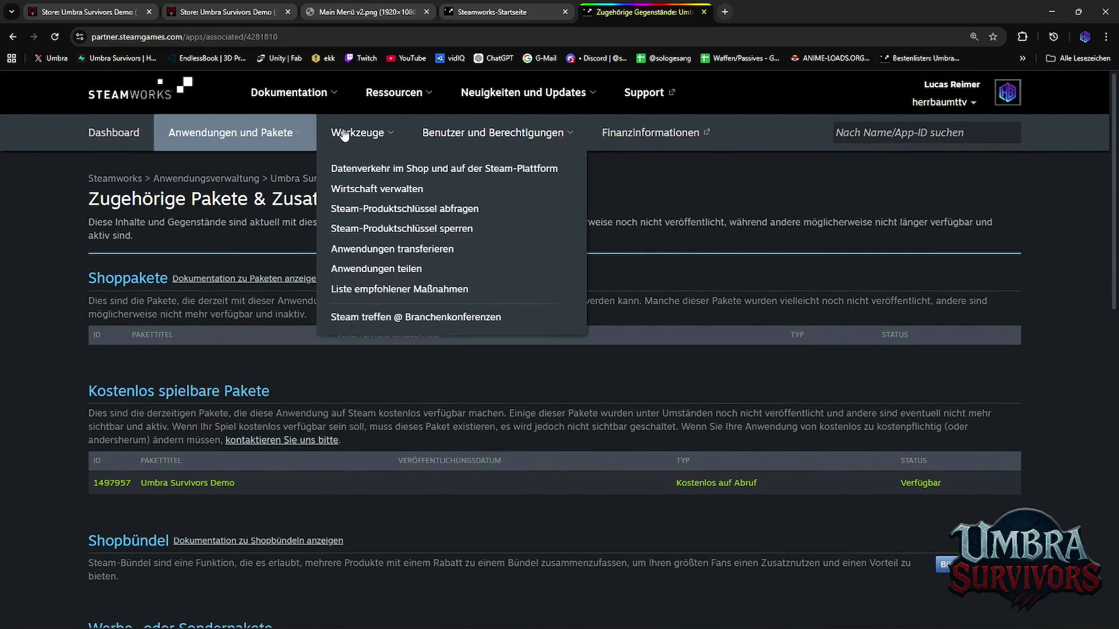
pyautogui.click(204, 173)
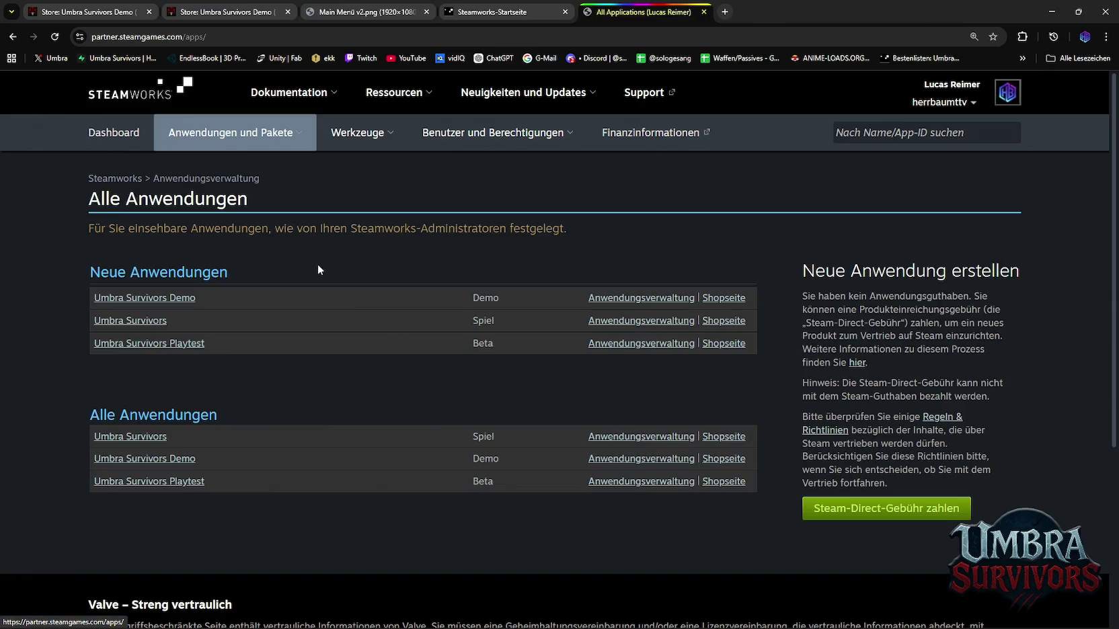
pyautogui.click(182, 298)
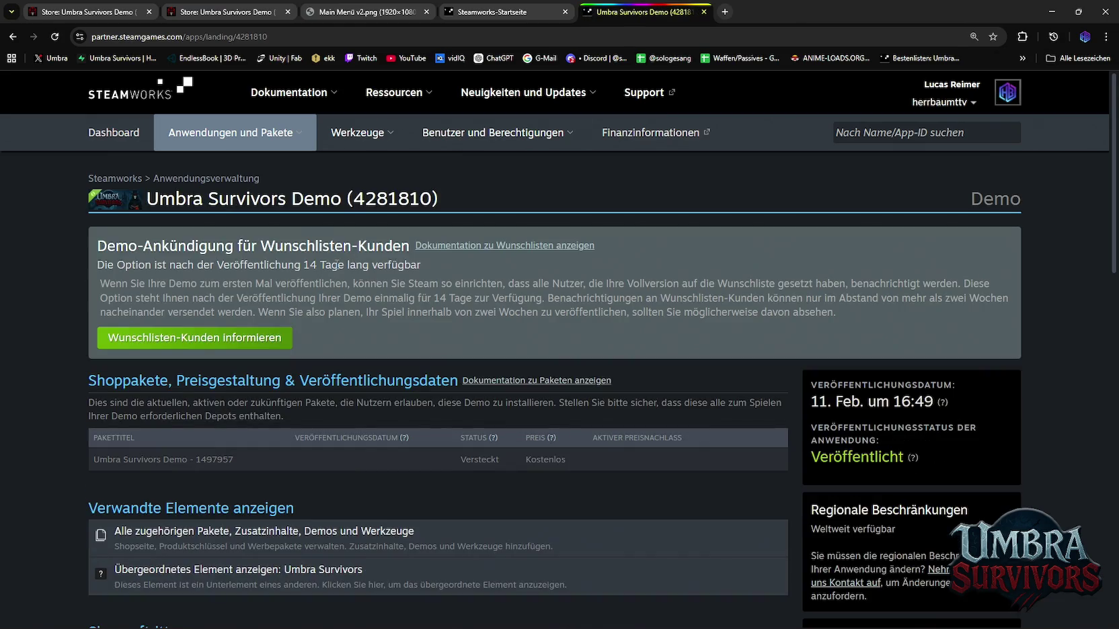
pyautogui.scroll(-9, 390, 333)
pyautogui.scroll(4, 387, 336)
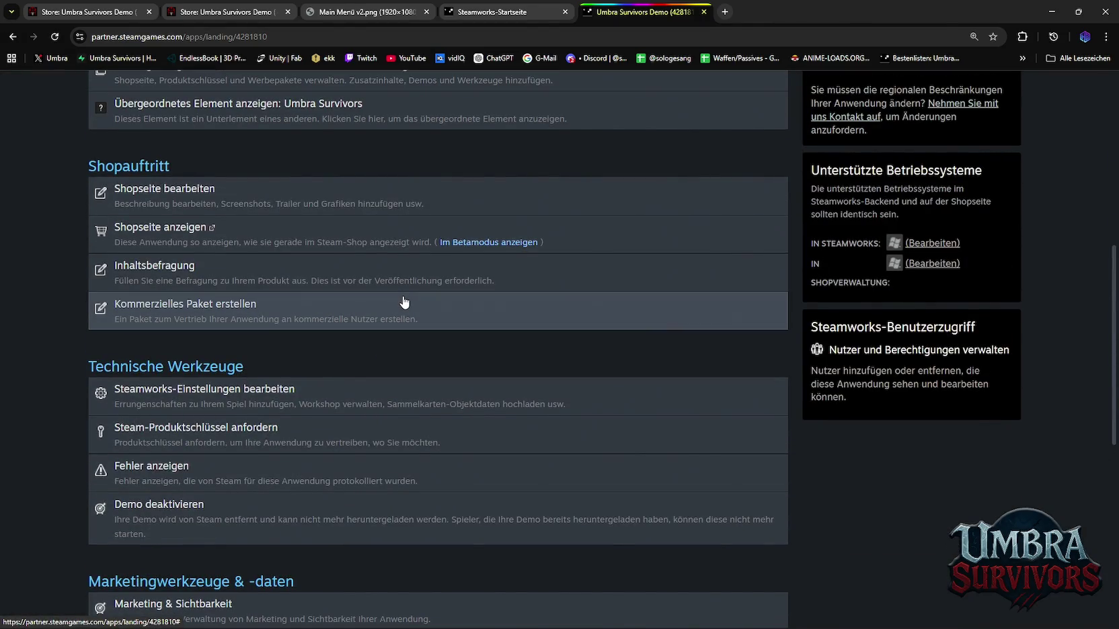
pyautogui.click(316, 402)
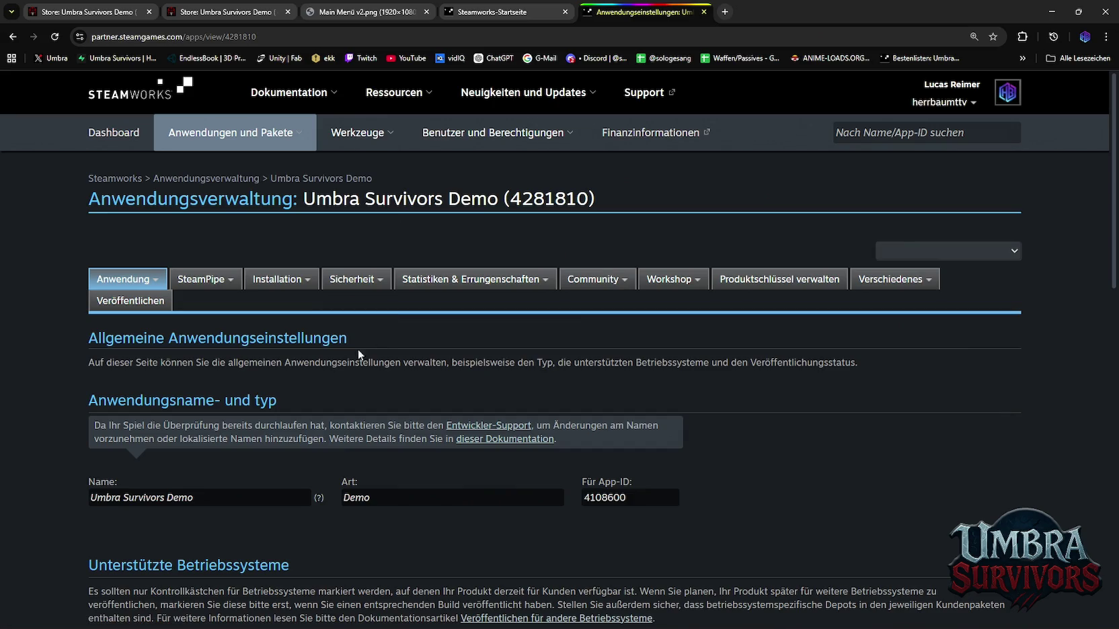
pyautogui.click(993, 37)
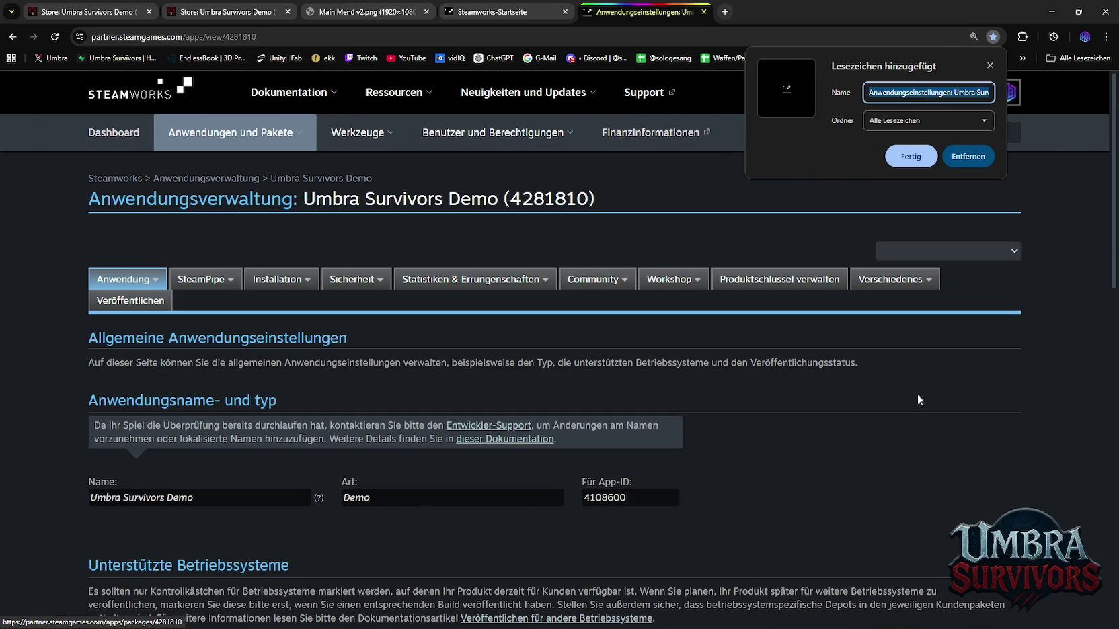
pyautogui.click(911, 156)
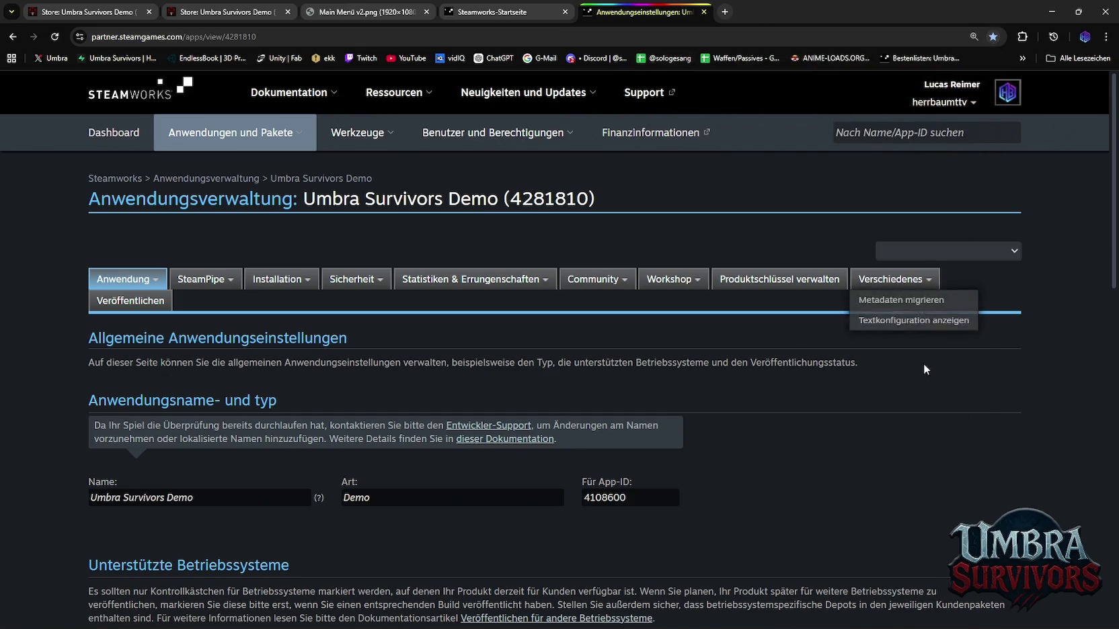
pyautogui.scroll(-2, 583, 414)
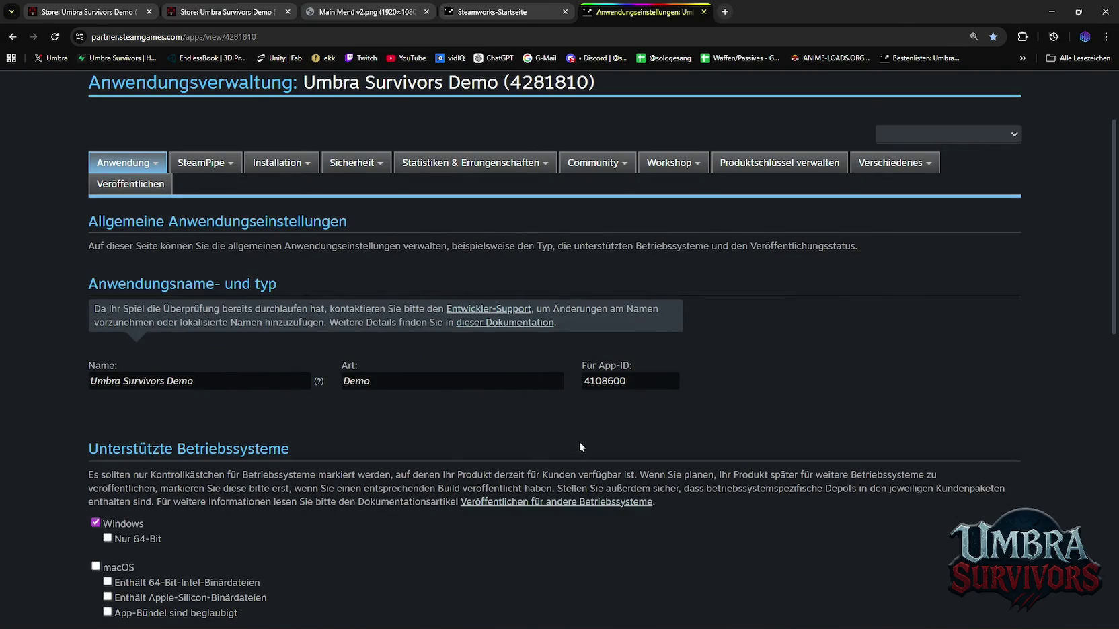
pyautogui.scroll(2, 431, 436)
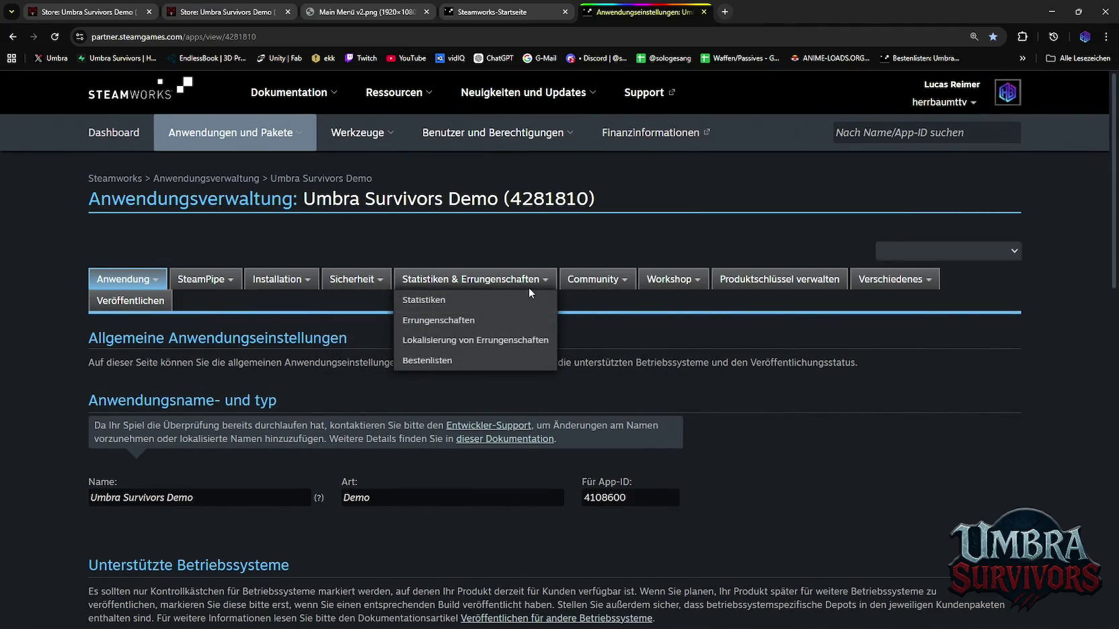
pyautogui.click(436, 361)
pyautogui.scroll(-3, 645, 411)
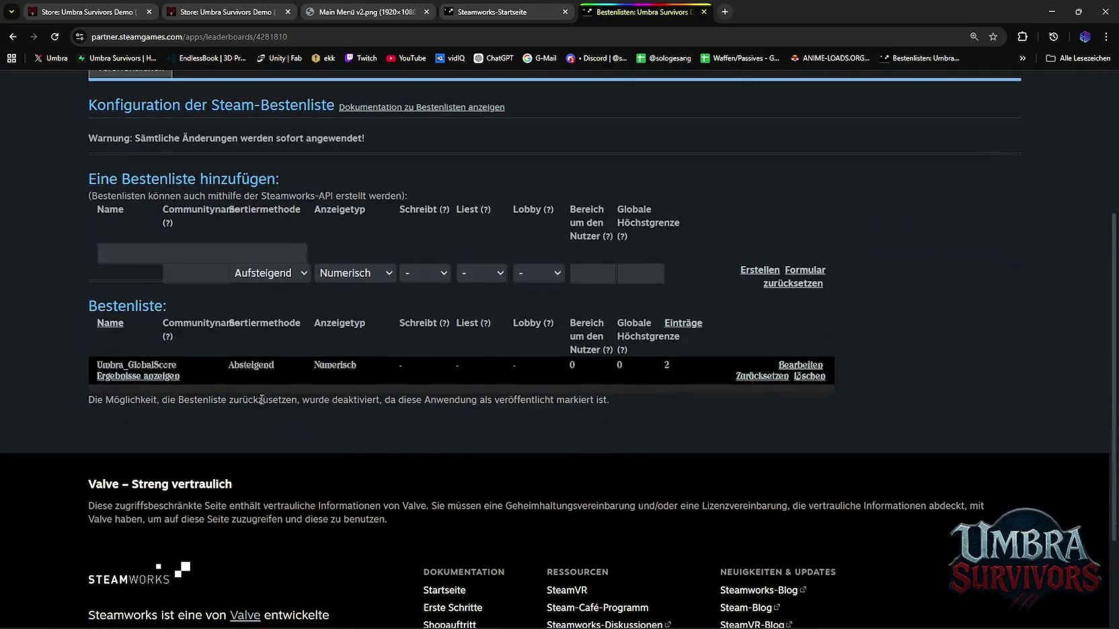
pyautogui.click(138, 376)
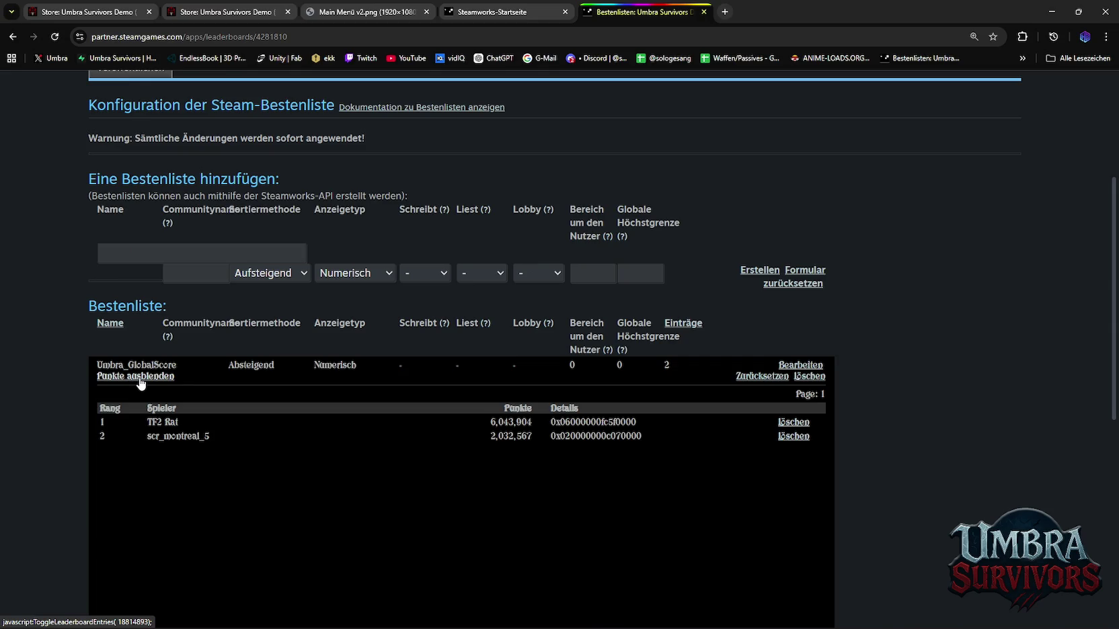
pyautogui.click(139, 377)
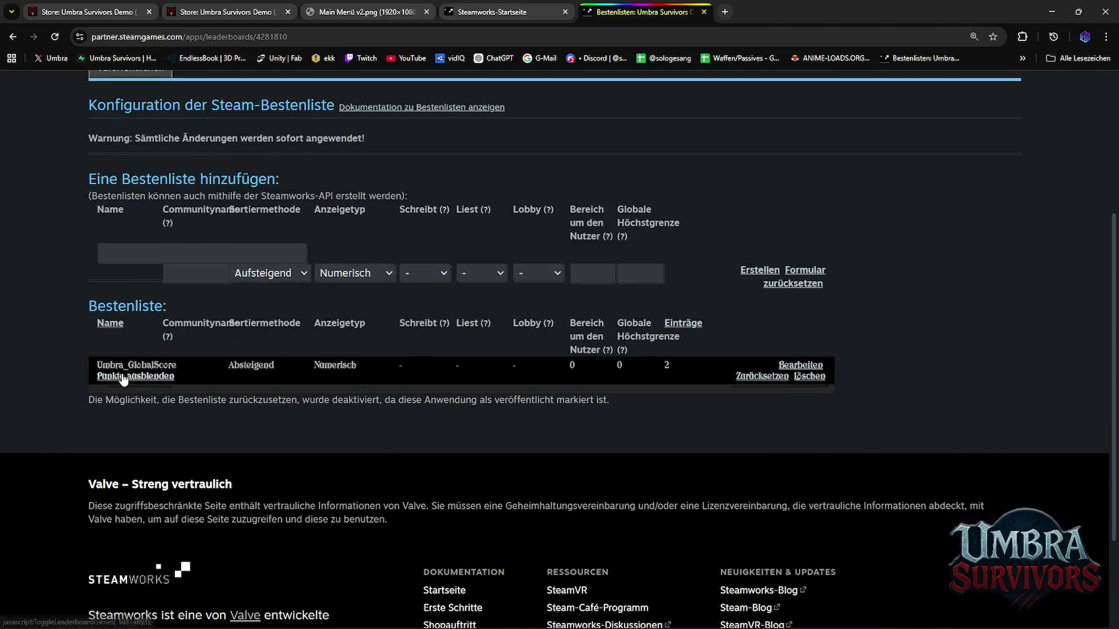
pyautogui.click(123, 377)
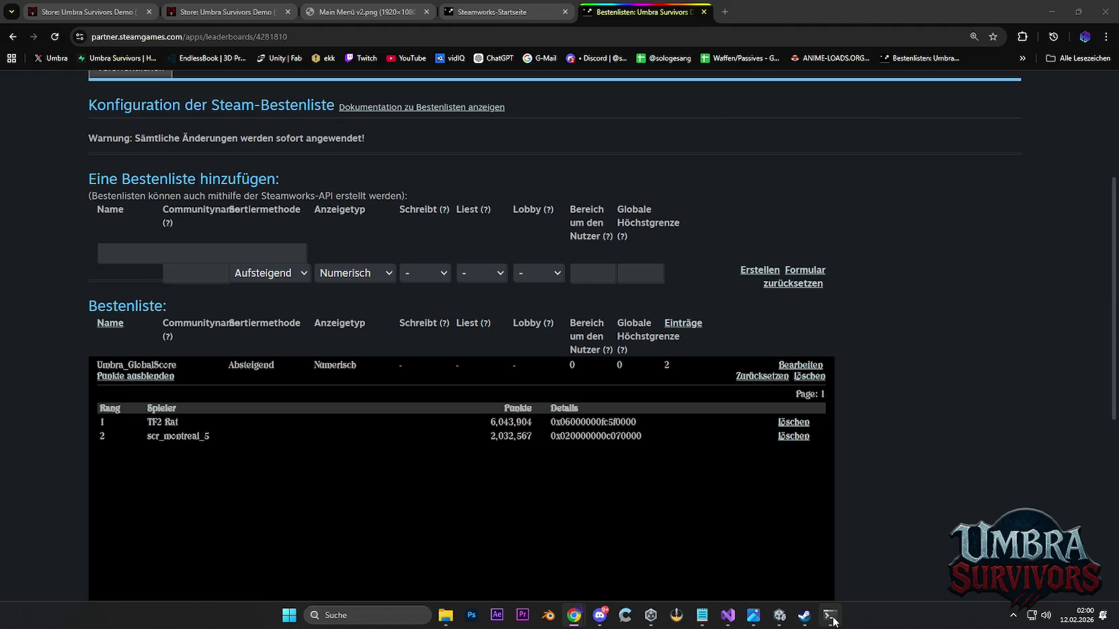
pyautogui.click(831, 616)
pyautogui.click(710, 346)
pyautogui.scroll(3, 269, 218)
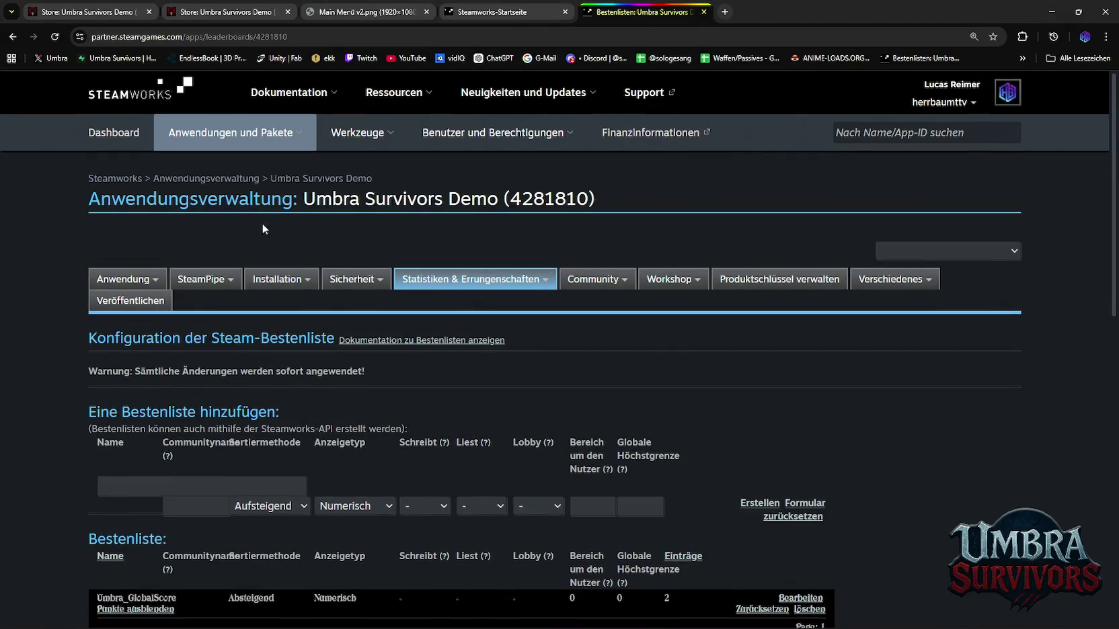
# Step: Assign the newest build to the default branch in the Builds list and preview the change
pyautogui.middleClick(190, 300)
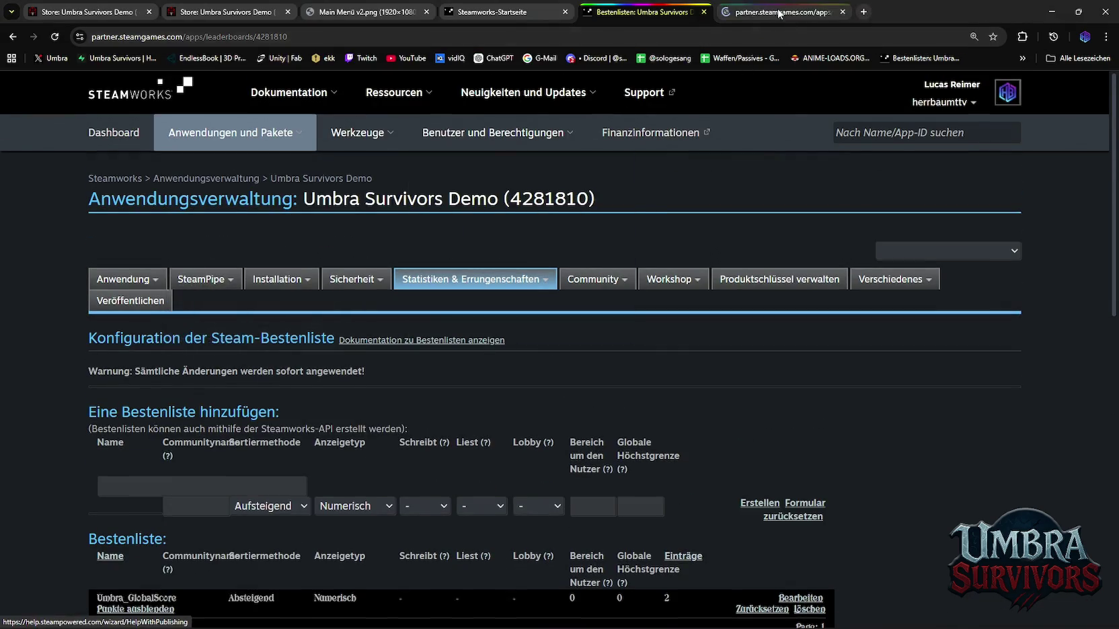
pyautogui.hotkey('ctrl', 'Tab')
pyautogui.scroll(-3, 692, 272)
pyautogui.click(695, 478)
pyautogui.click(715, 519)
pyautogui.click(864, 469)
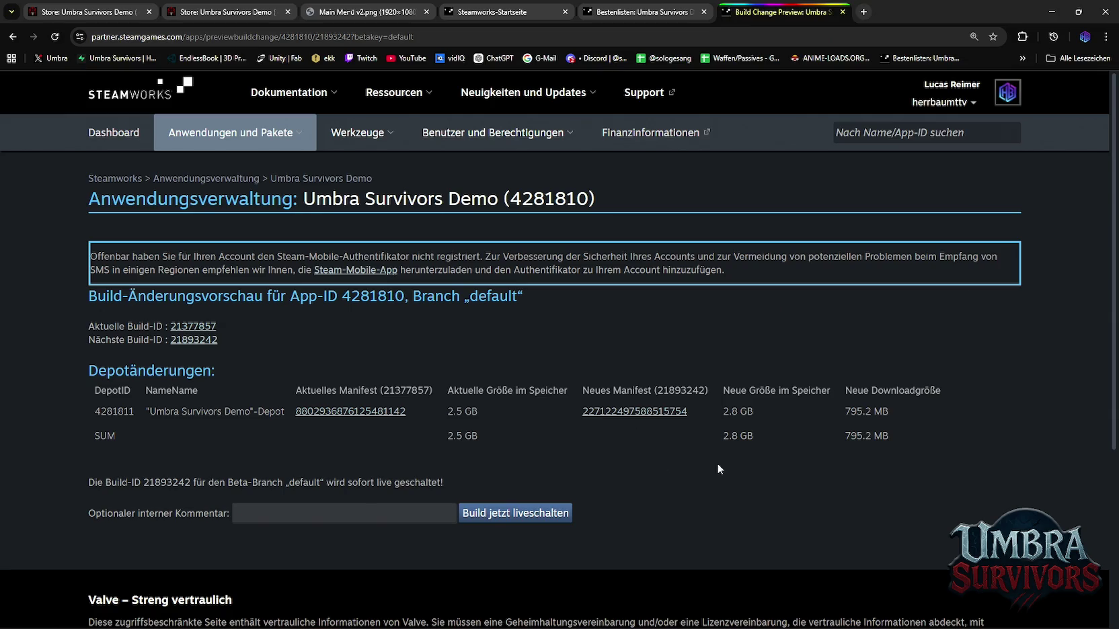
# Step: Set build 21893242 live on default, confirming with the mobile verification code
pyautogui.click(508, 517)
pyautogui.click(582, 133)
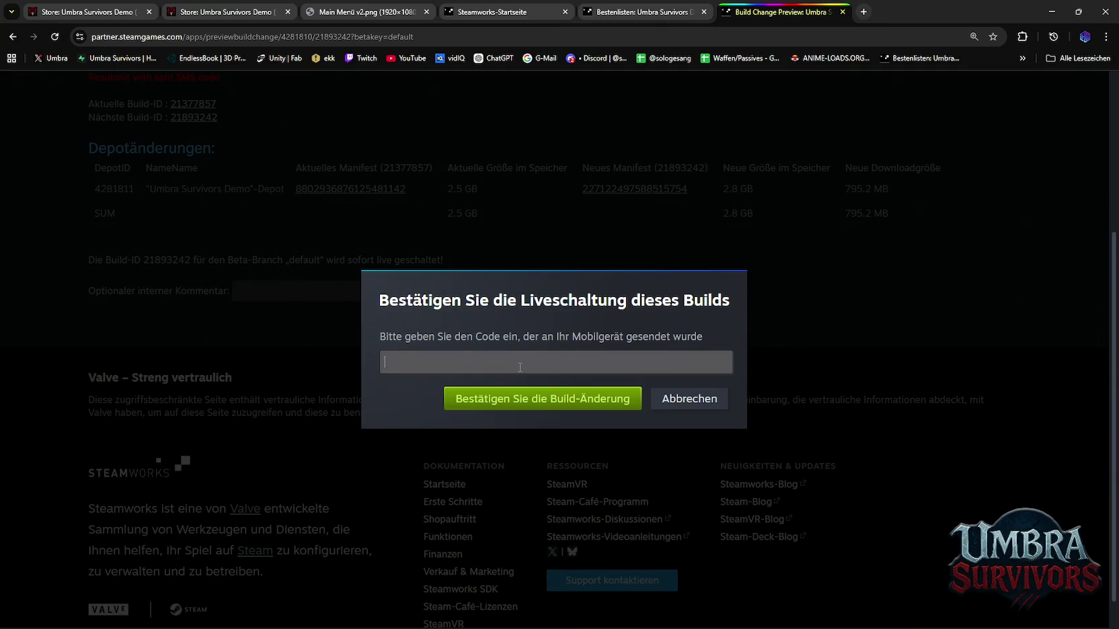
pyautogui.press('Return')
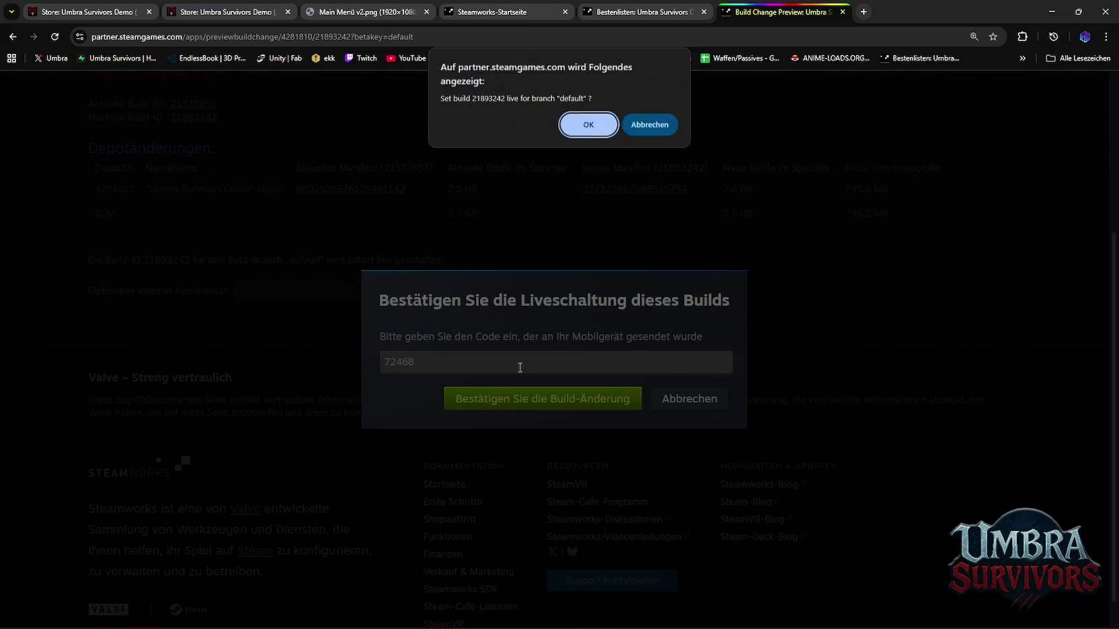
pyautogui.press('Return')
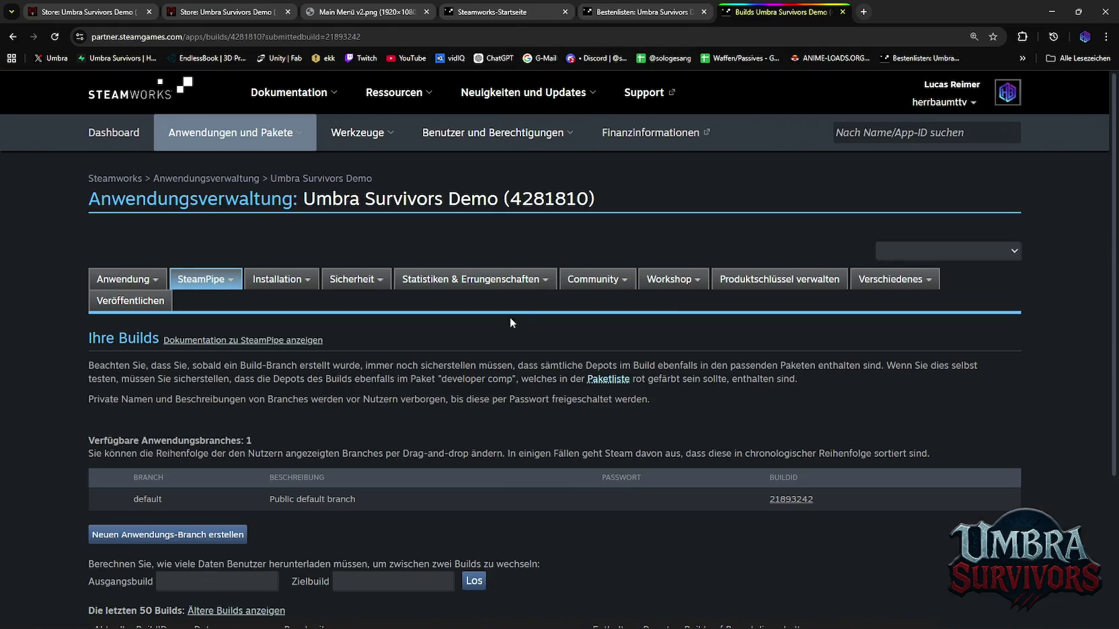
# Step: Check the default branch and build history show 21893242 live, then go back to the leaderboard tab
pyautogui.scroll(-3, 531, 319)
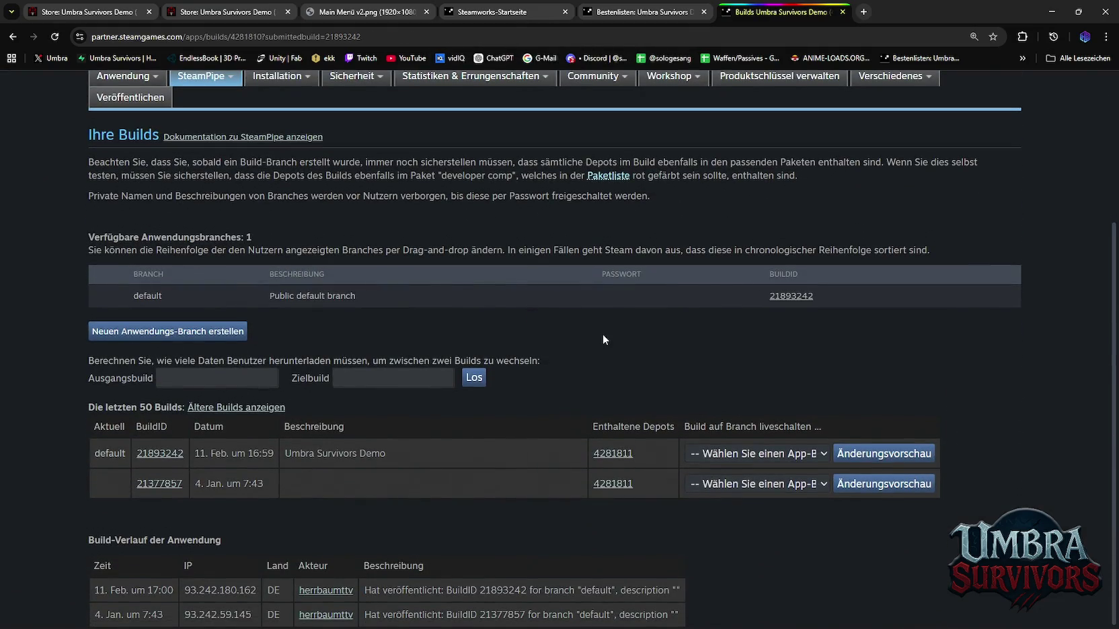
pyautogui.scroll(2, 600, 339)
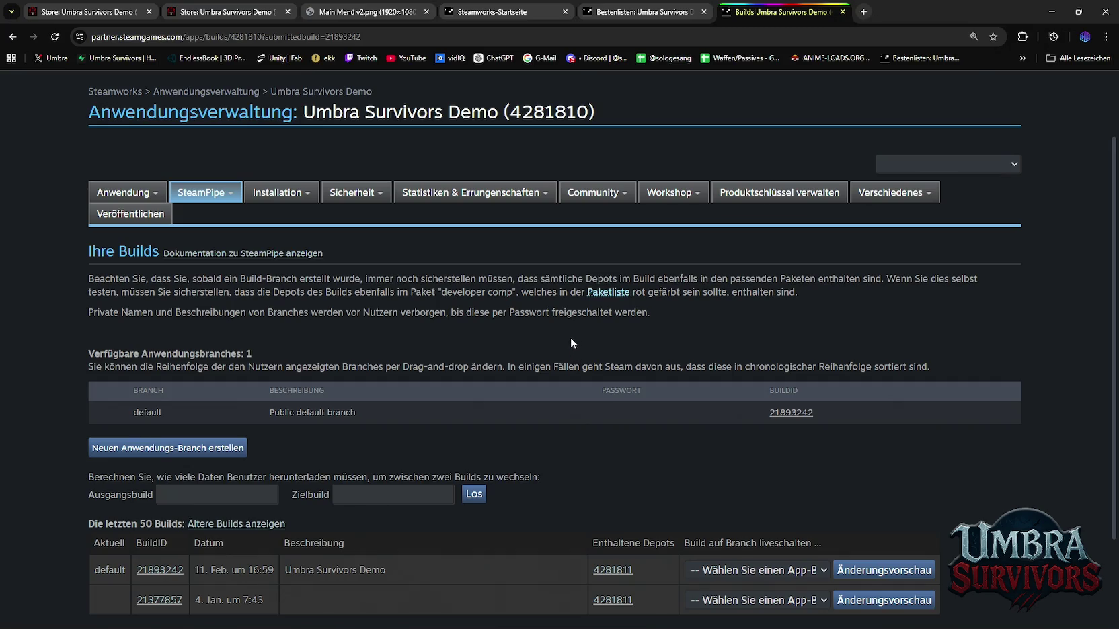
pyautogui.scroll(2, 509, 310)
pyautogui.scroll(-3, 446, 333)
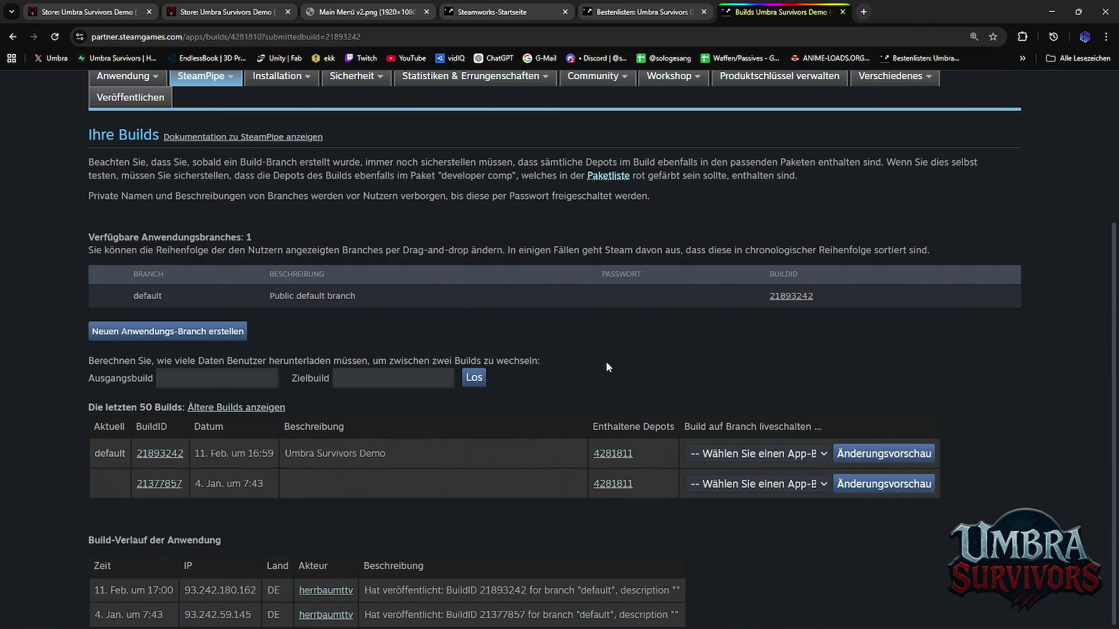
pyautogui.scroll(2, 601, 351)
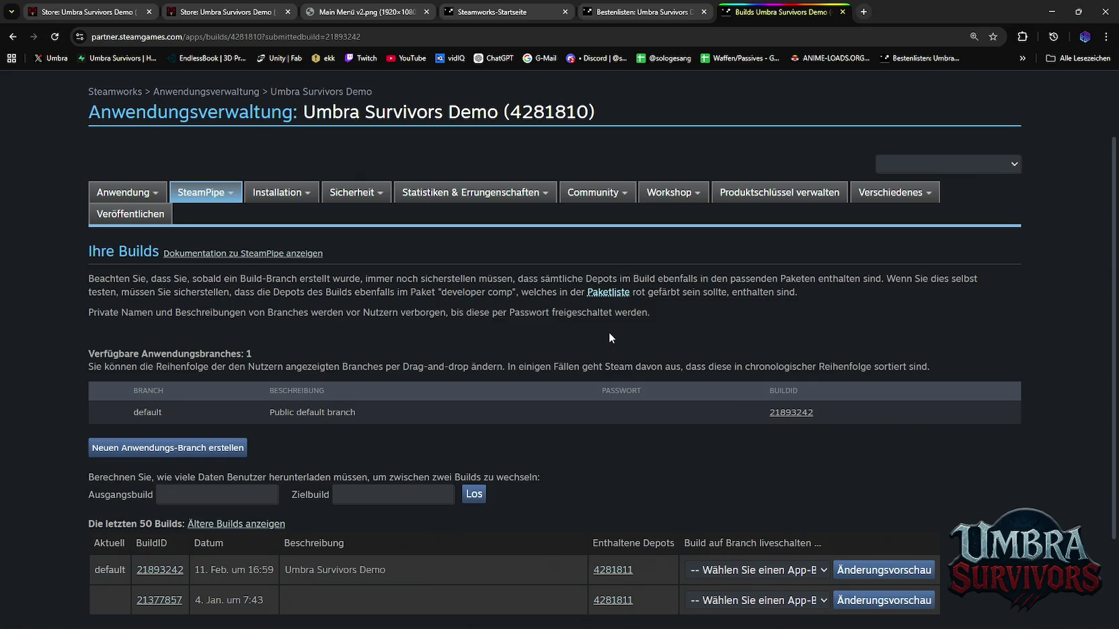
pyautogui.click(632, 7)
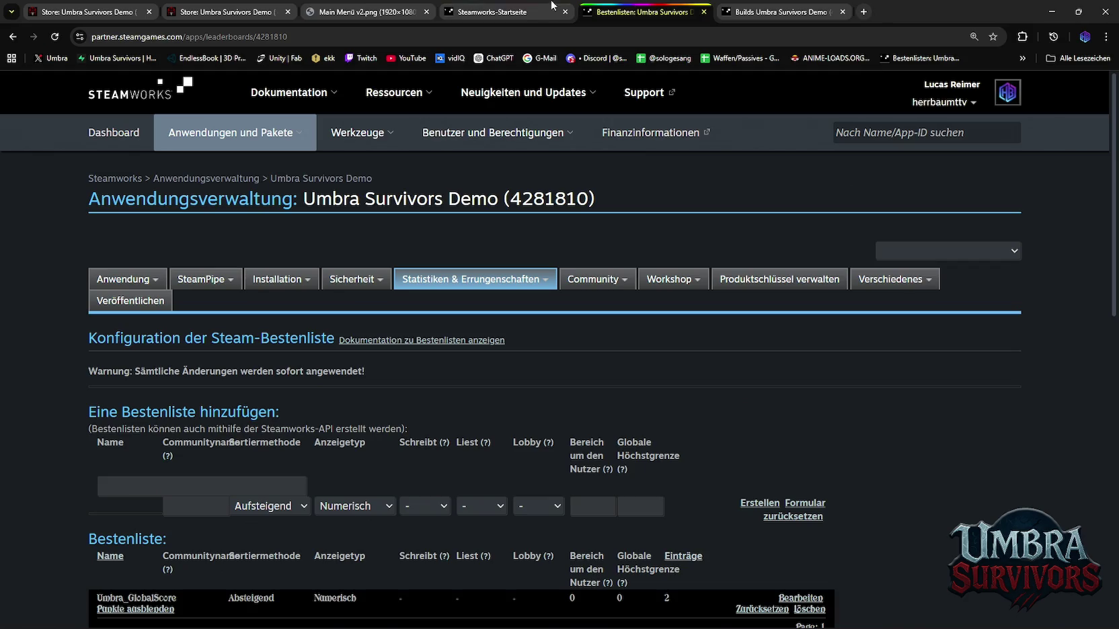
# Step: Reload the Dashboard and review Registrierte Spiele on the February 2026 Steam-Spielevorschau registration page
pyautogui.click(494, 5)
pyautogui.scroll(-3, 623, 373)
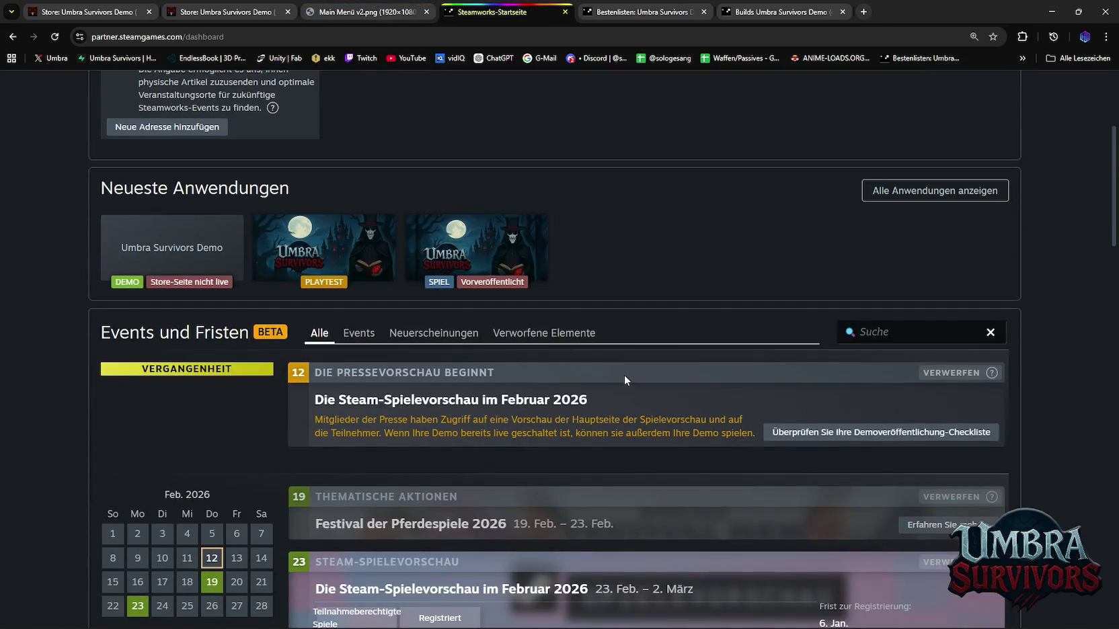
pyautogui.scroll(3, 647, 352)
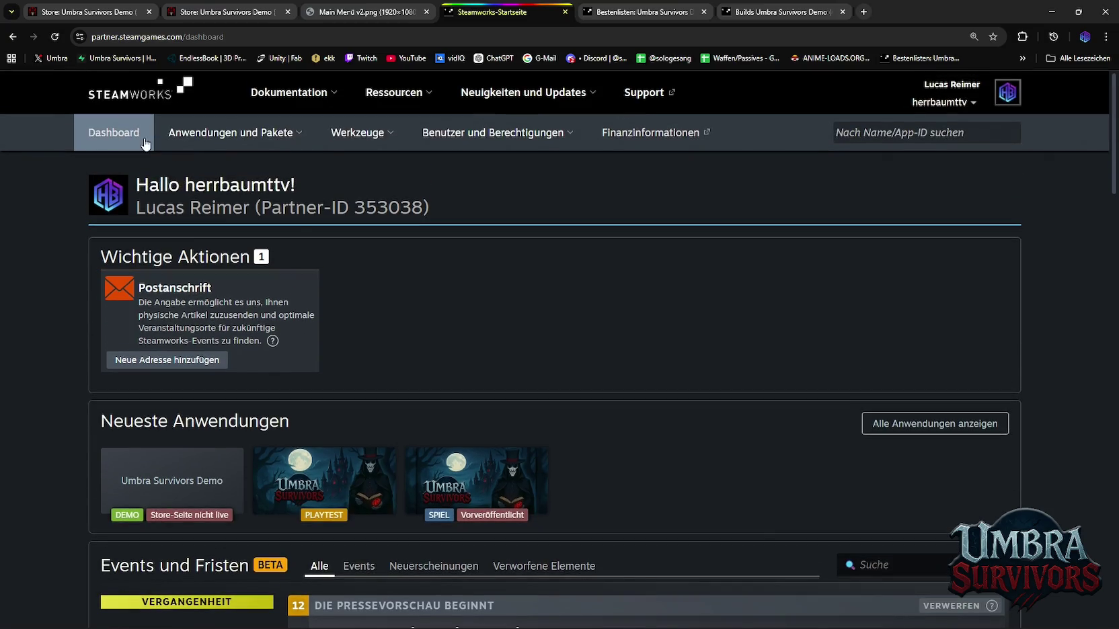
pyautogui.click(55, 37)
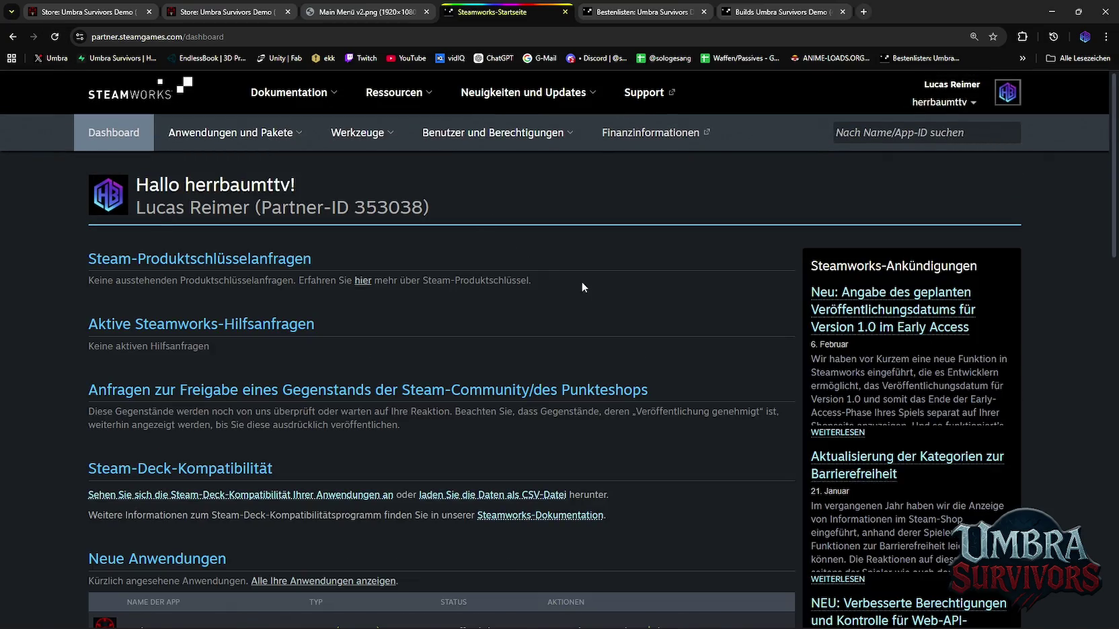
pyautogui.scroll(-3, 582, 282)
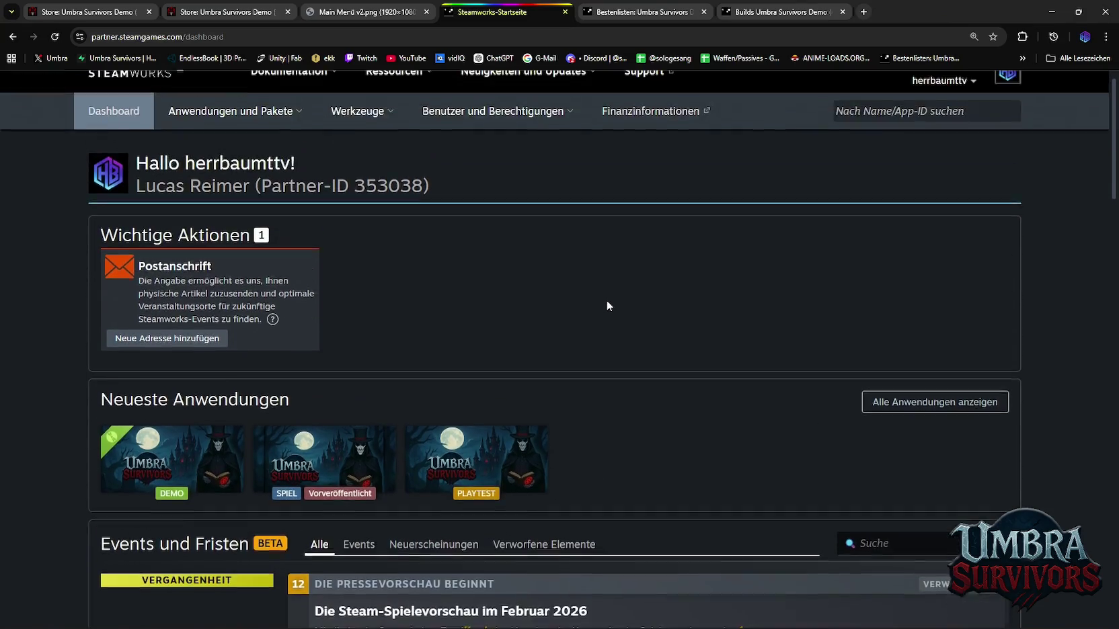
pyautogui.scroll(-2, 627, 324)
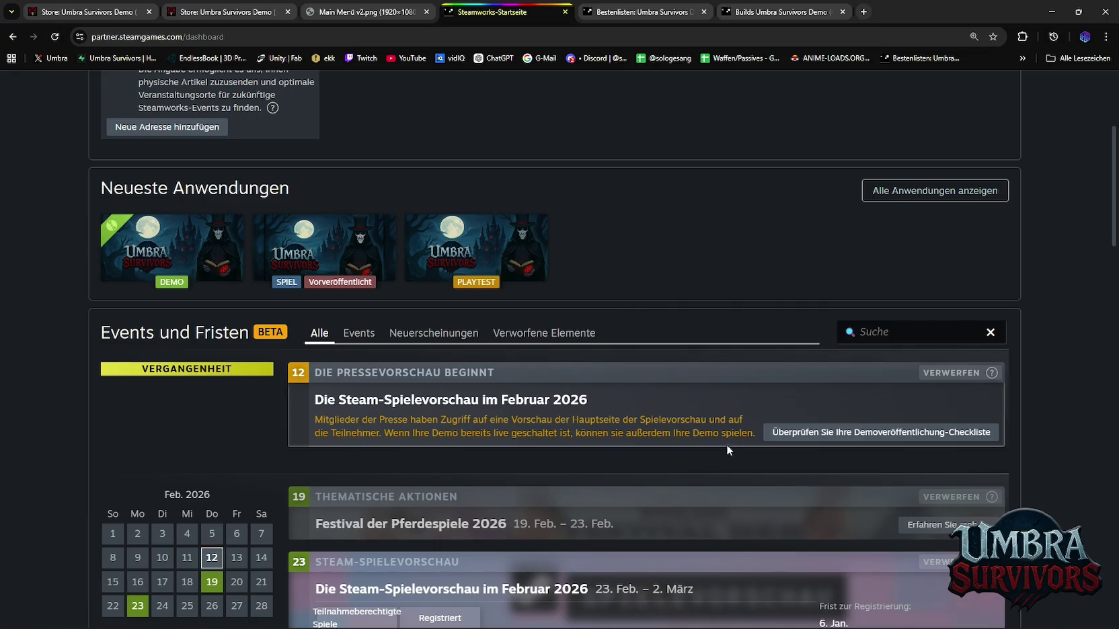
pyautogui.click(828, 437)
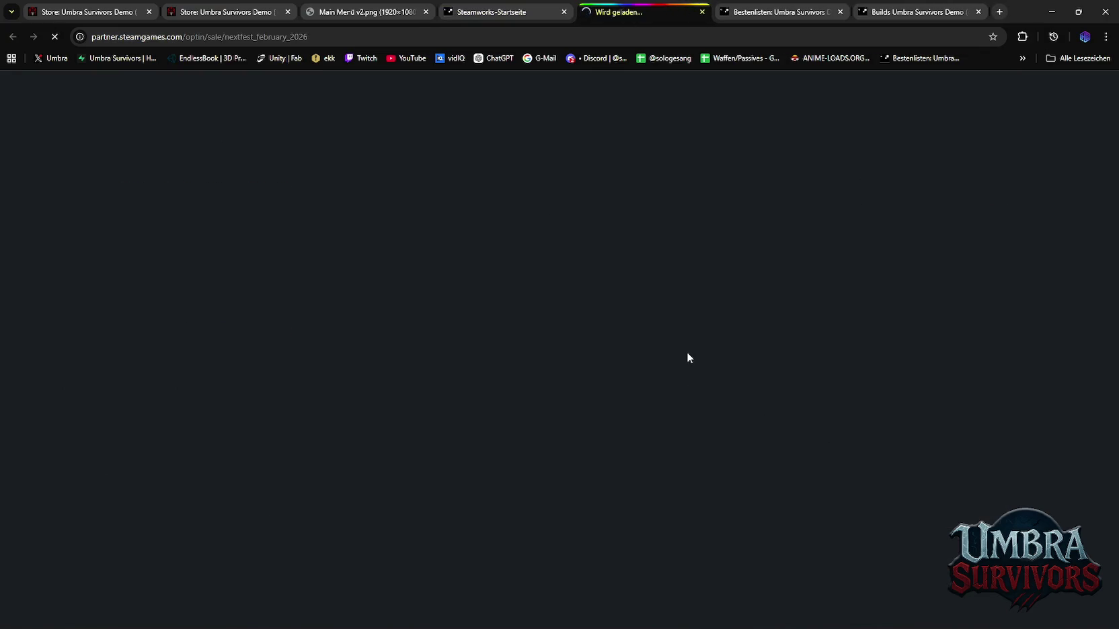
pyautogui.scroll(-10, 601, 345)
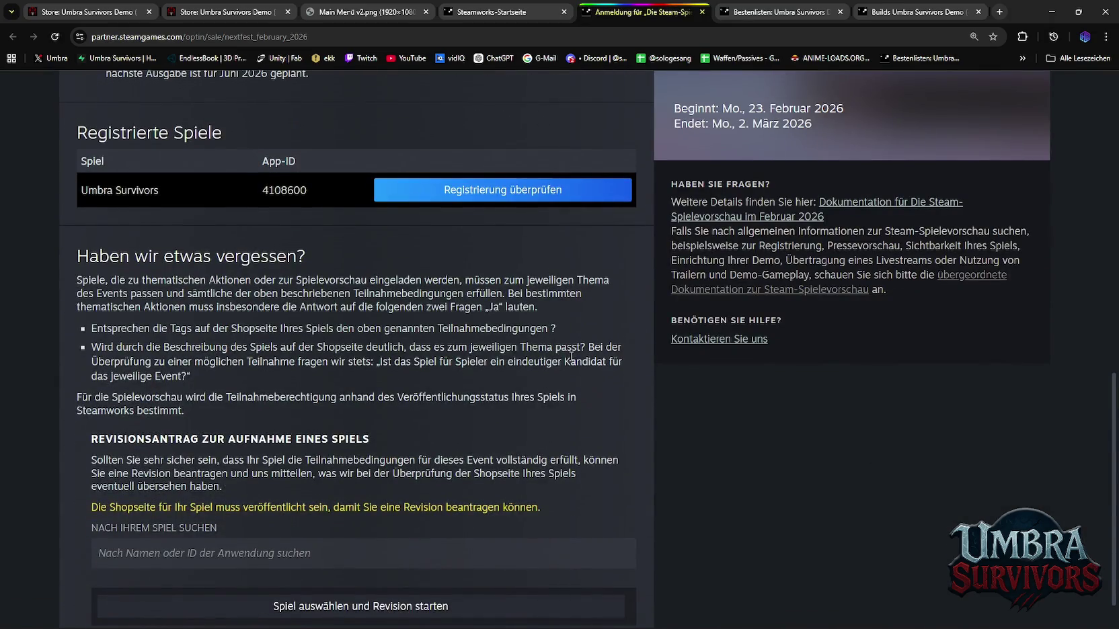
pyautogui.scroll(-1, 545, 340)
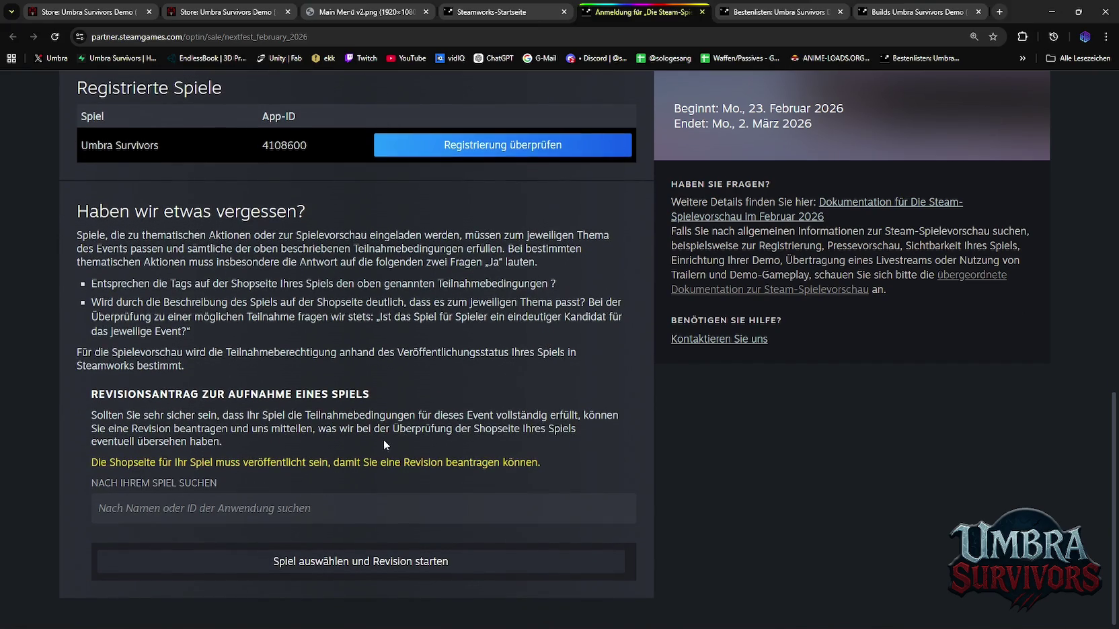
pyautogui.scroll(10, 381, 441)
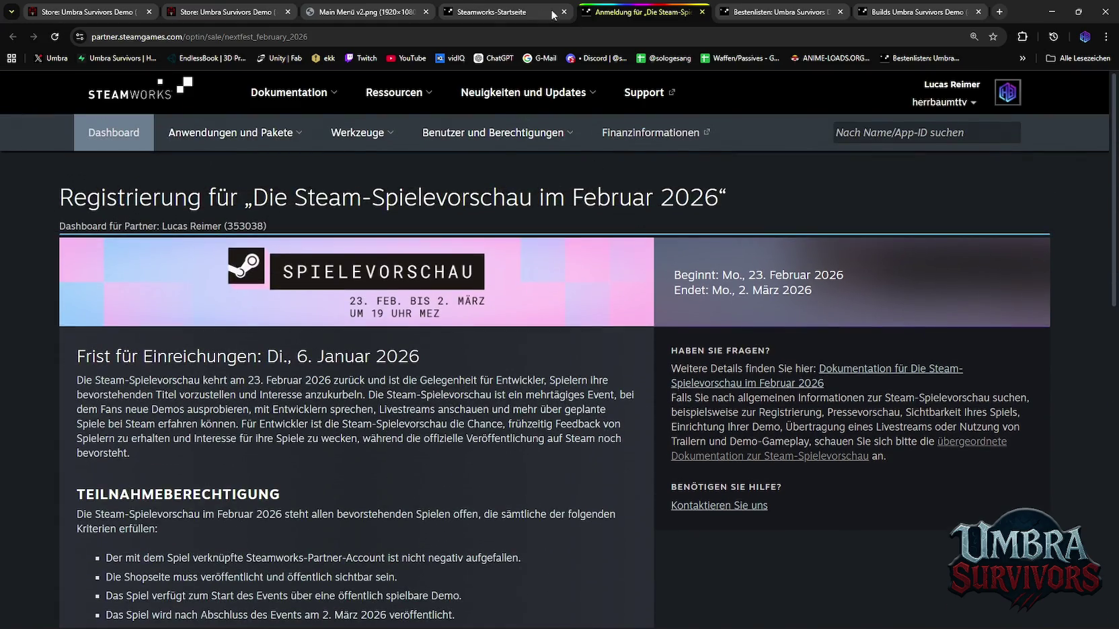
# Step: Recheck the Dashboard and event registration, then view the leaderboard and Main Menü v2.png tabs
pyautogui.click(531, 12)
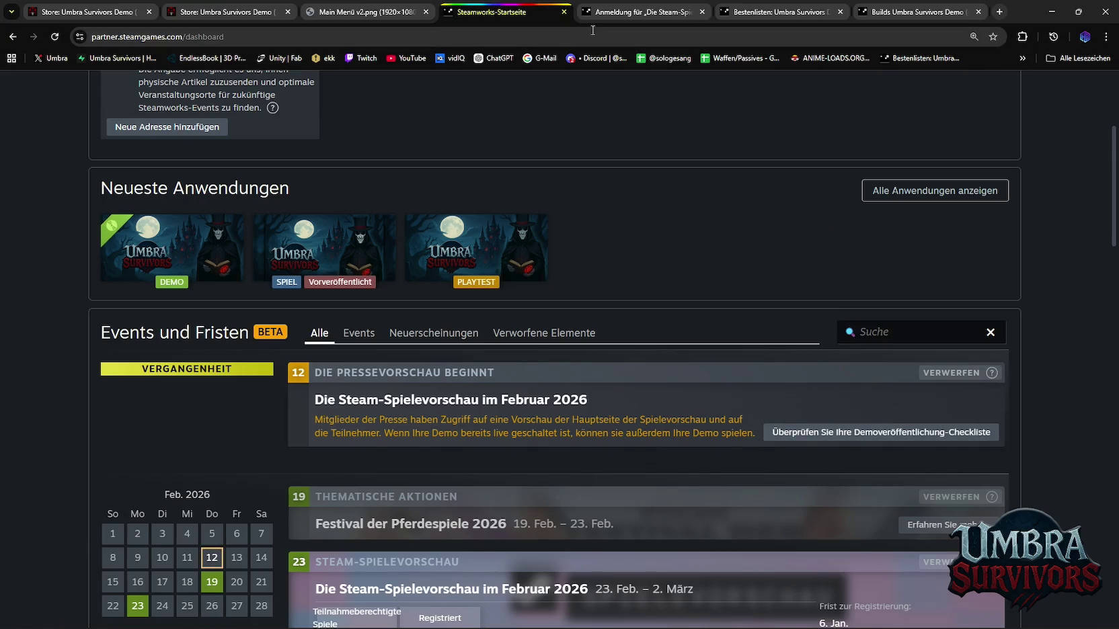
pyautogui.scroll(-2, 611, 118)
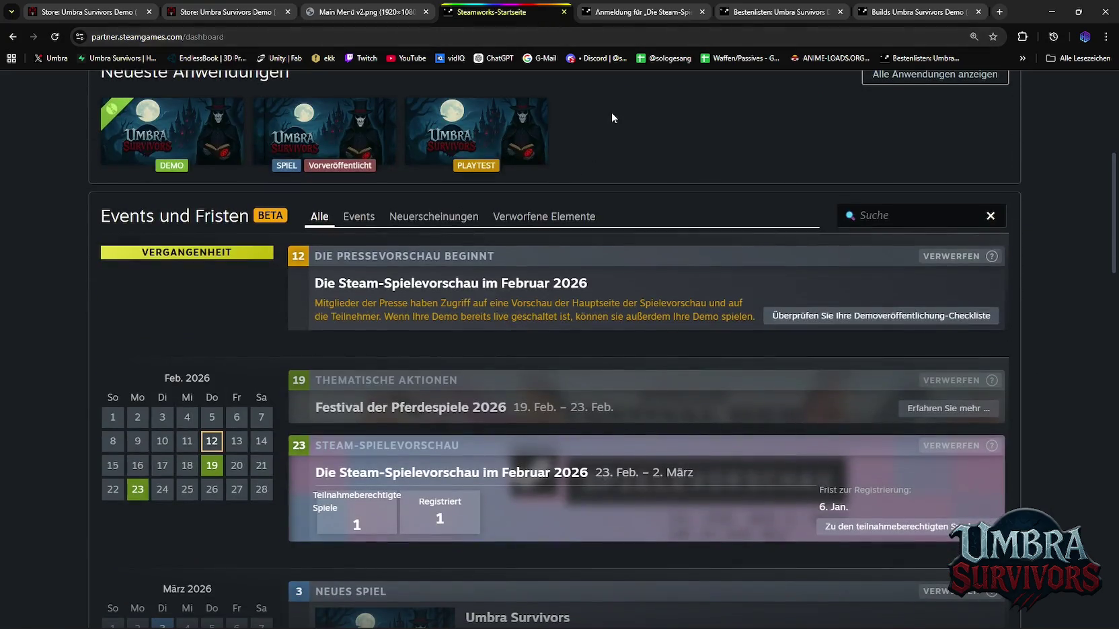
pyautogui.scroll(-2, 611, 118)
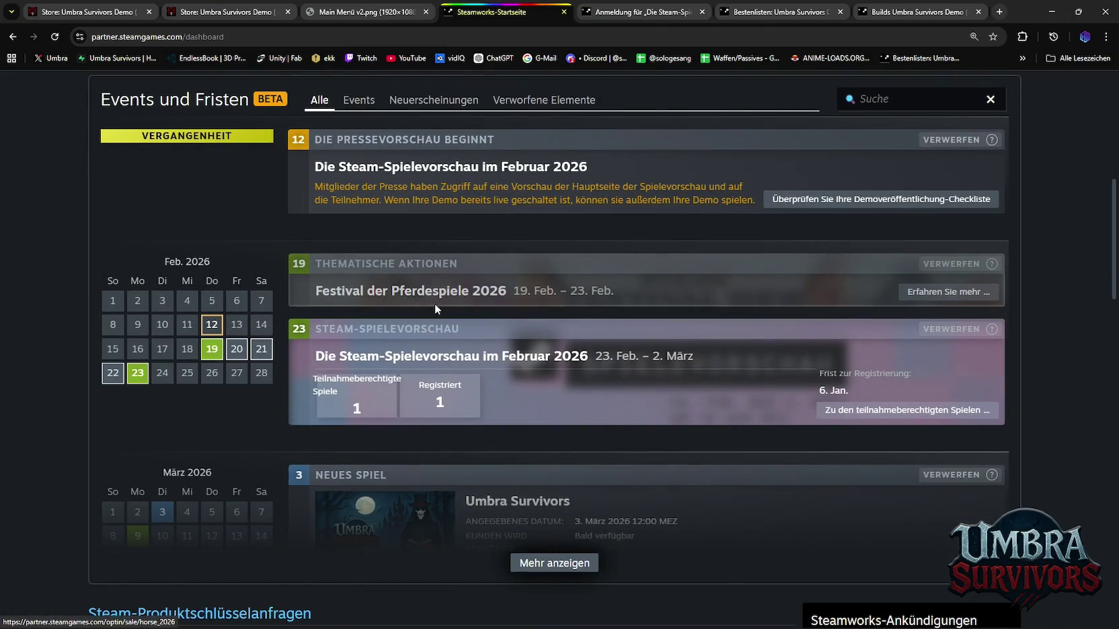
pyautogui.scroll(5, 537, 229)
pyautogui.click(624, 10)
pyautogui.click(807, 11)
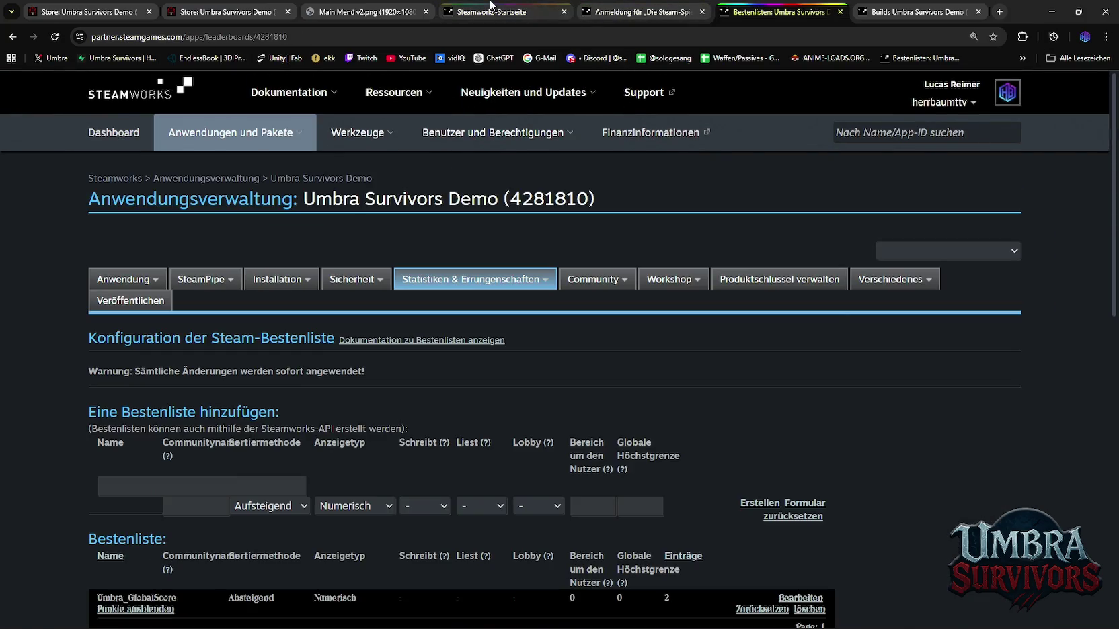
pyautogui.click(358, 6)
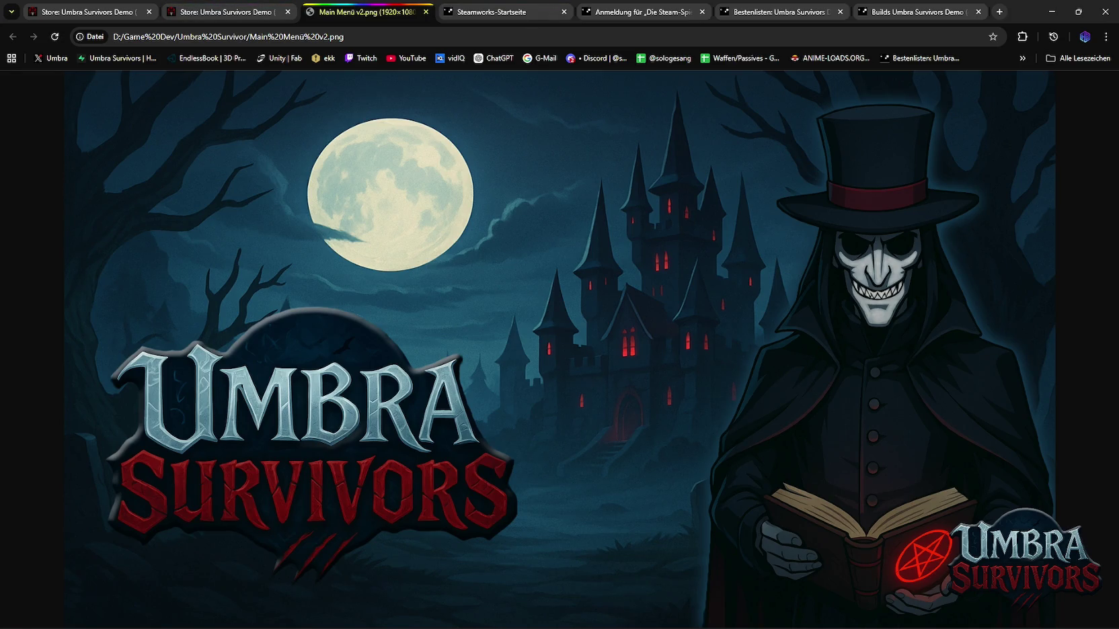
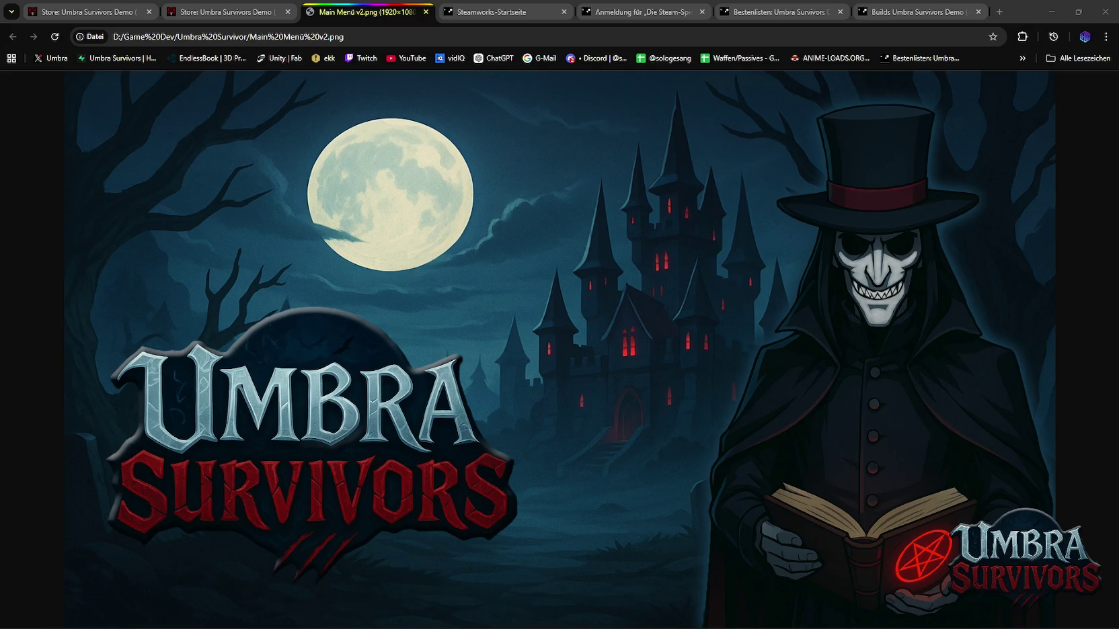
# Step: Leave the Main Menü artwork and show the Steamworks dashboard in Chrome
pyautogui.press('super')
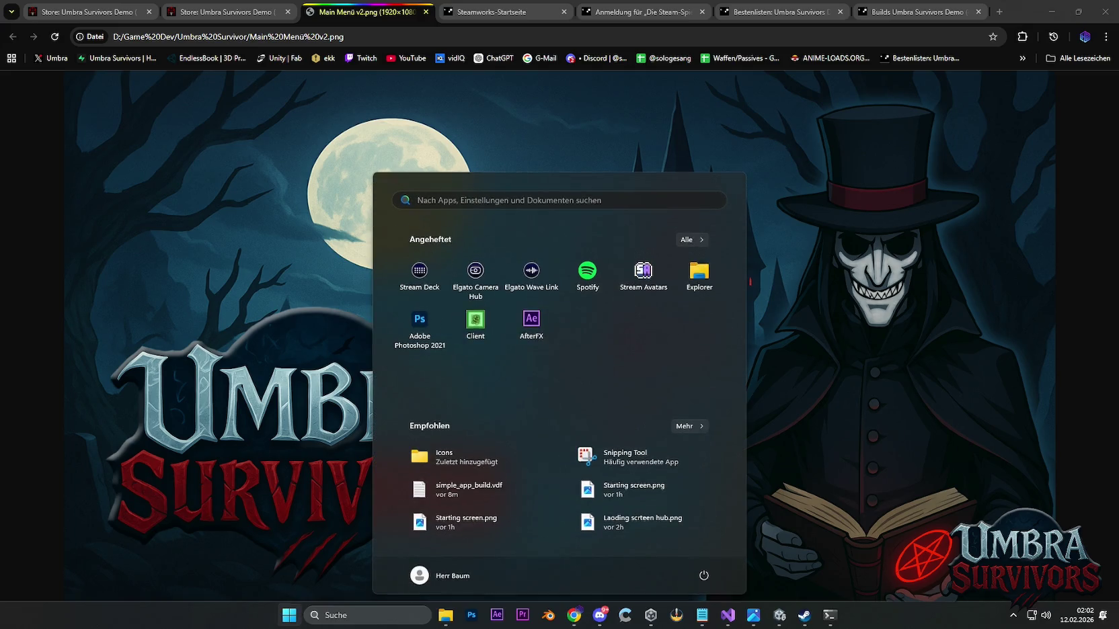
pyautogui.press('super')
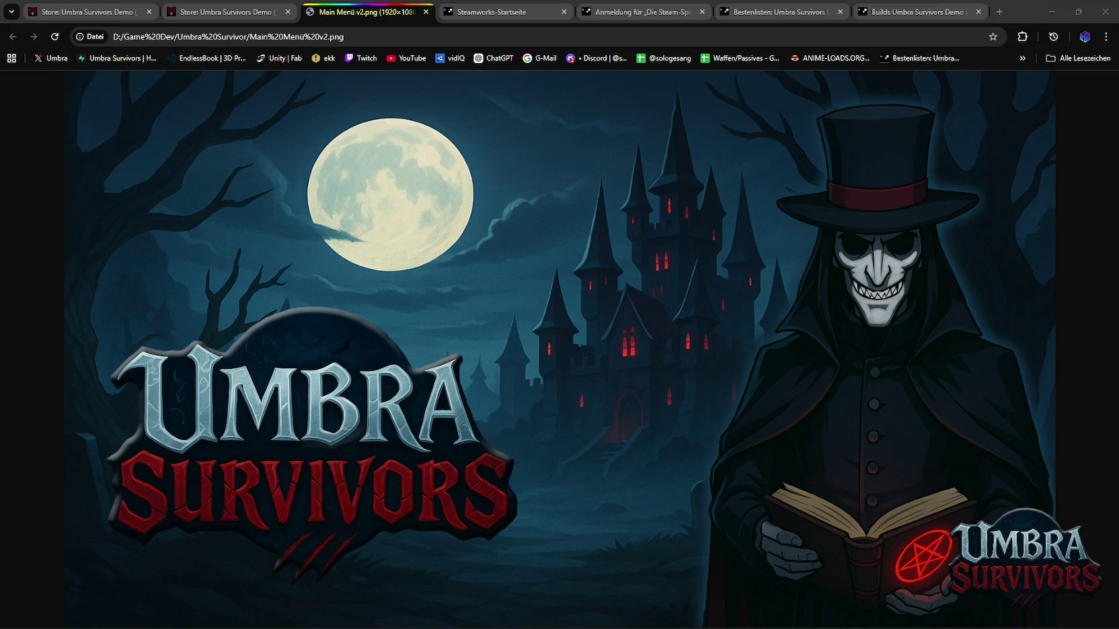
pyautogui.click(496, 12)
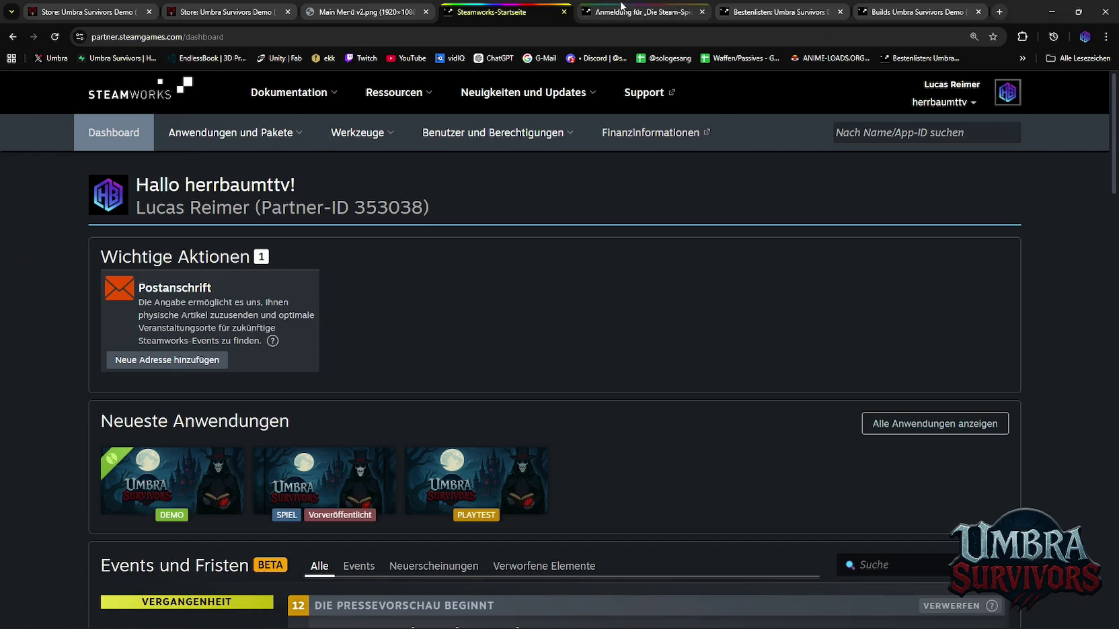
# Step: Open the Umbra Survivors leaderboard page and scroll down to the Umbra_GlobalScore entries
pyautogui.click(655, 5)
pyautogui.click(780, 11)
pyautogui.scroll(-5, 509, 368)
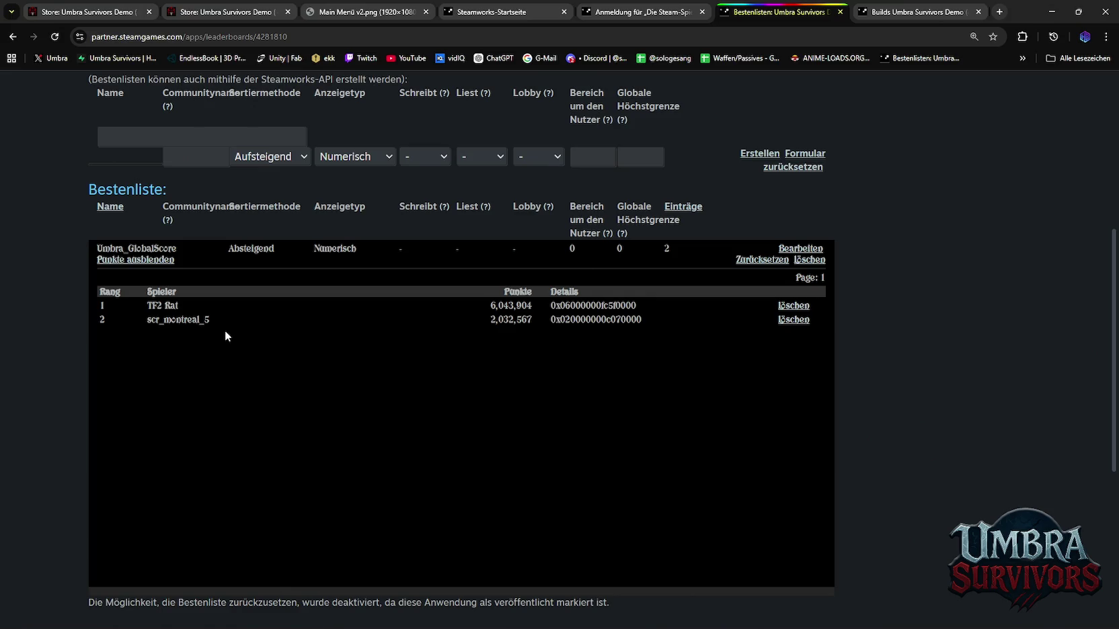
pyautogui.scroll(5, 364, 346)
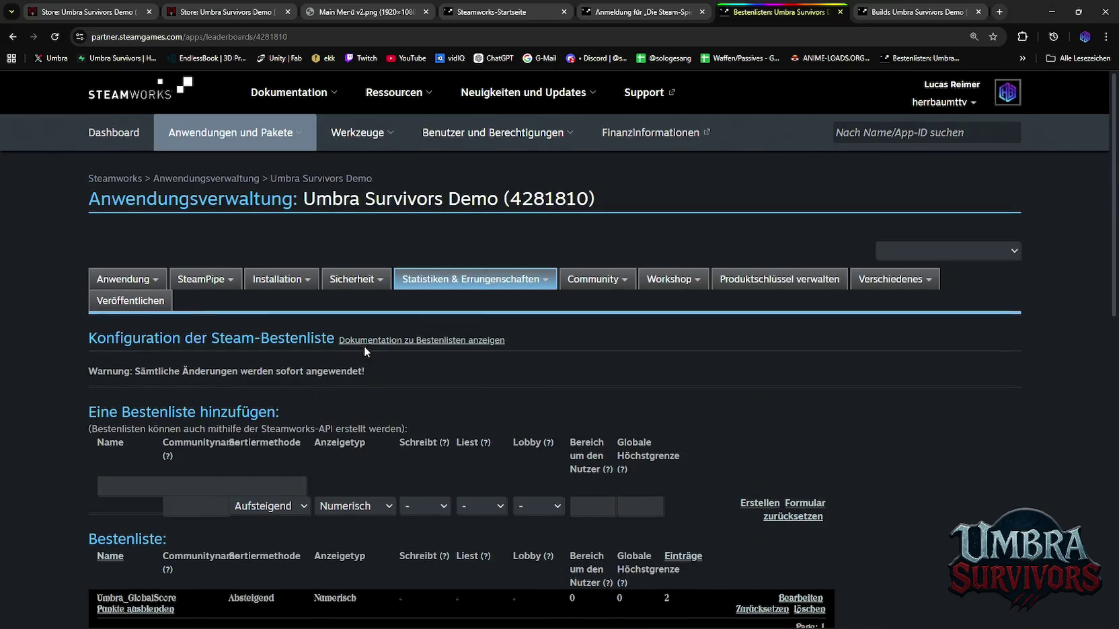
pyautogui.scroll(-3, 391, 382)
pyautogui.scroll(3, 390, 382)
pyautogui.scroll(-2, 385, 354)
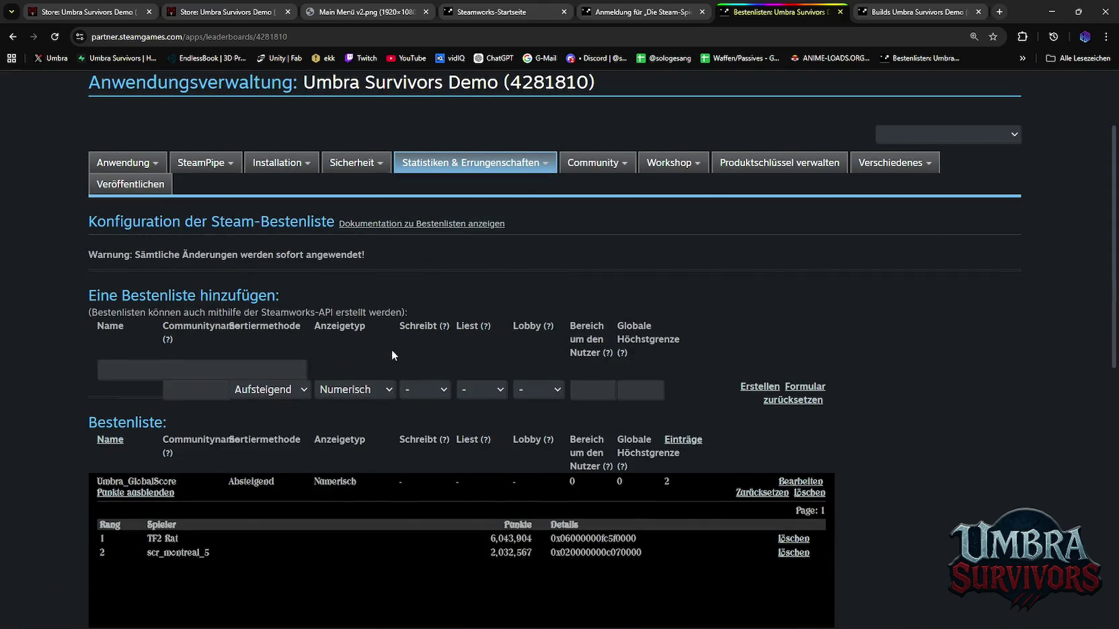
pyautogui.scroll(-4, 367, 445)
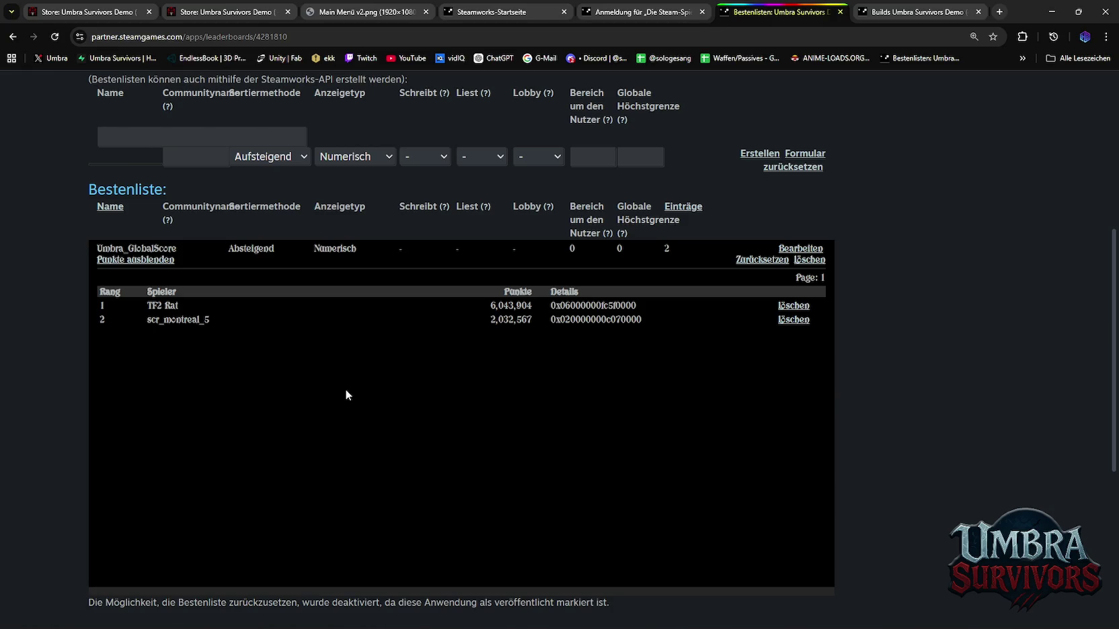
# Step: Select the top player's score, clear the selection, then bring up the demo's Steam store page
pyautogui.moveTo(510, 306); pyautogui.dragTo(531, 307)
pyautogui.click(537, 338)
pyautogui.click(528, 307)
pyautogui.click(511, 313)
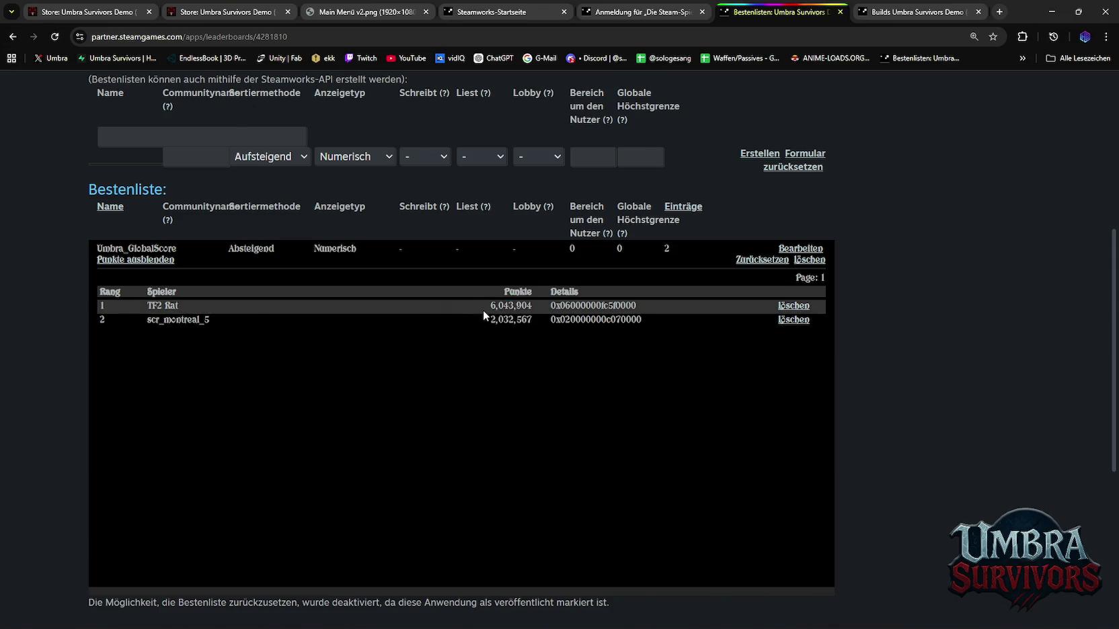
pyautogui.scroll(5, 483, 323)
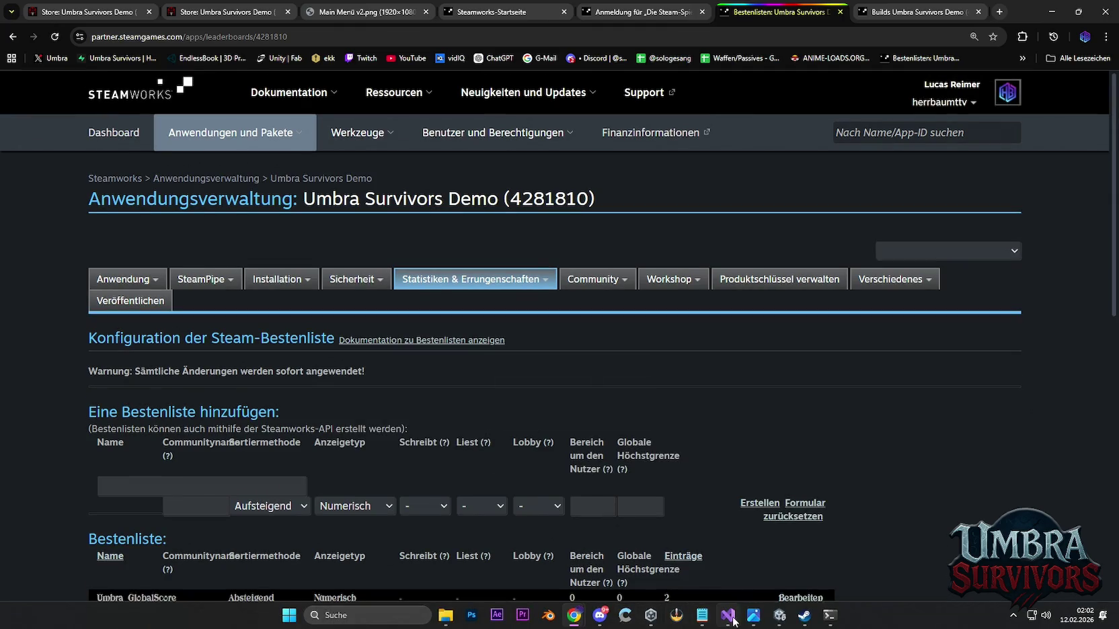
pyautogui.click(804, 618)
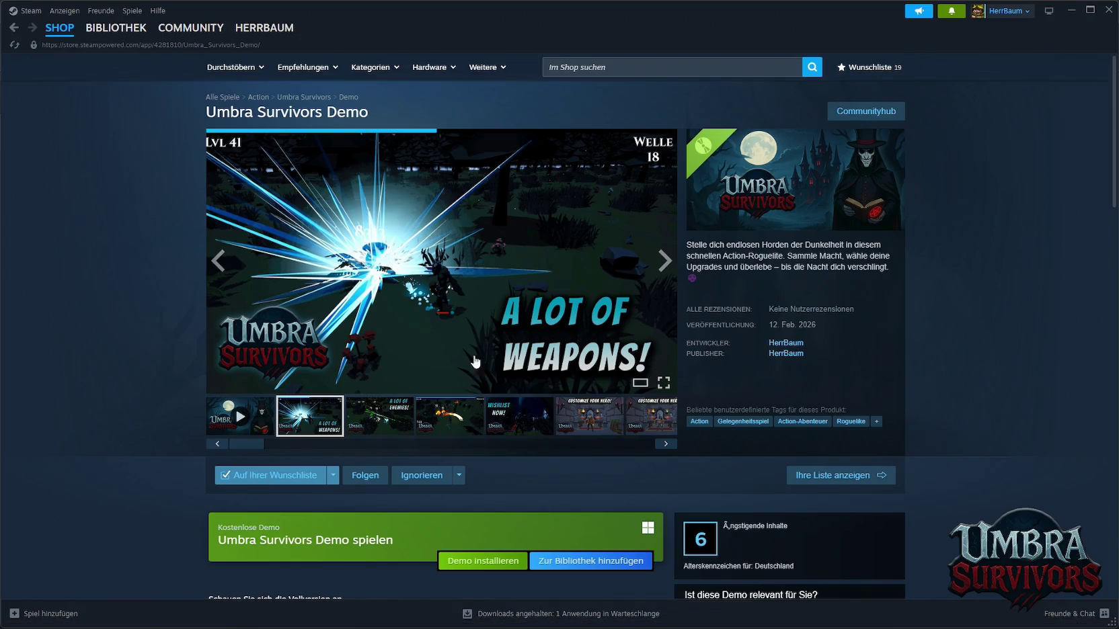
pyautogui.scroll(-2, 543, 499)
pyautogui.scroll(-5, 544, 496)
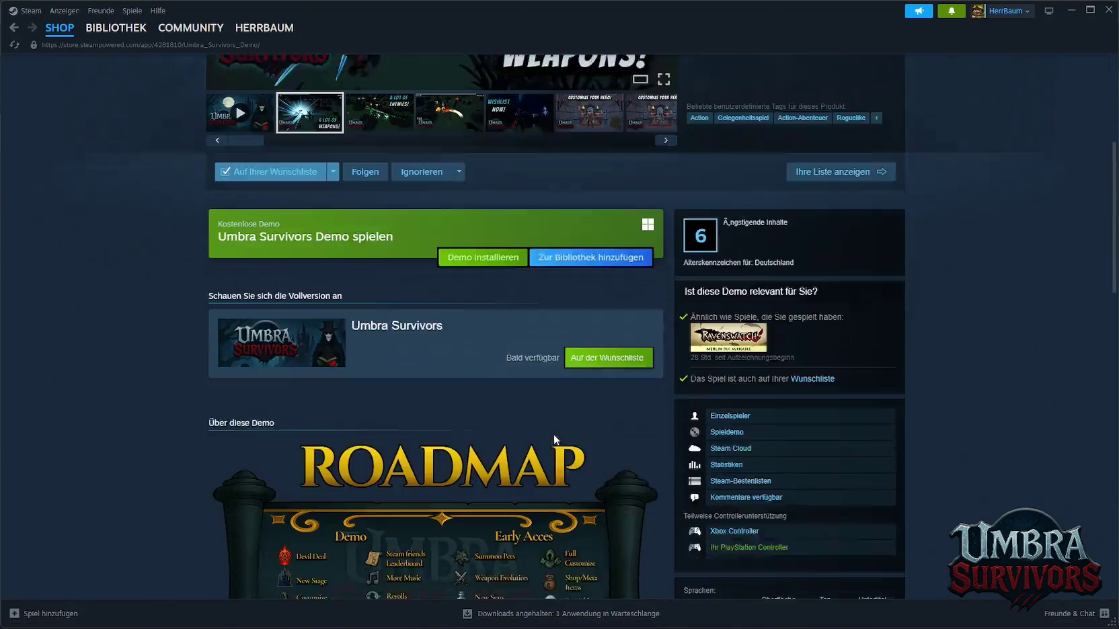
pyautogui.scroll(2, 463, 382)
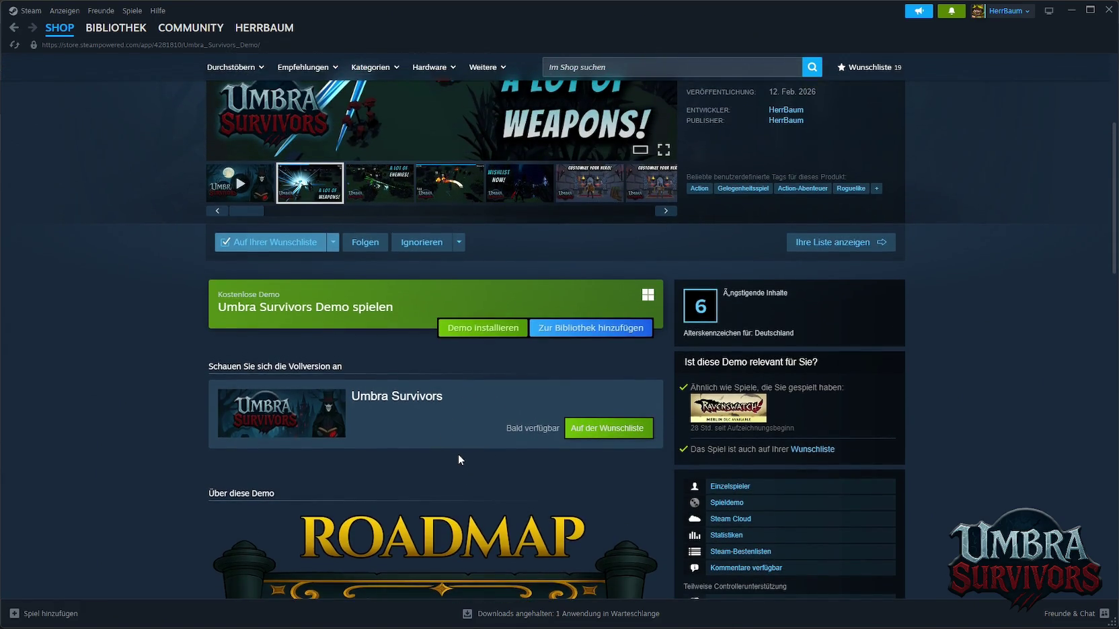
pyautogui.scroll(2, 458, 457)
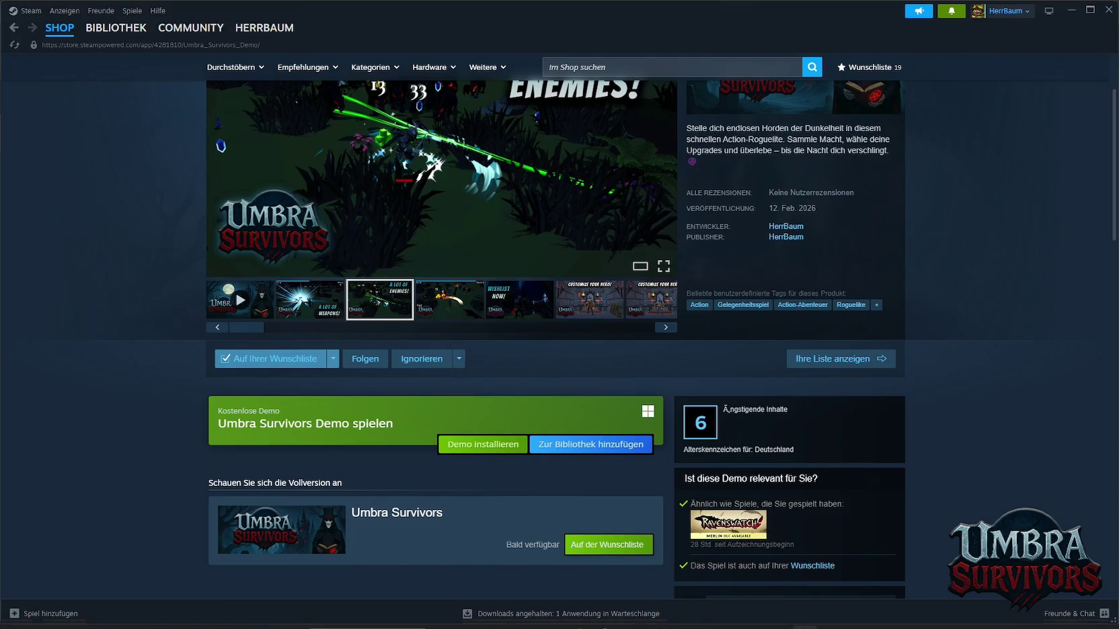
pyautogui.moveTo(575, 617)
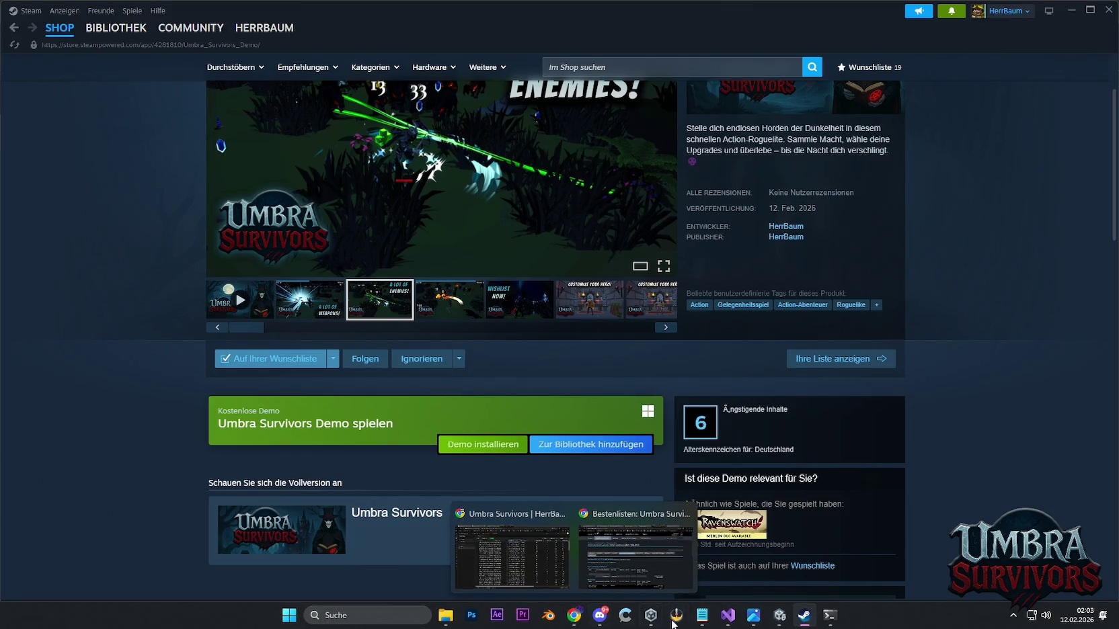
pyautogui.moveTo(835, 626)
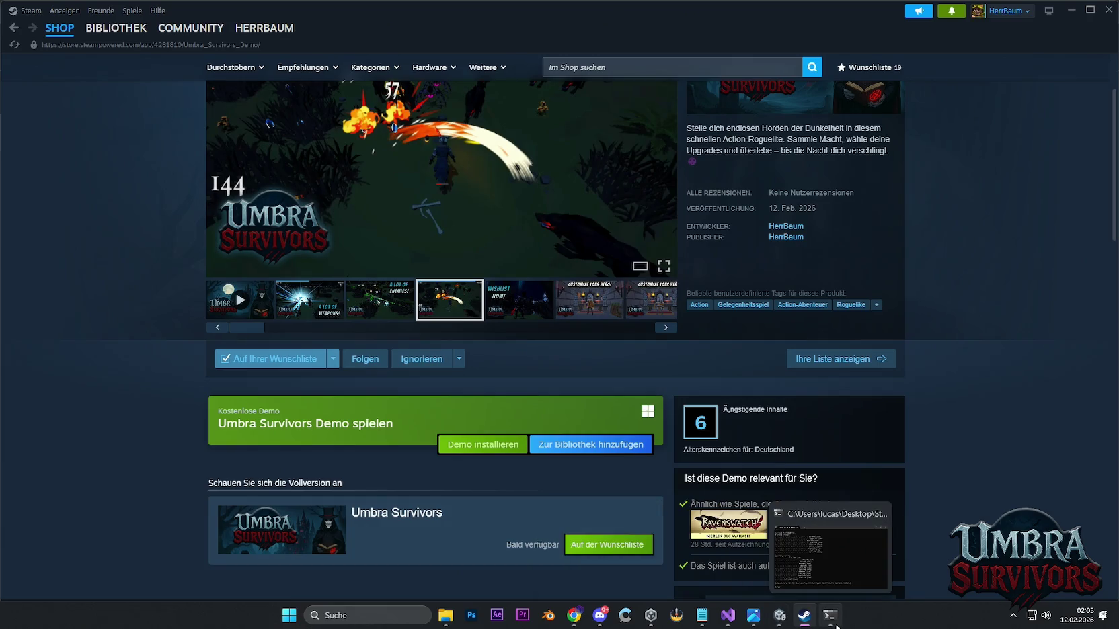
pyautogui.moveTo(782, 619)
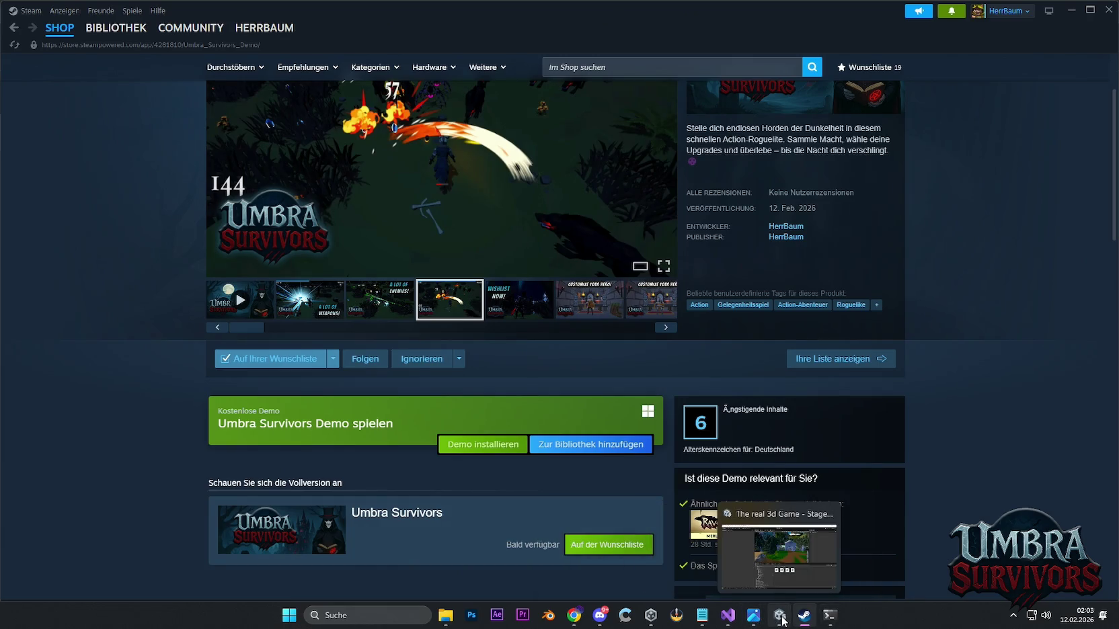
pyautogui.moveTo(647, 622)
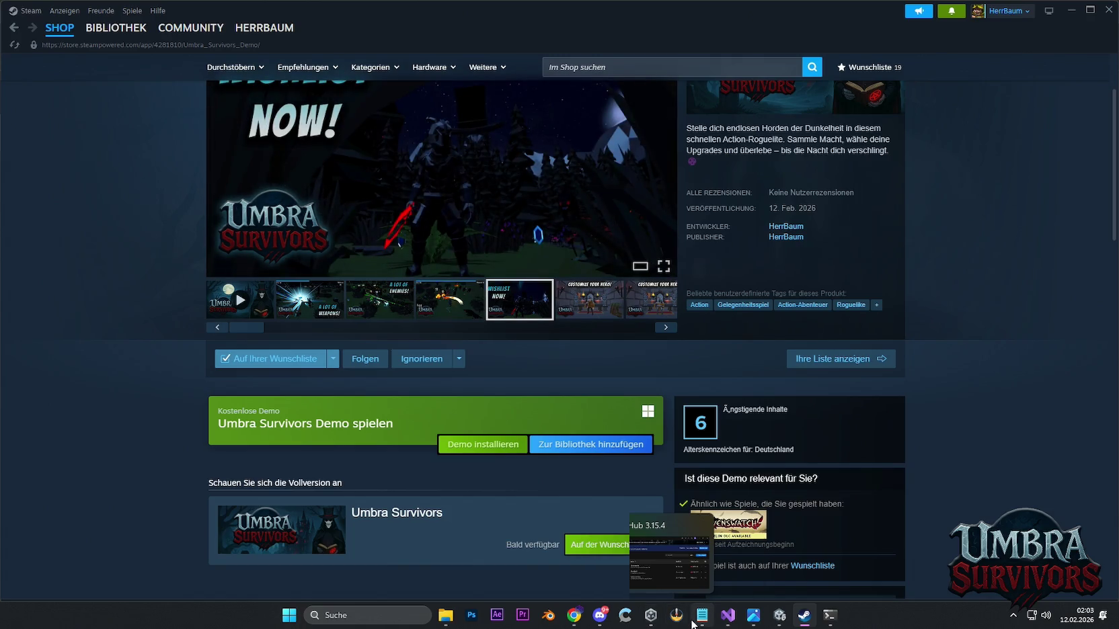
pyautogui.moveTo(611, 620)
pyautogui.click(606, 584)
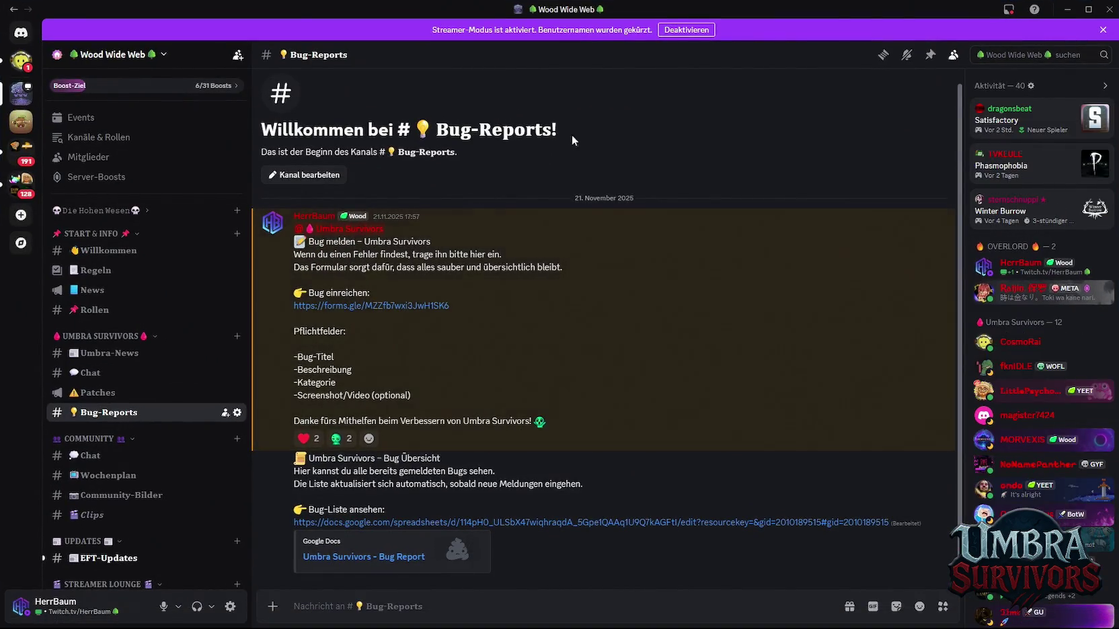
pyautogui.click(1088, 9)
pyautogui.click(1047, 82)
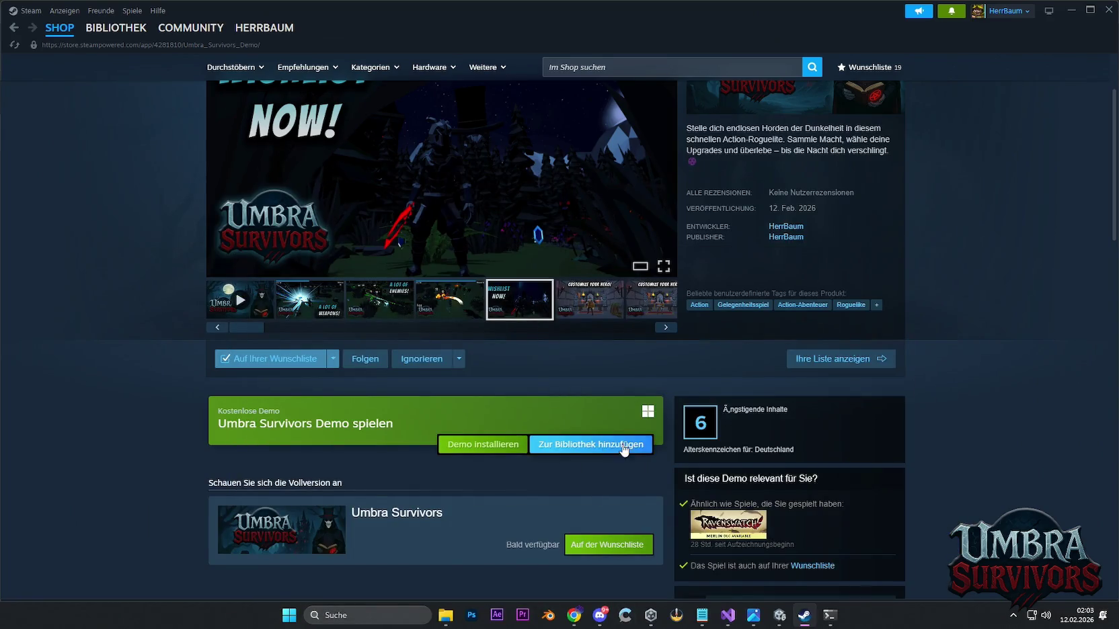
pyautogui.scroll(3, 517, 310)
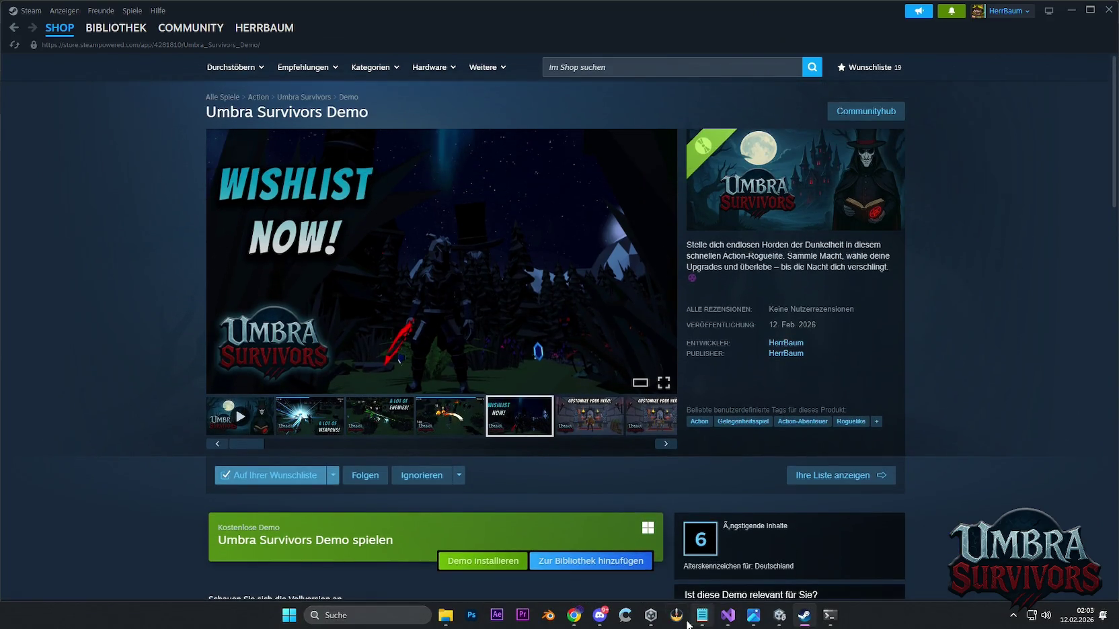
pyautogui.click(635, 551)
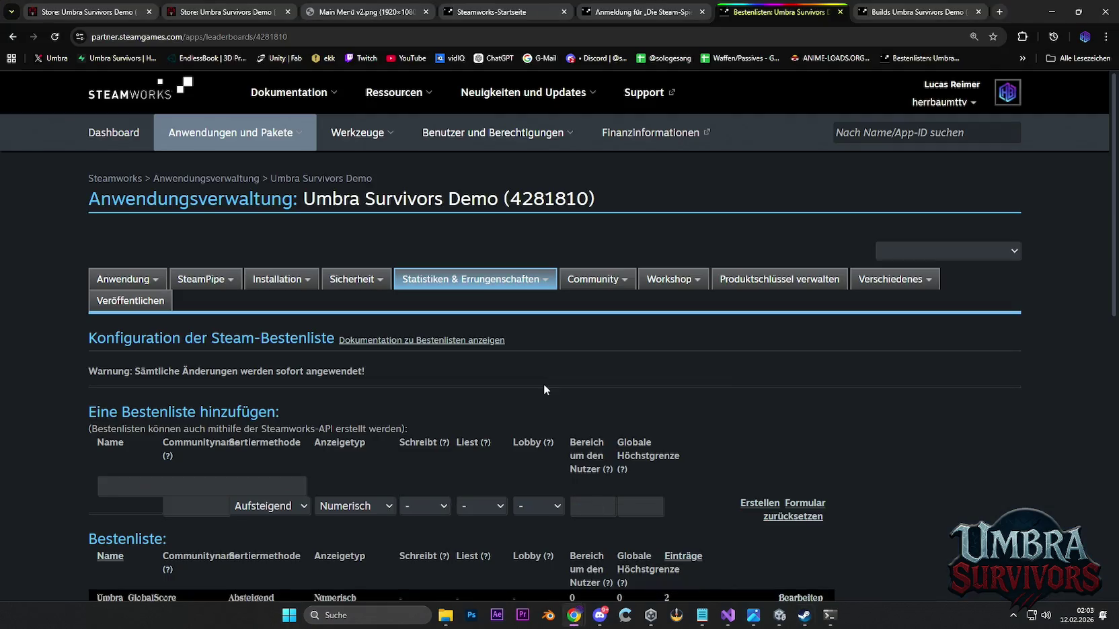
# Step: Return to the Steamworks dashboard and open the Umbra Survivors Demo app page
pyautogui.moveTo(595, 286)
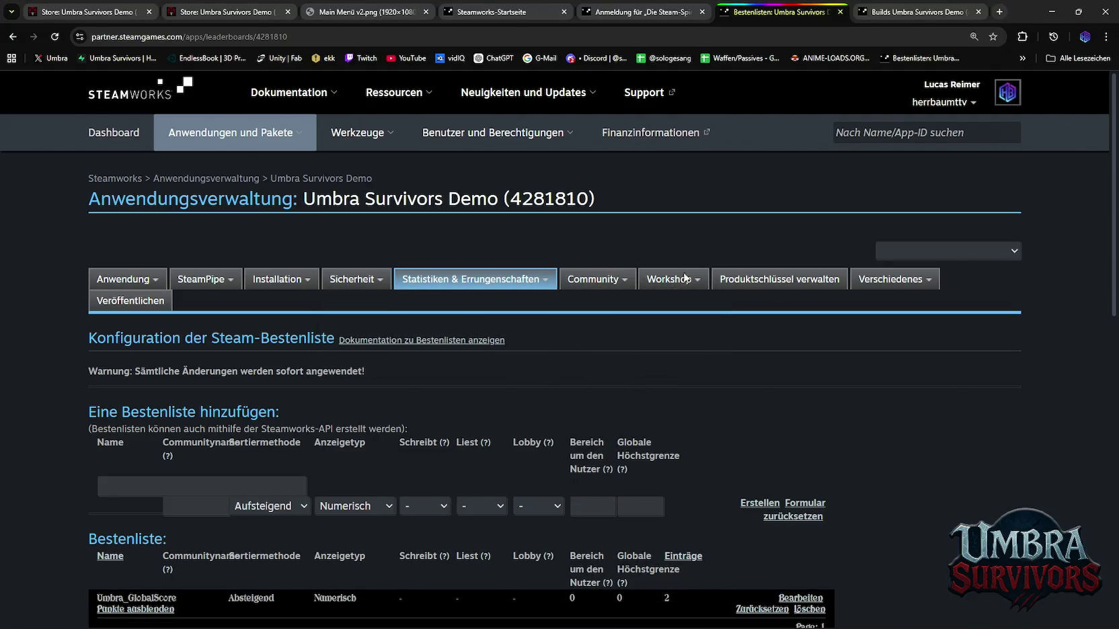
pyautogui.moveTo(266, 280)
pyautogui.moveTo(216, 286)
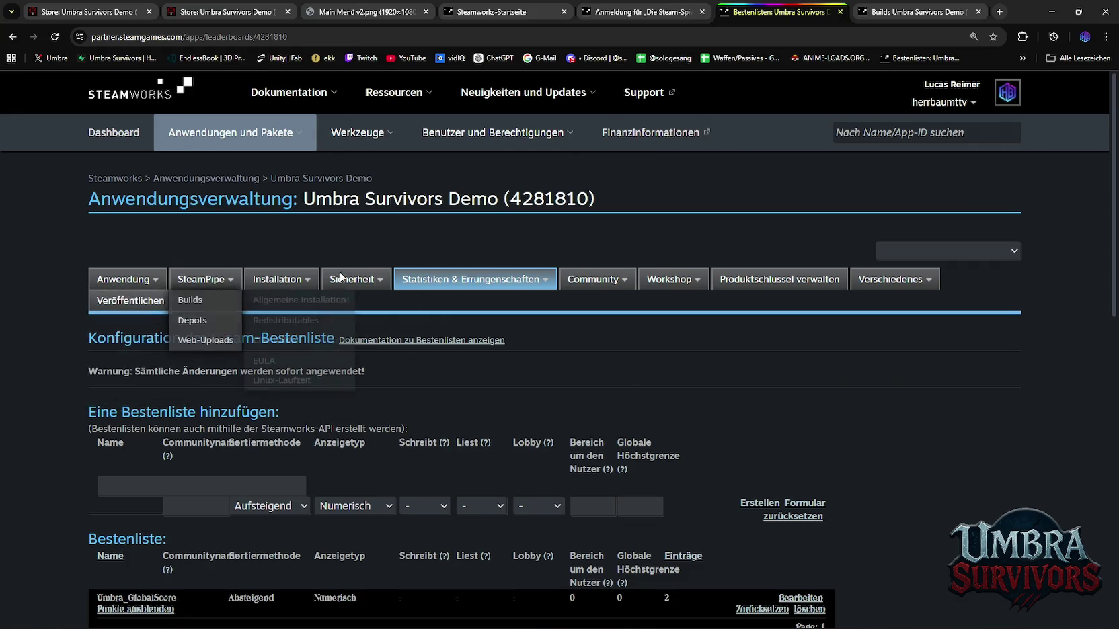
pyautogui.moveTo(653, 285)
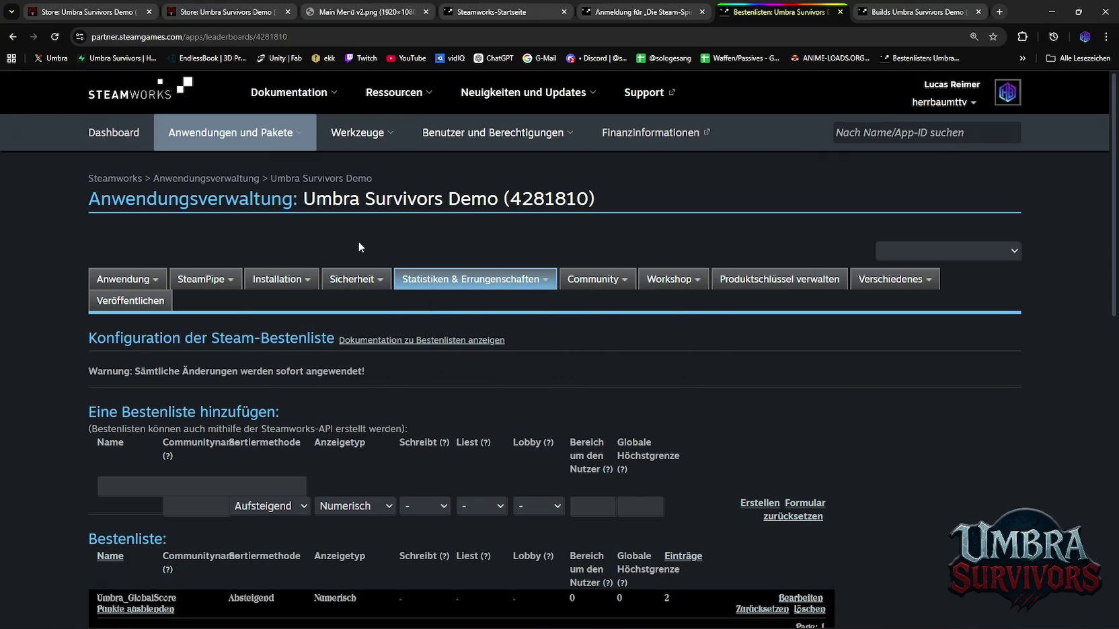
pyautogui.click(389, 12)
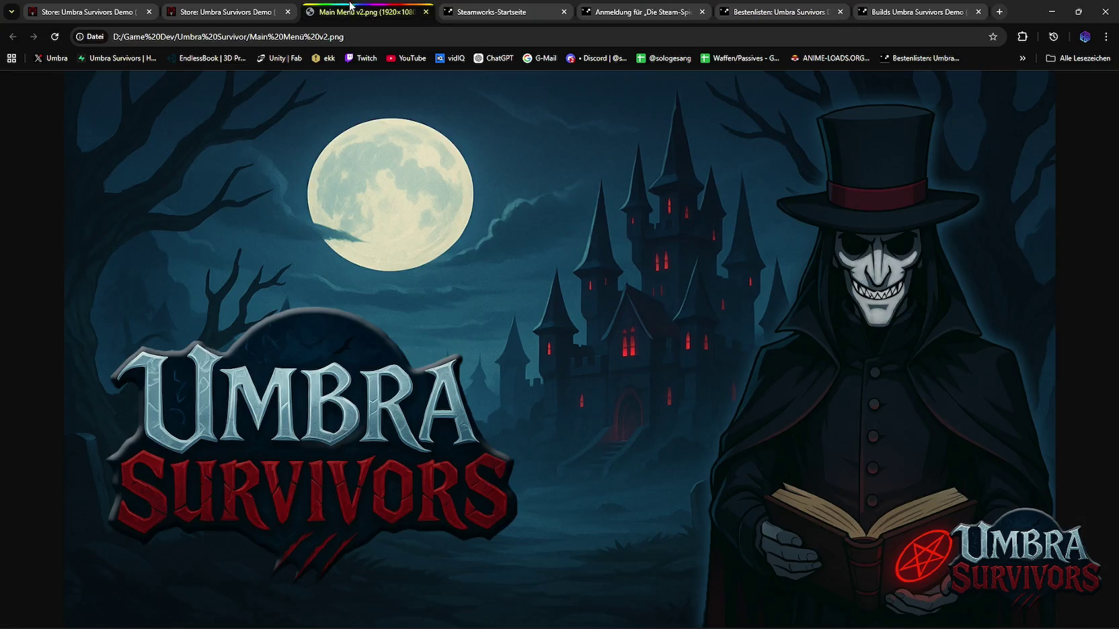
pyautogui.click(495, 6)
pyautogui.click(174, 480)
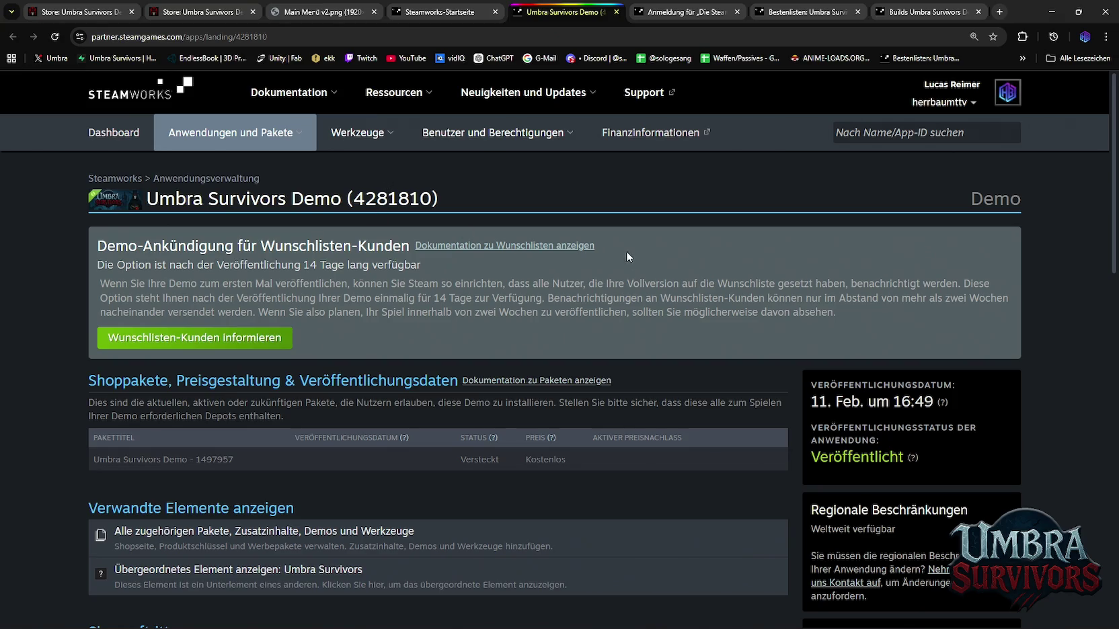
pyautogui.scroll(-8, 592, 387)
pyautogui.scroll(5, 525, 327)
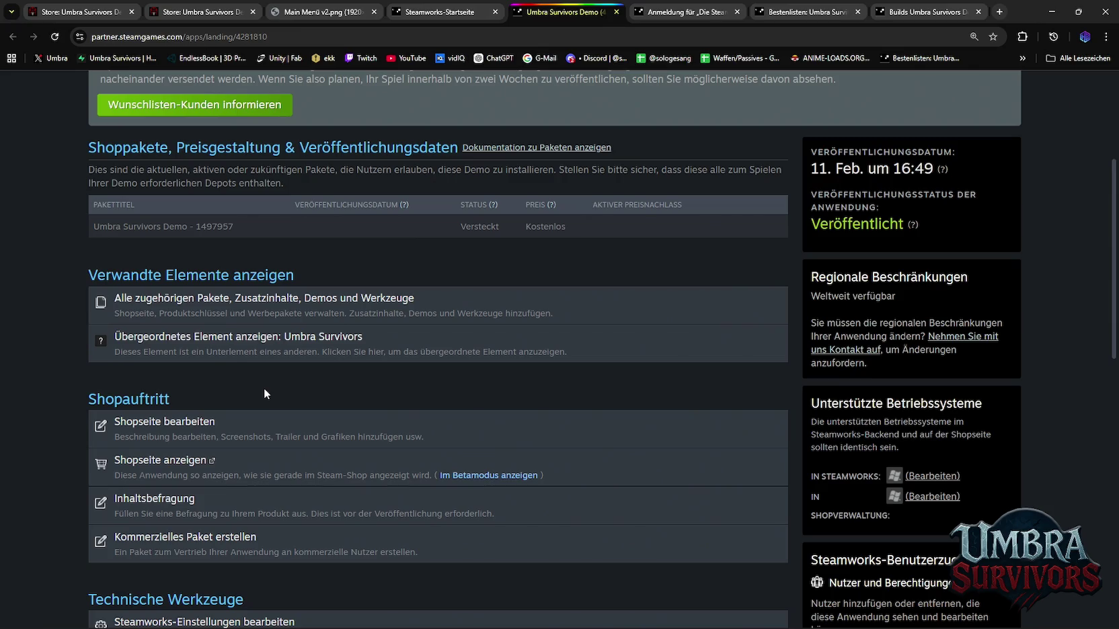
# Step: Open the store page editor (Shopseitenverwaltung) for the Umbra Survivors Demo
pyautogui.click(244, 437)
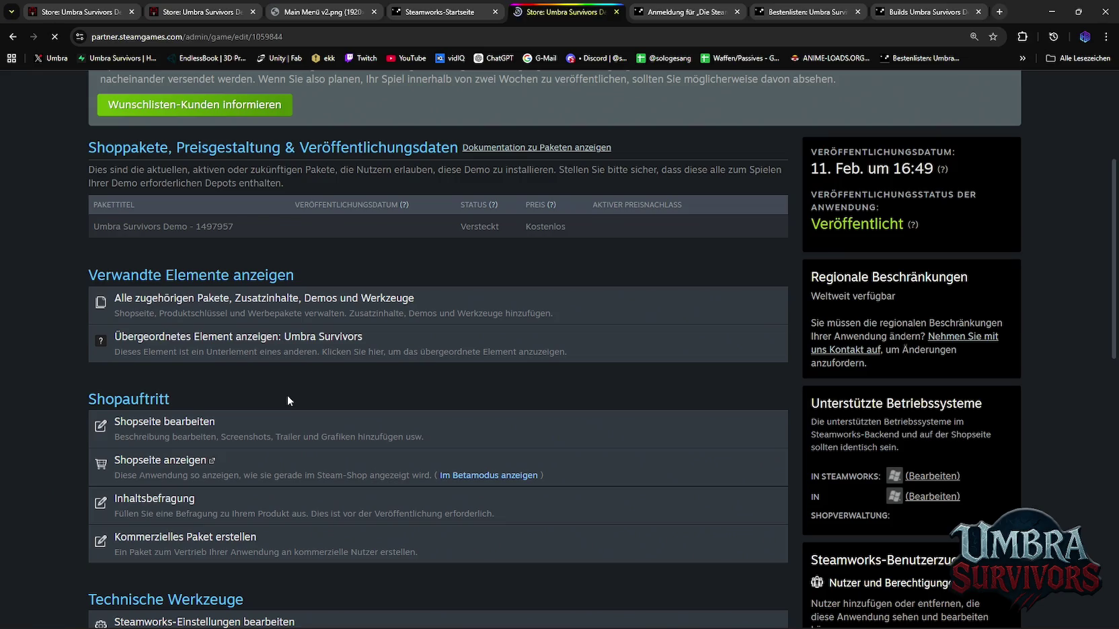
pyautogui.scroll(-10, 504, 410)
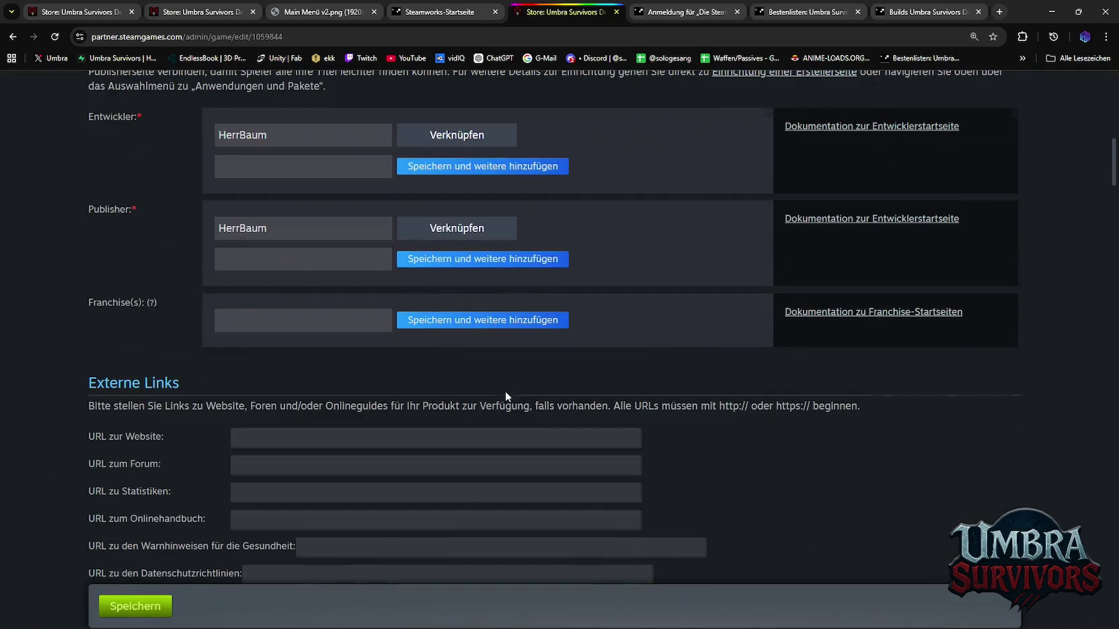
pyautogui.scroll(8, 599, 429)
pyautogui.scroll(2, 592, 430)
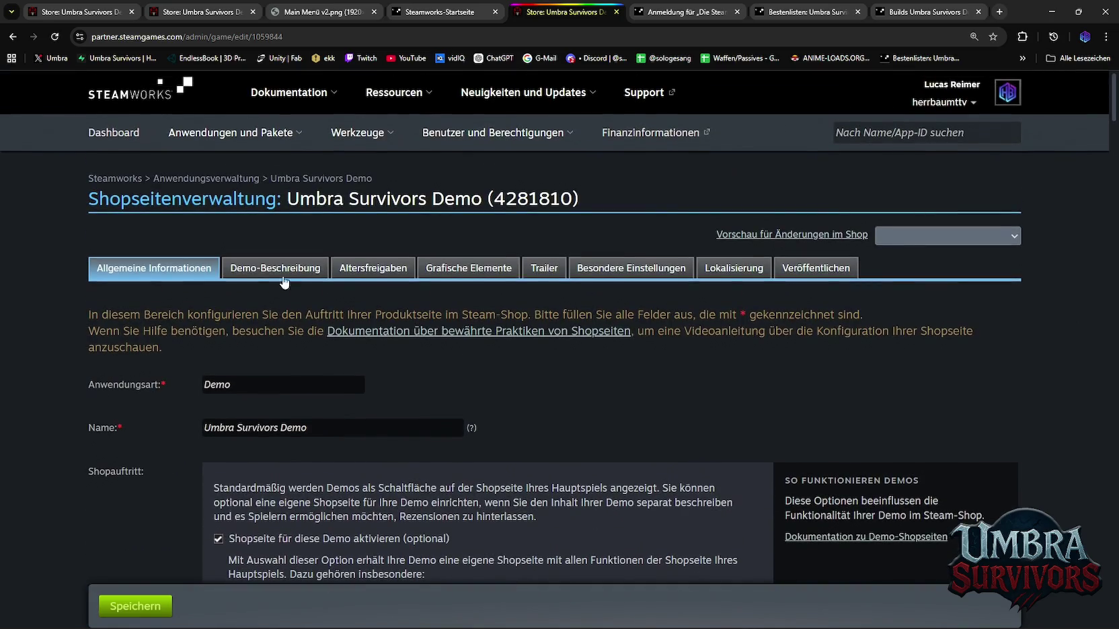
# Step: Go to Grafische Elemente and its Screenshots area listing the uploaded gameplay shots
pyautogui.click(480, 266)
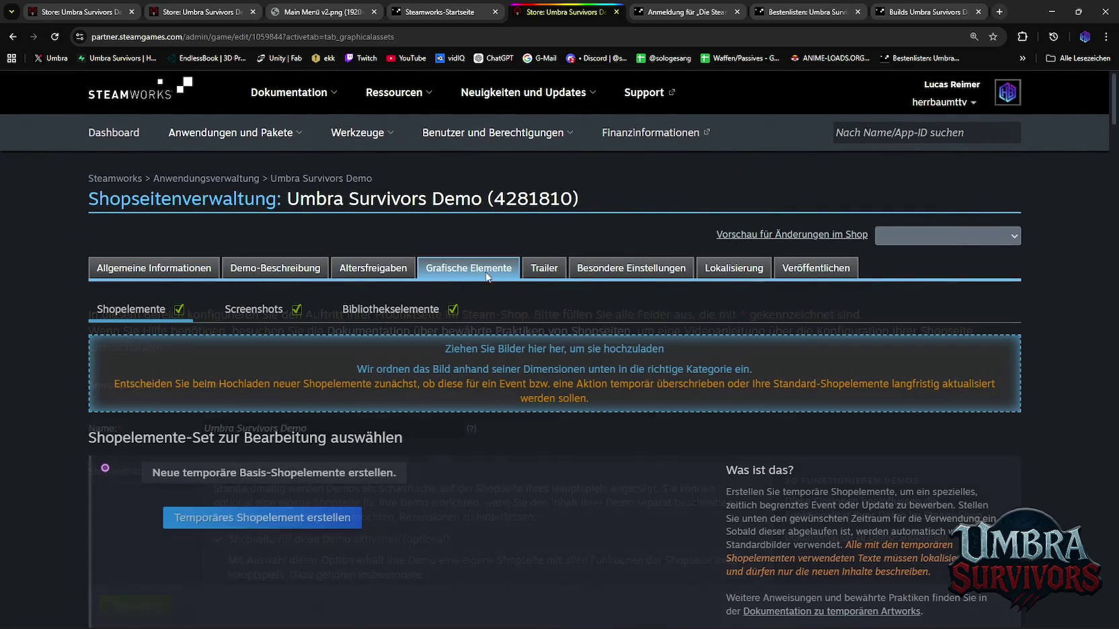
pyautogui.scroll(-3, 570, 389)
pyautogui.scroll(2, 585, 404)
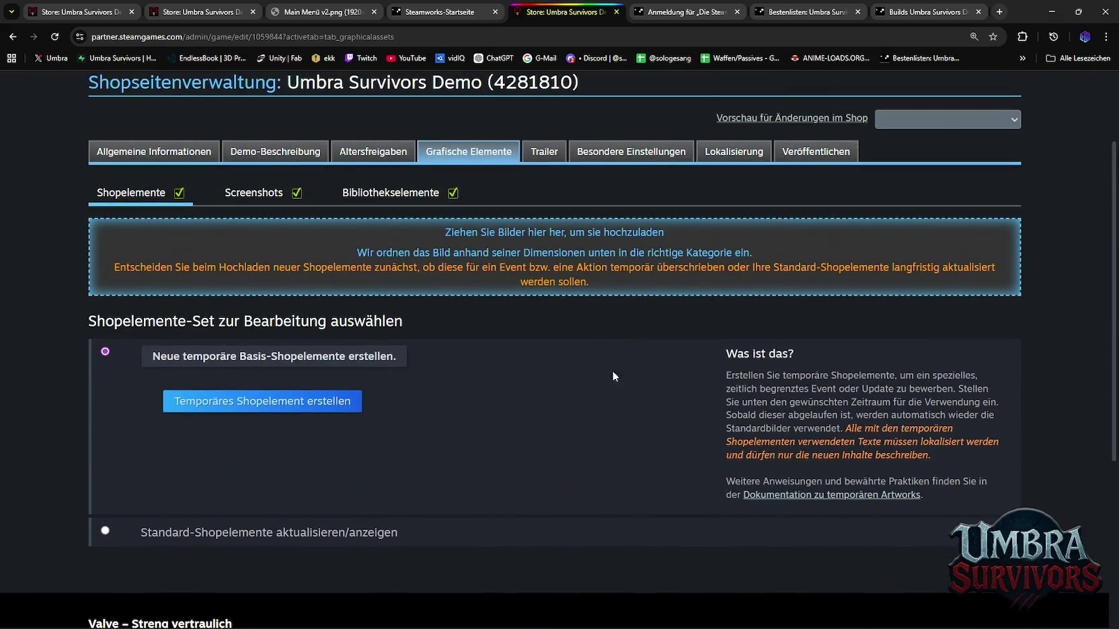
pyautogui.click(250, 193)
pyautogui.scroll(-8, 469, 324)
pyautogui.scroll(2, 496, 364)
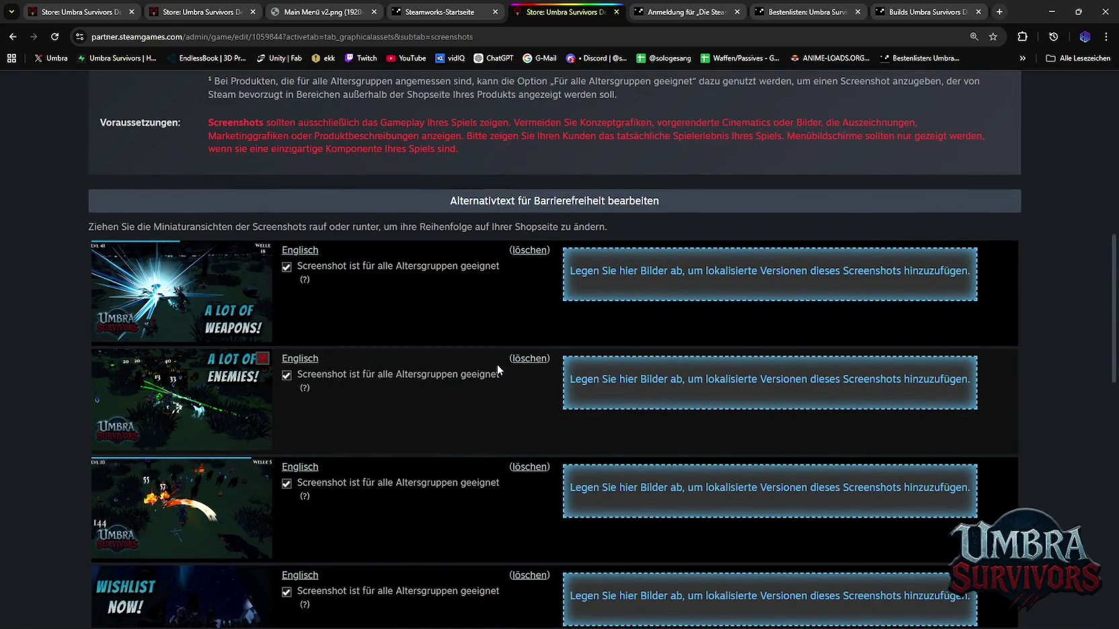
pyautogui.scroll(-10, 496, 365)
pyautogui.scroll(15, 496, 365)
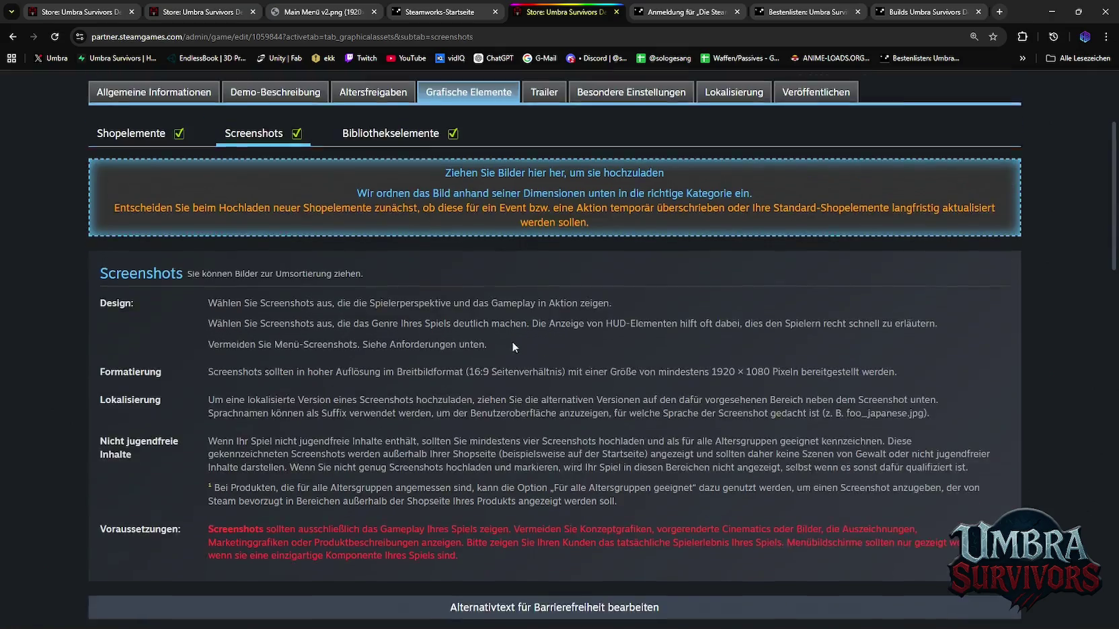
pyautogui.scroll(2, 507, 339)
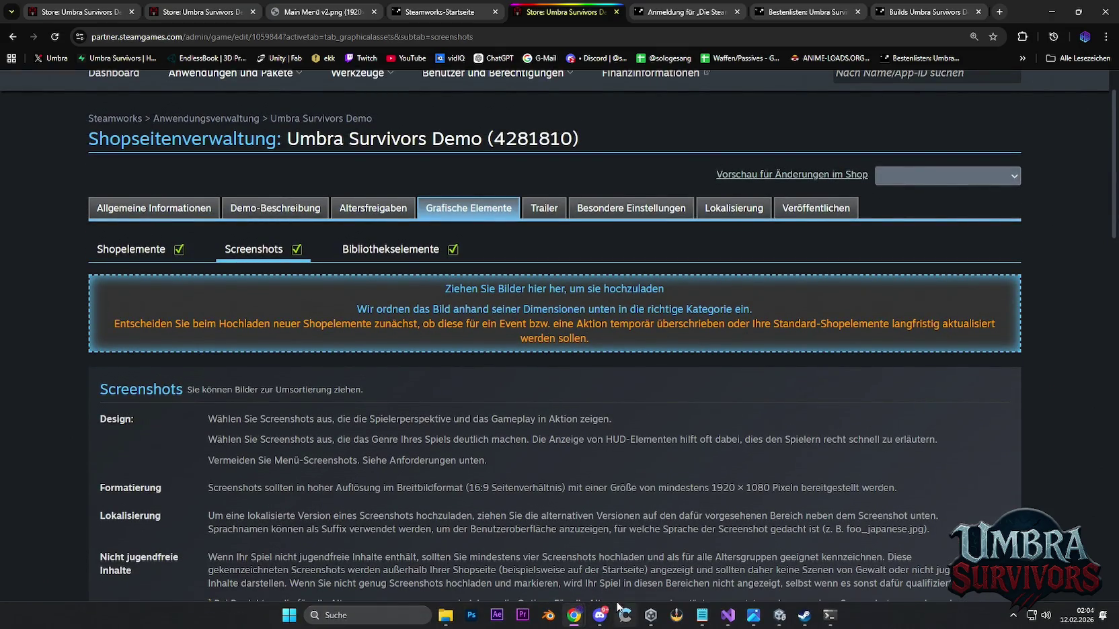
pyautogui.moveTo(445, 615)
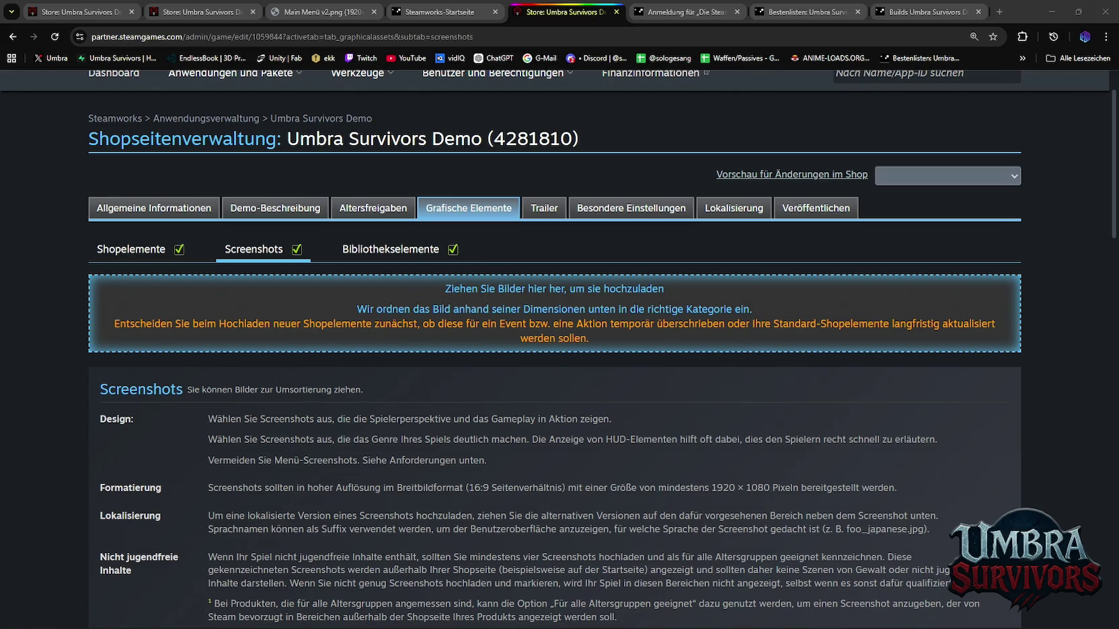
# Step: Queue dodge or die.png and the remaining screenshot files in the upload zone
pyautogui.moveTo(543, 272); pyautogui.dragTo(505, 262)
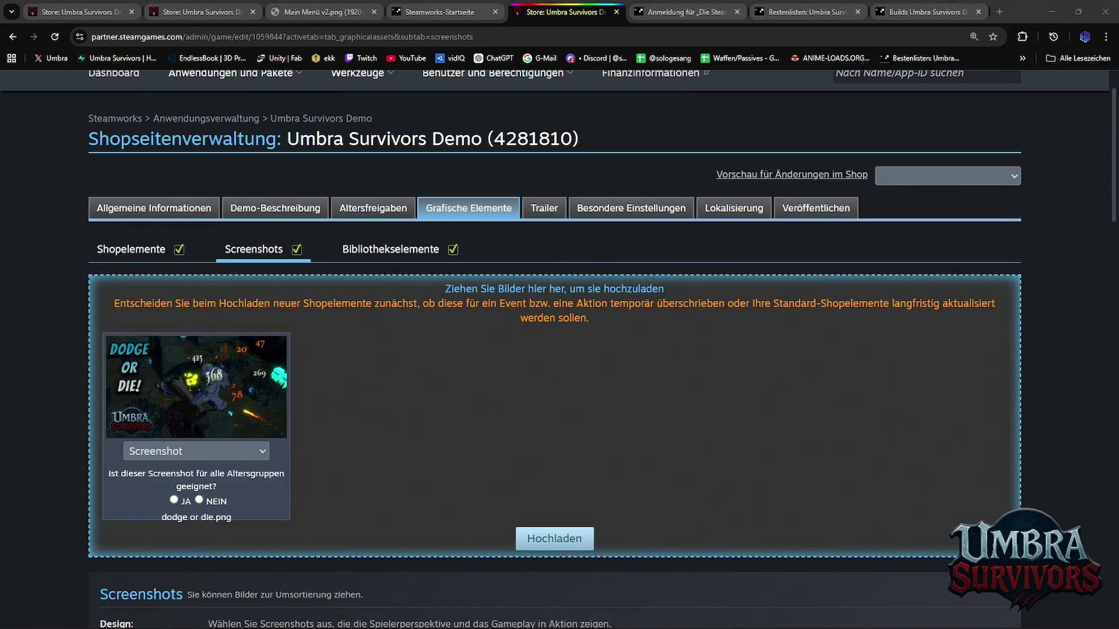
pyautogui.moveTo(1118, 282)
pyautogui.mouseDown()
pyautogui.moveTo(726, 306)
pyautogui.moveTo(611, 344)
pyautogui.mouseUp()
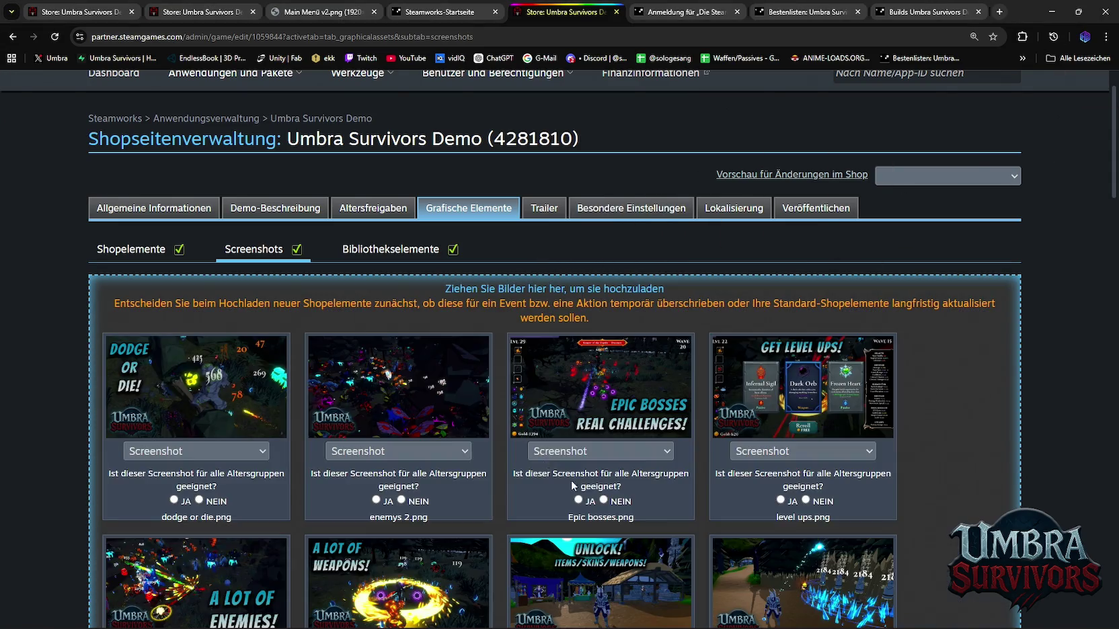
pyautogui.scroll(-5, 676, 414)
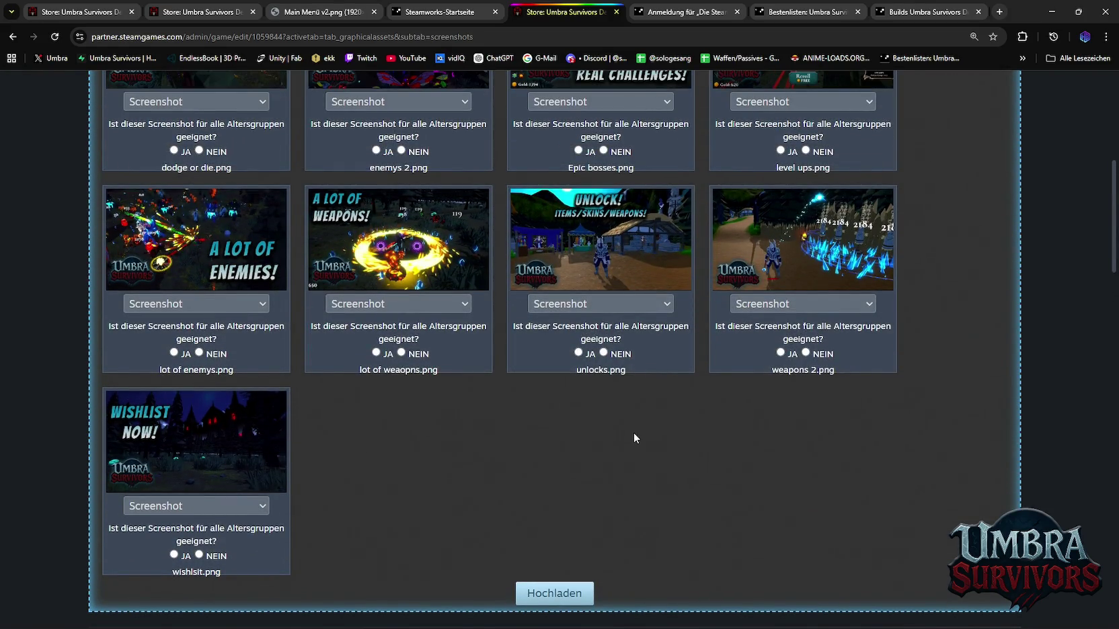
pyautogui.scroll(4, 631, 437)
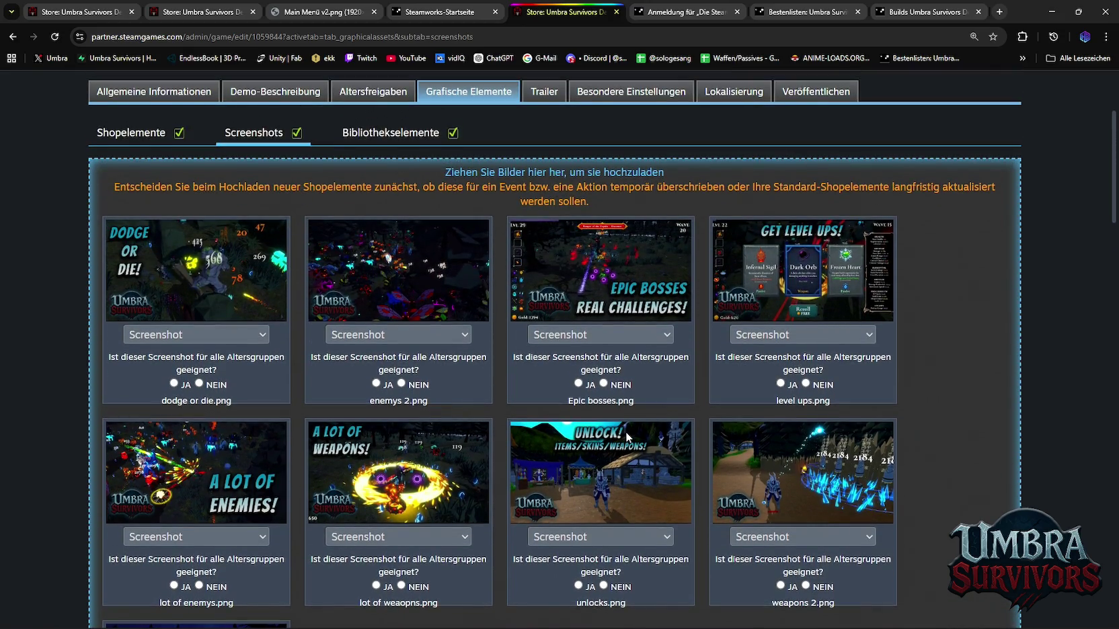
pyautogui.scroll(-2, 626, 437)
pyautogui.scroll(-2, 625, 436)
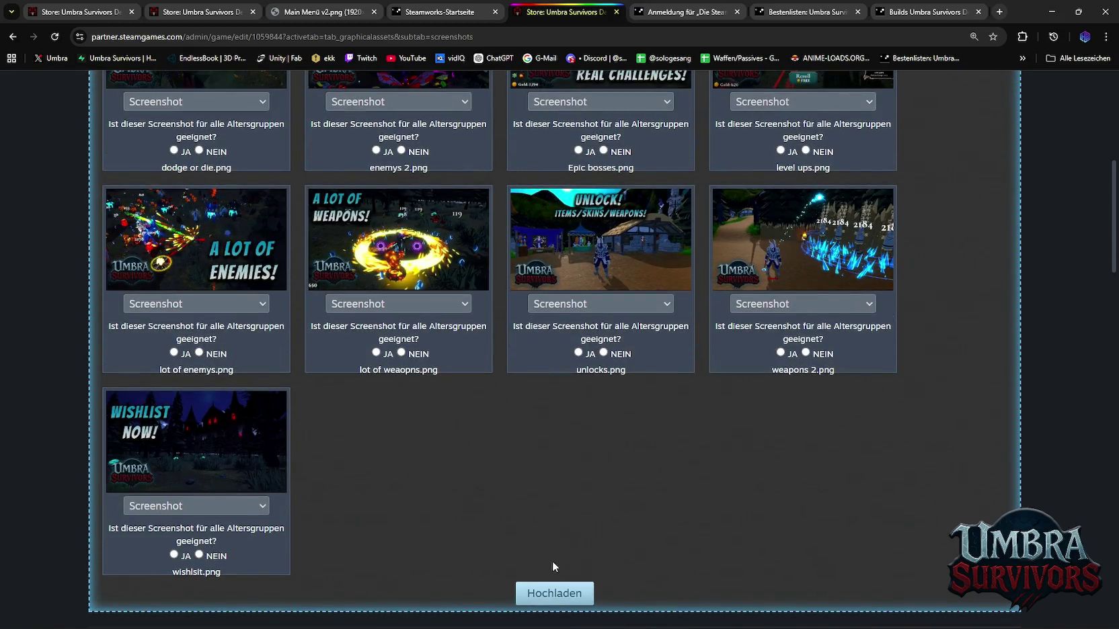
pyautogui.click(548, 589)
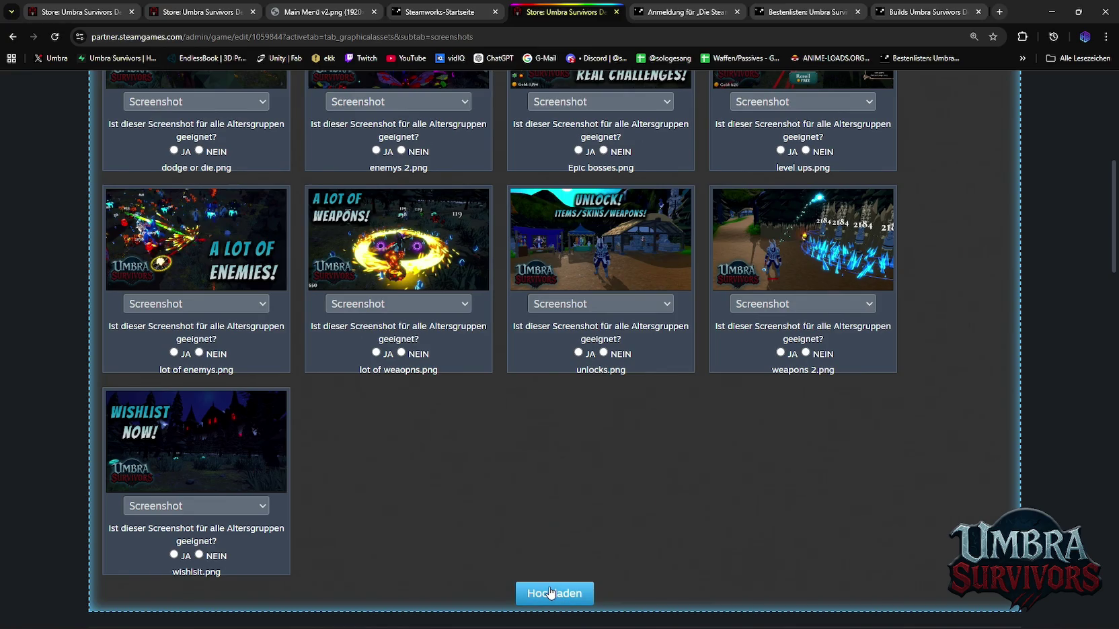
# Step: Mark seven screenshots, including dodge or die, Epic bosses and wishlsit, suitable for all ages
pyautogui.scroll(2, 453, 538)
pyautogui.click(174, 267)
pyautogui.click(376, 267)
pyautogui.click(579, 267)
pyautogui.click(780, 267)
pyautogui.click(780, 469)
pyautogui.click(375, 468)
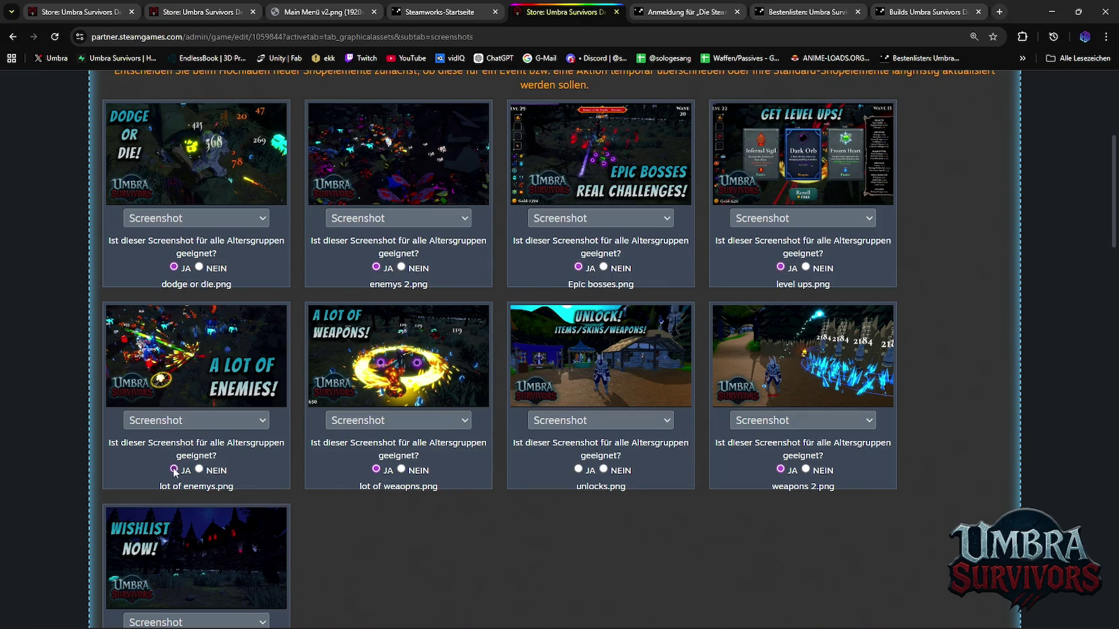
pyautogui.scroll(-2, 174, 471)
pyautogui.click(174, 554)
# Step: Upload the queued screenshots, dismiss the missing age rating warning, and upload again
pyautogui.click(592, 595)
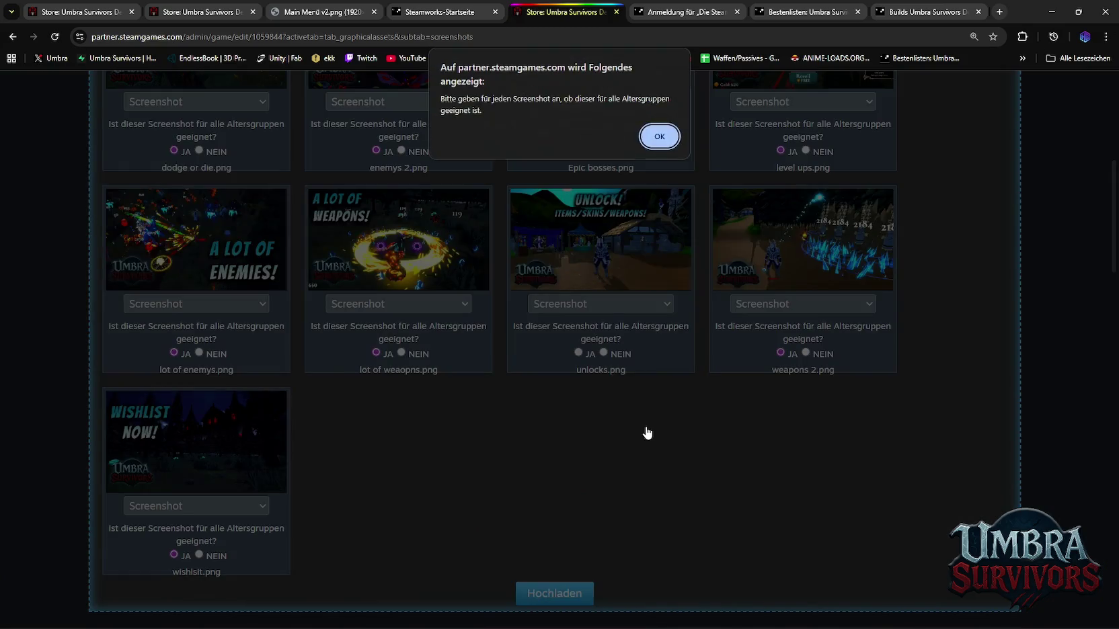
pyautogui.click(659, 136)
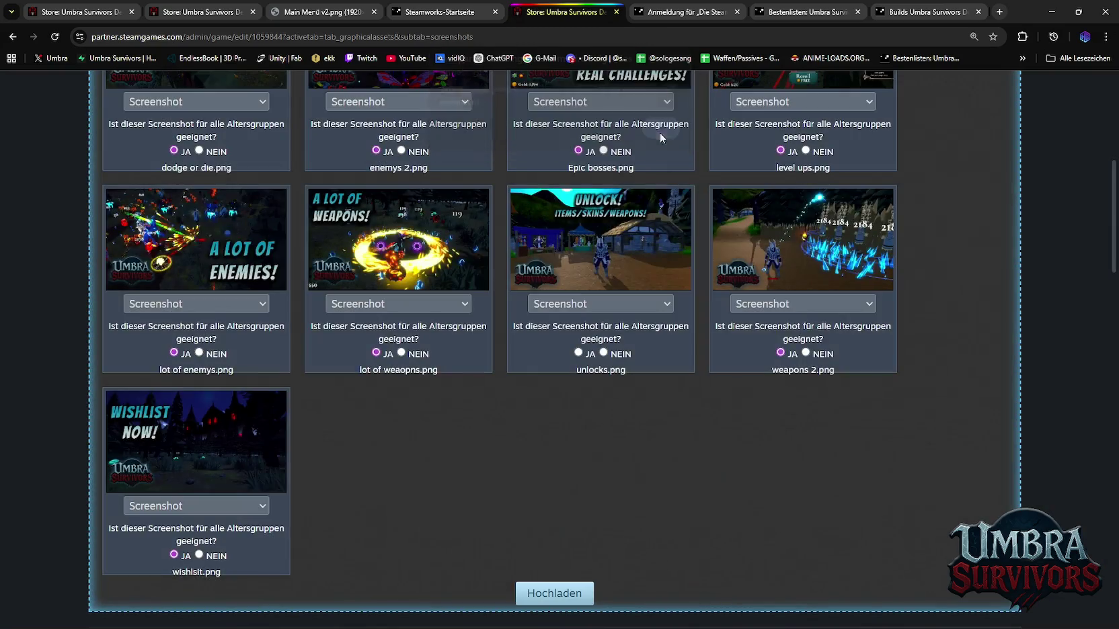
pyautogui.scroll(4, 572, 374)
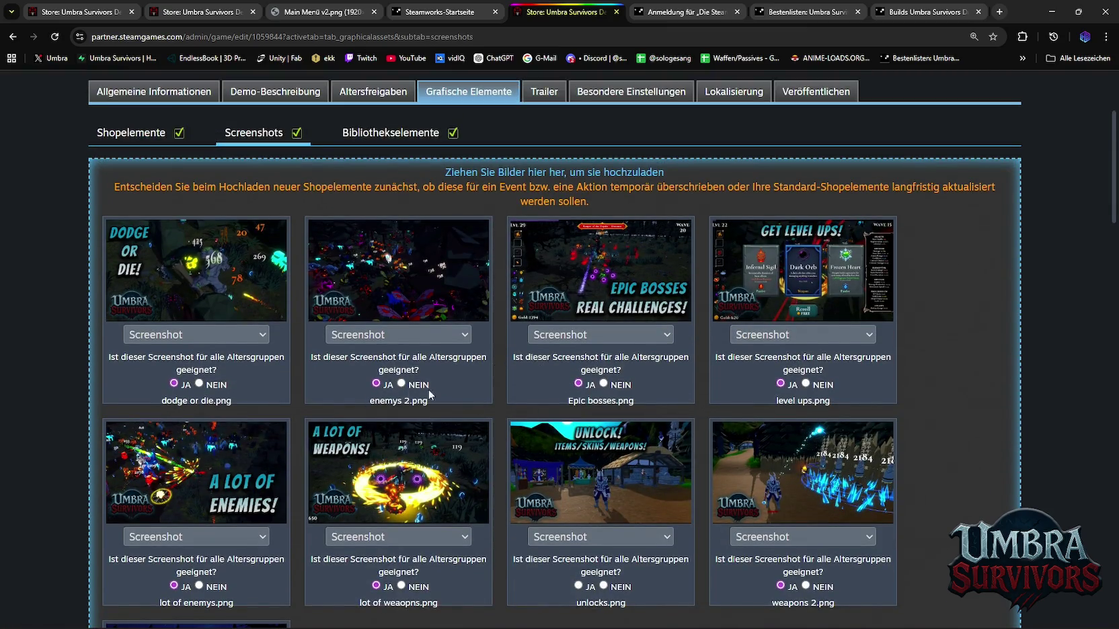
pyautogui.scroll(-2, 699, 355)
pyautogui.scroll(-2, 477, 478)
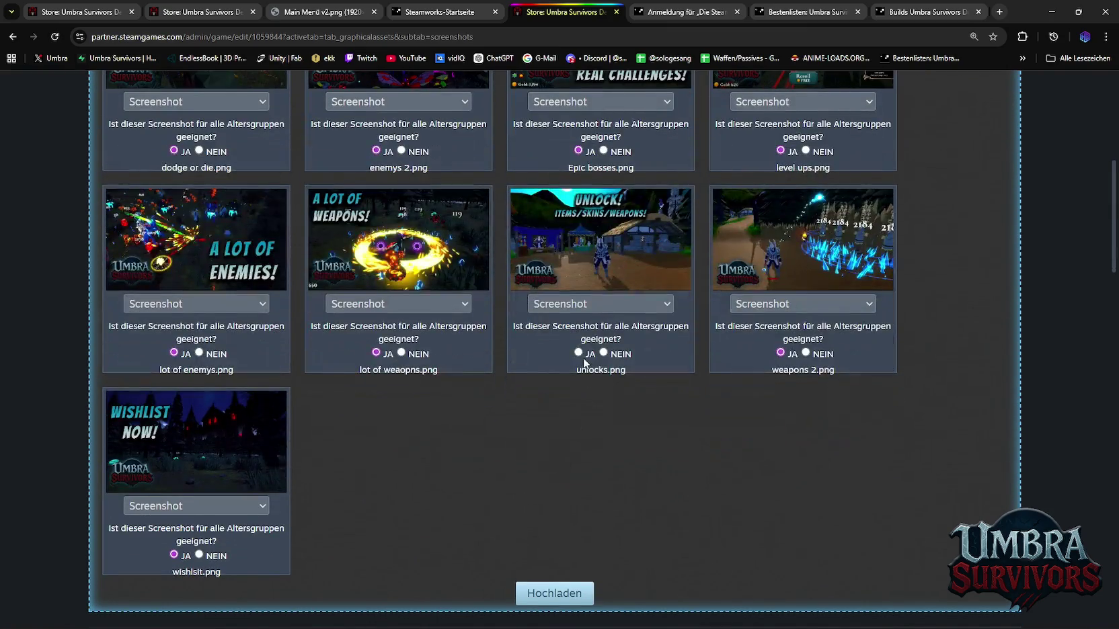
pyautogui.click(554, 592)
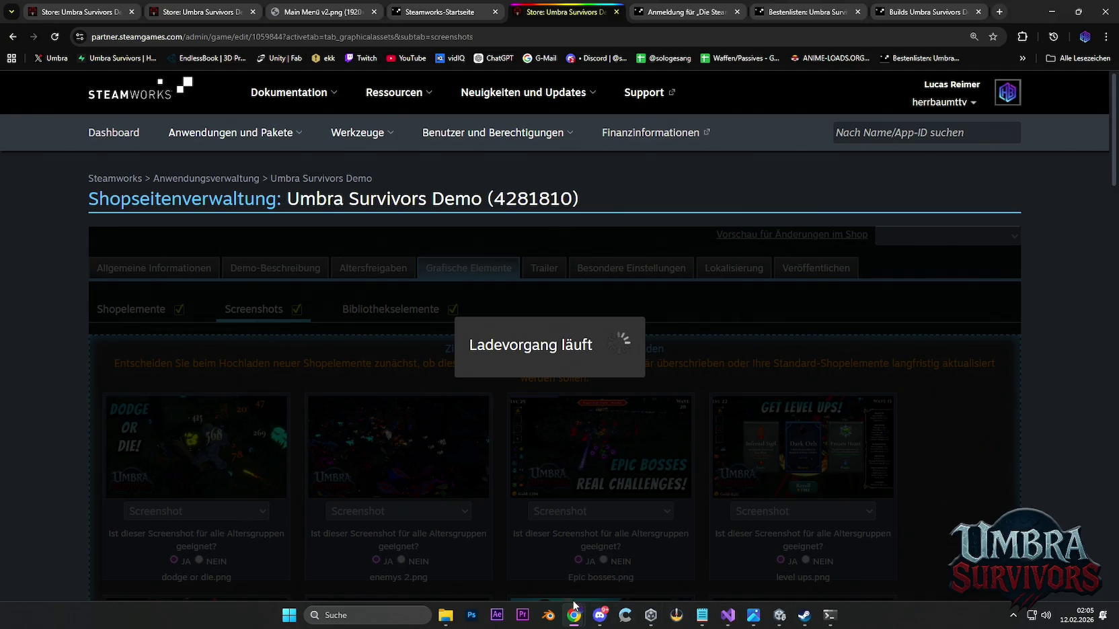
pyautogui.scroll(-3, 633, 455)
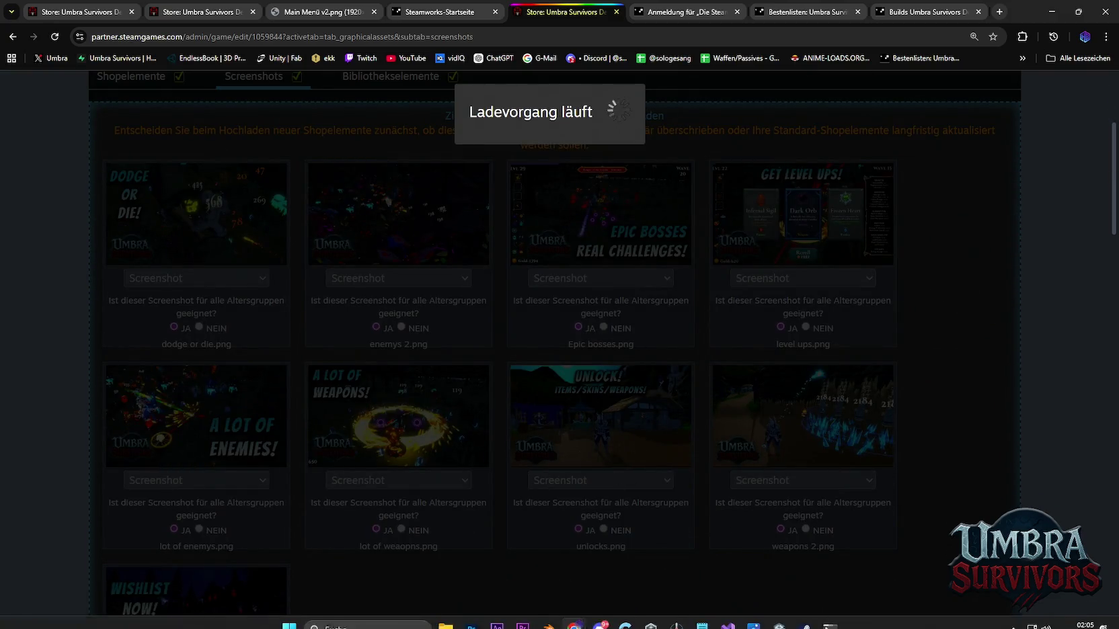
pyautogui.moveTo(596, 612)
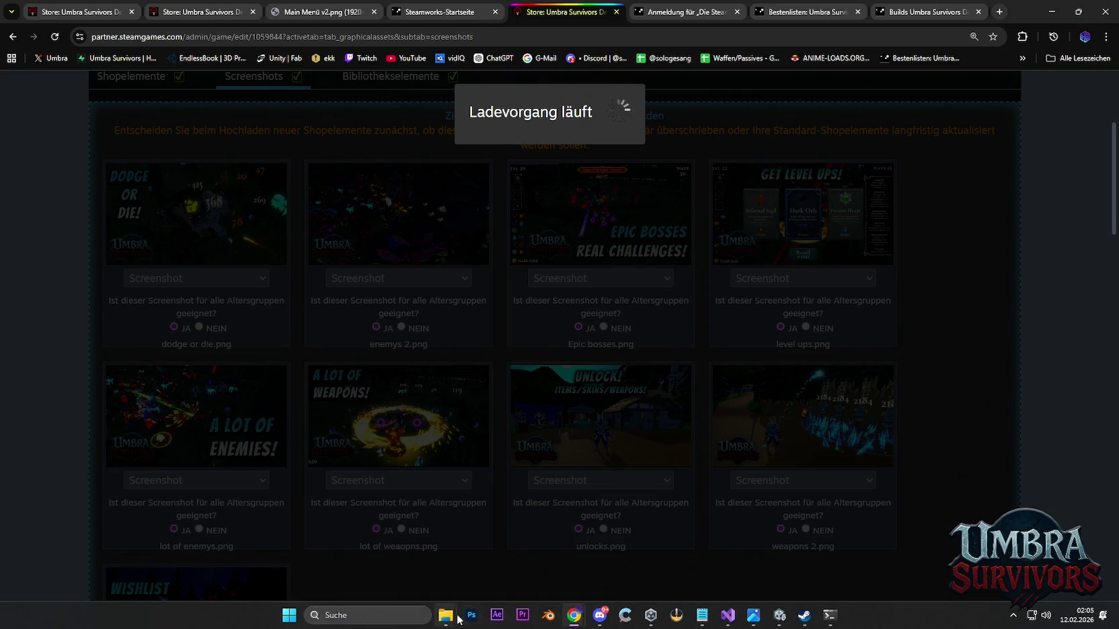
# Step: In Unity, close Build Profiles and run the game to its Stage 1 intro screen
pyautogui.click(779, 615)
pyautogui.click(944, 68)
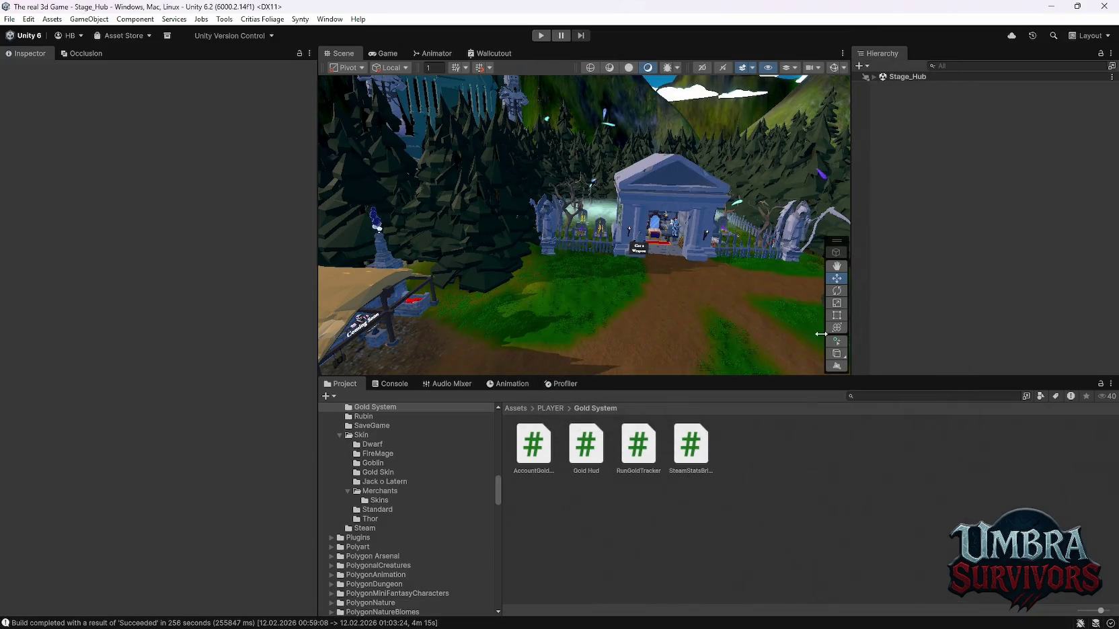
pyautogui.click(541, 35)
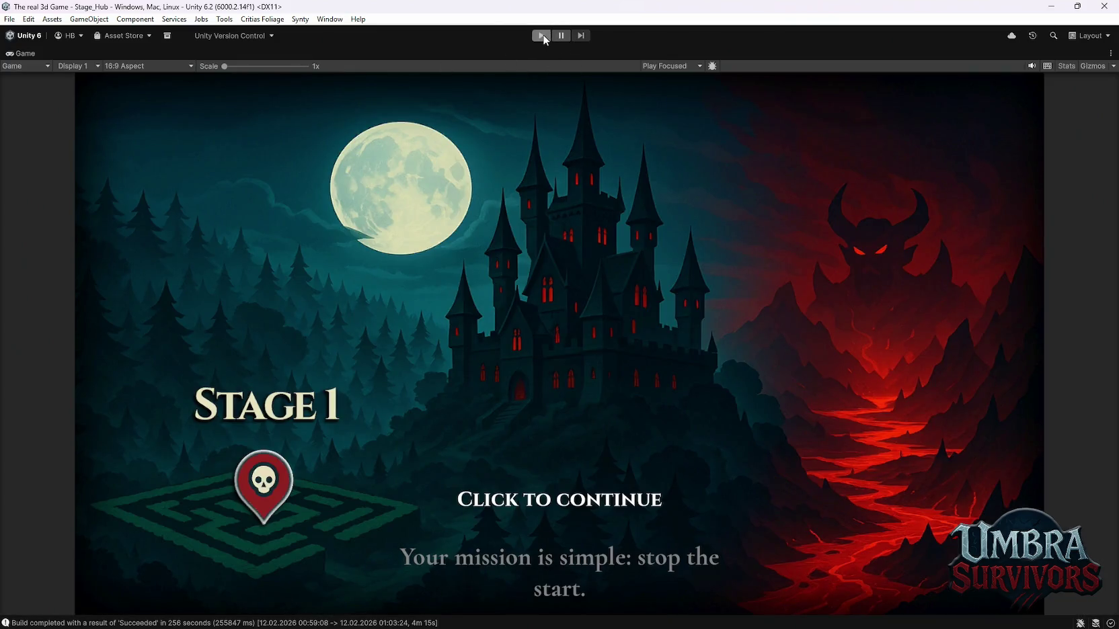
pyautogui.click(9, 19)
pyautogui.click(10, 19)
pyautogui.click(9, 19)
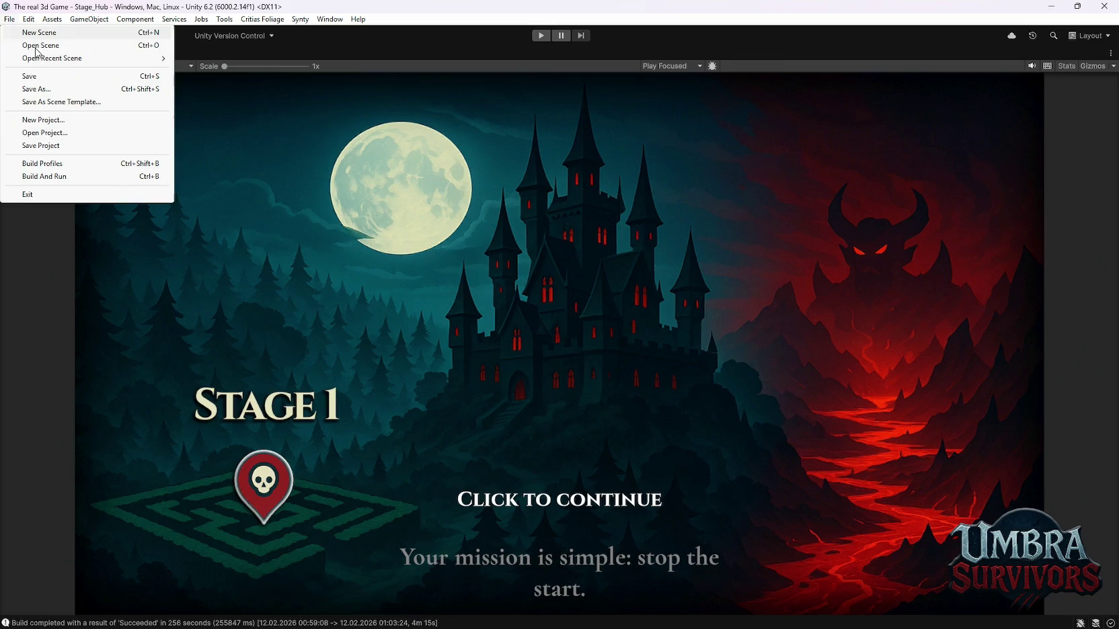
pyautogui.click(540, 35)
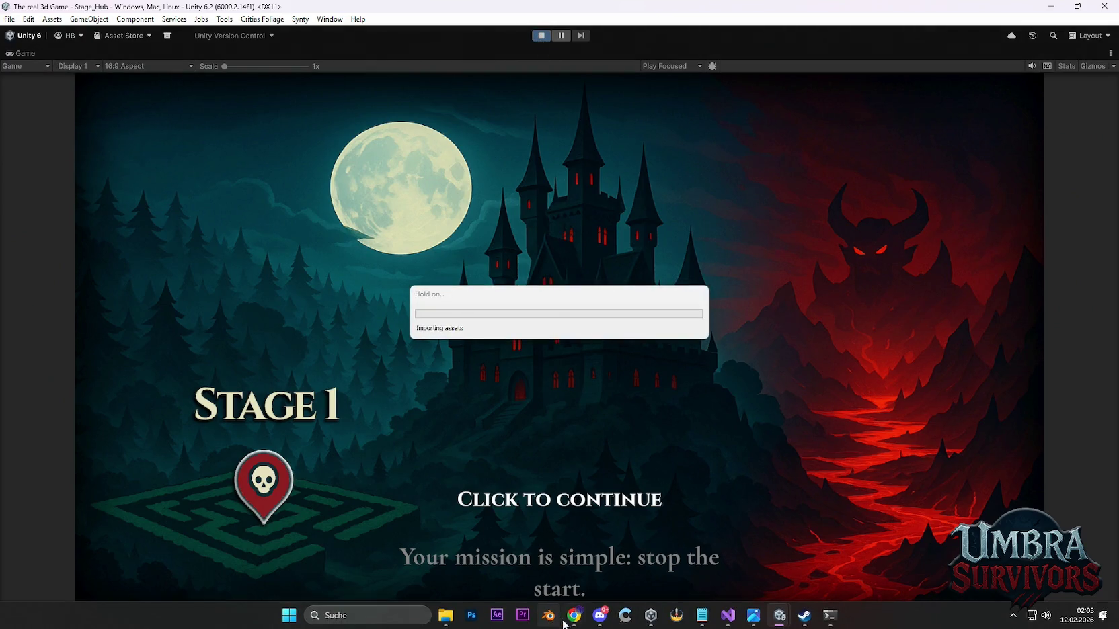
# Step: Leave Unity and bring the Steamworks browser window back
pyautogui.click(573, 622)
pyautogui.moveTo(572, 622)
pyautogui.click(633, 553)
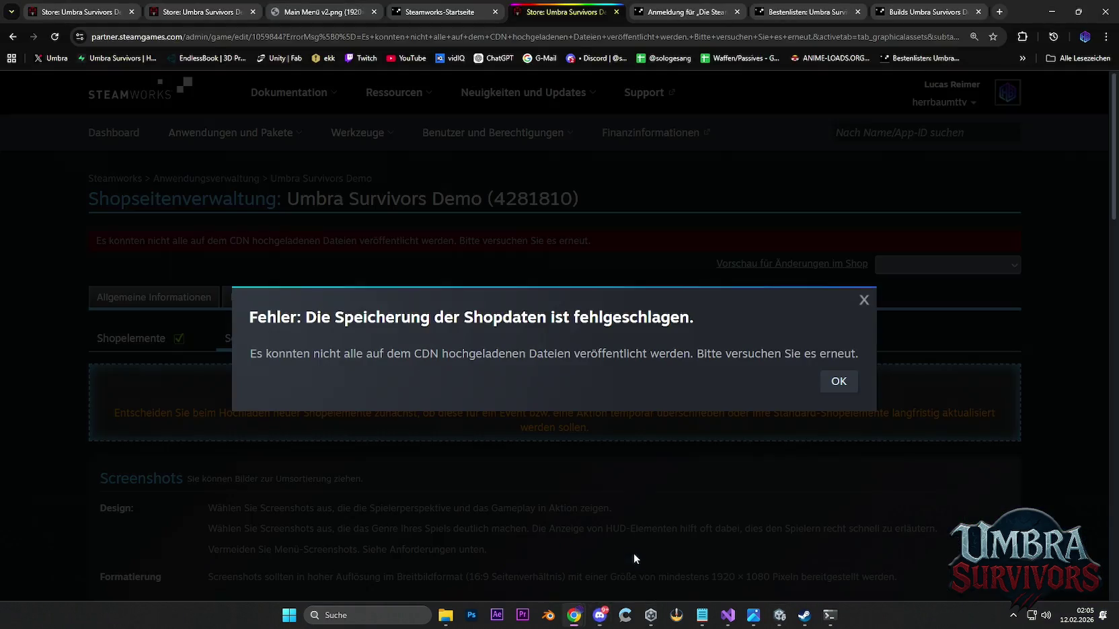
# Step: Dismiss the failed store save error and add the screenshots to the upload area again
pyautogui.click(828, 381)
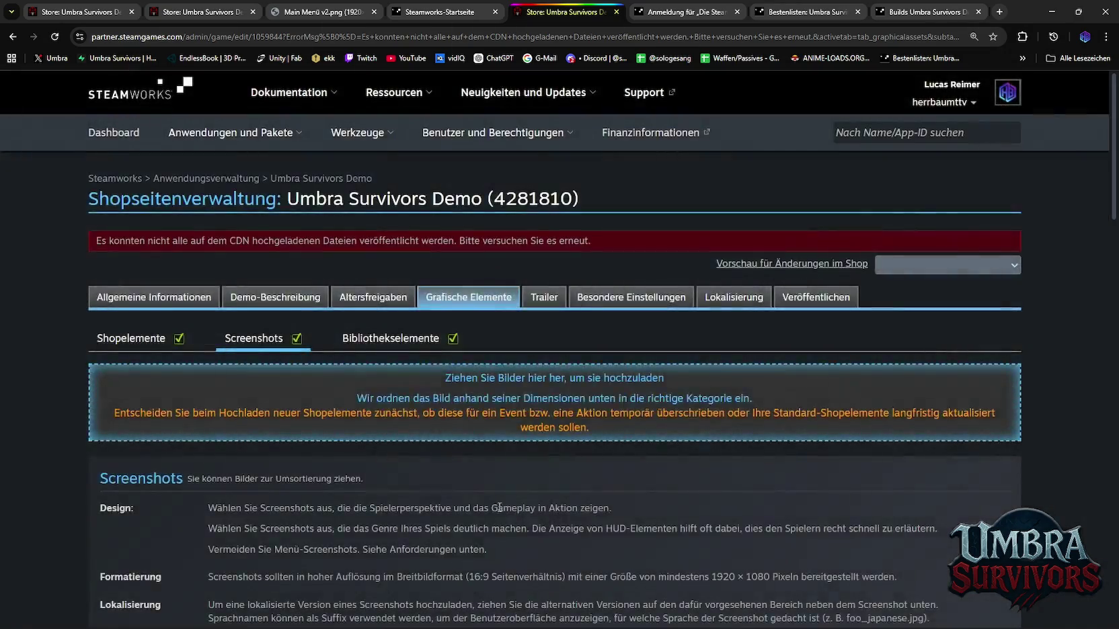
pyautogui.scroll(-15, 485, 451)
pyautogui.scroll(15, 478, 397)
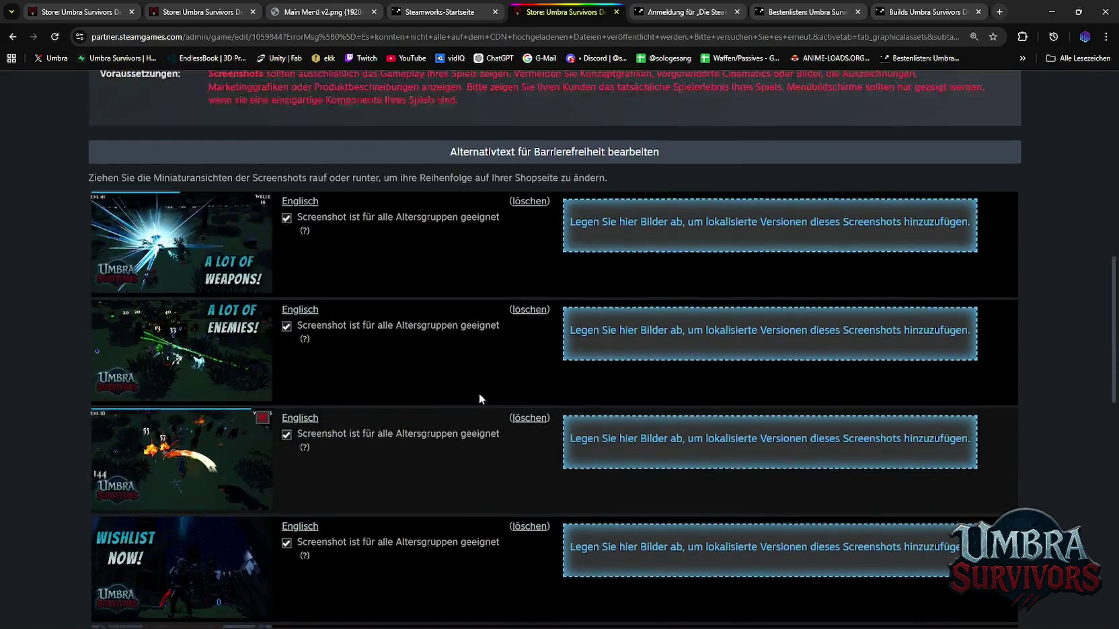
pyautogui.moveTo(408, 276)
pyautogui.mouseDown()
pyautogui.moveTo(368, 323)
pyautogui.moveTo(377, 403)
pyautogui.mouseUp()
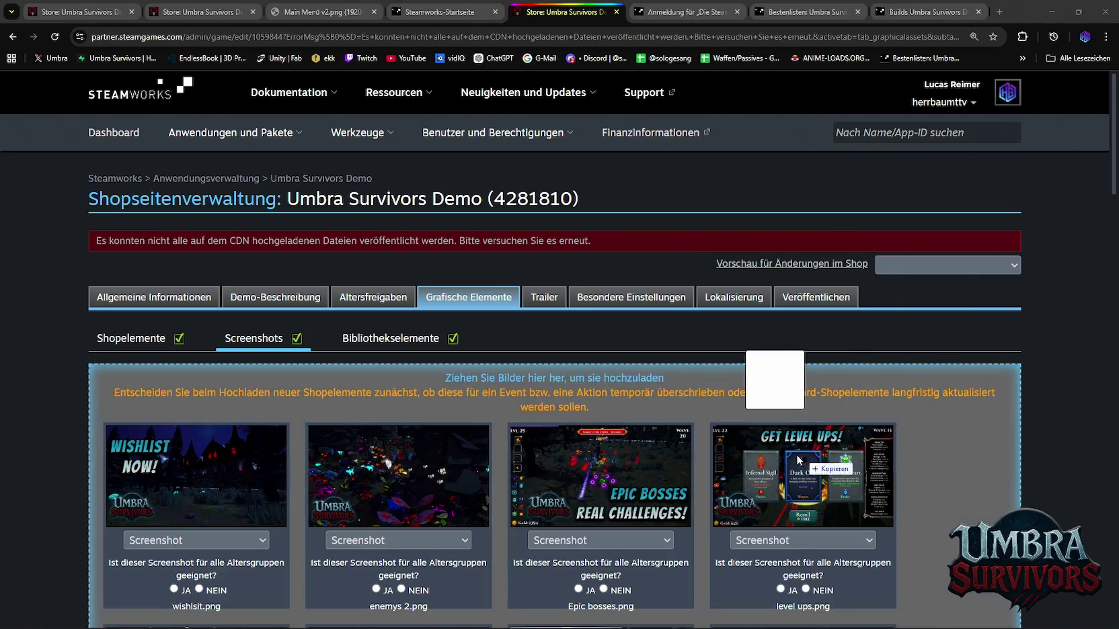
pyautogui.scroll(-7, 448, 359)
pyautogui.scroll(3, 448, 359)
# Step: Mark all nine screenshots, wishlsit.png through dodge or die.png, suitable for all ages and upload
pyautogui.click(173, 357)
pyautogui.click(376, 355)
pyautogui.click(580, 356)
pyautogui.click(781, 356)
pyautogui.click(780, 558)
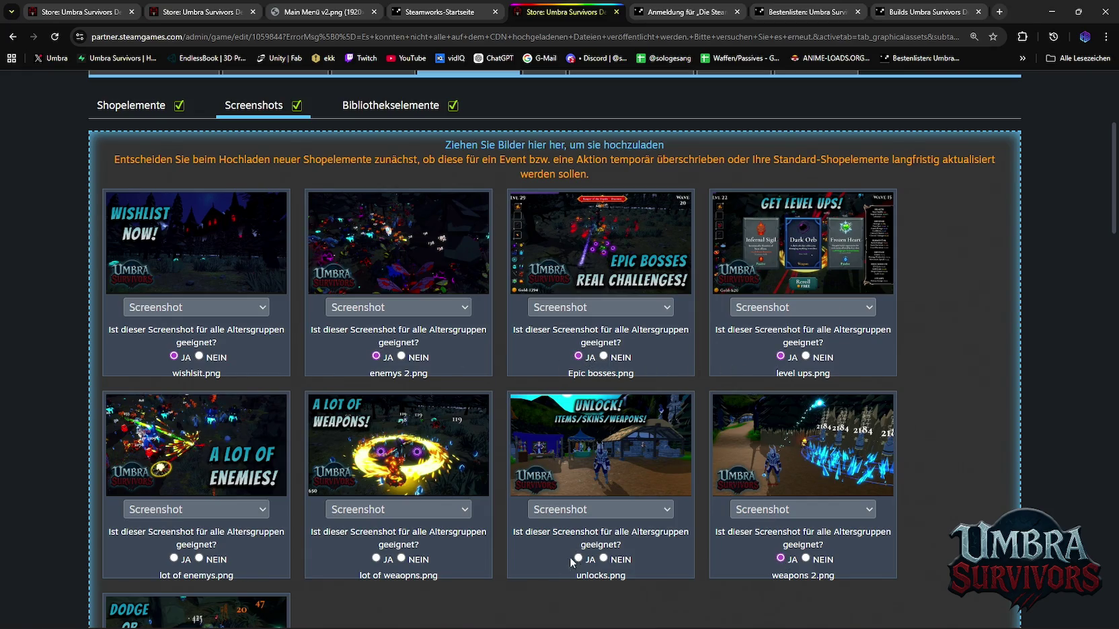
pyautogui.click(577, 557)
pyautogui.click(376, 558)
pyautogui.click(174, 558)
pyautogui.scroll(-3, 176, 558)
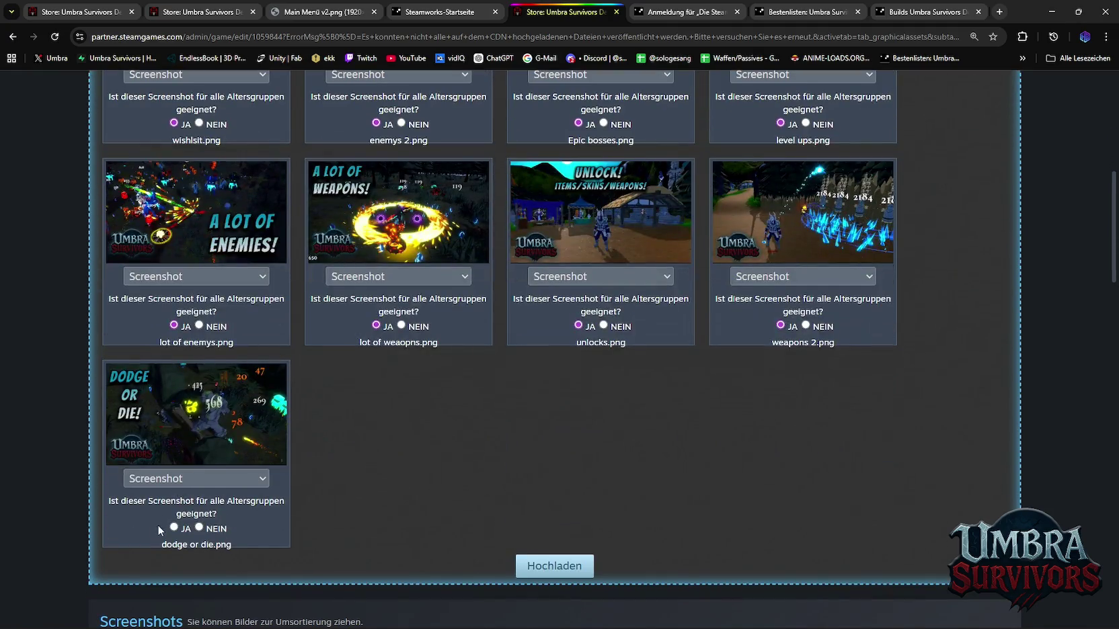
pyautogui.click(173, 527)
pyautogui.click(553, 566)
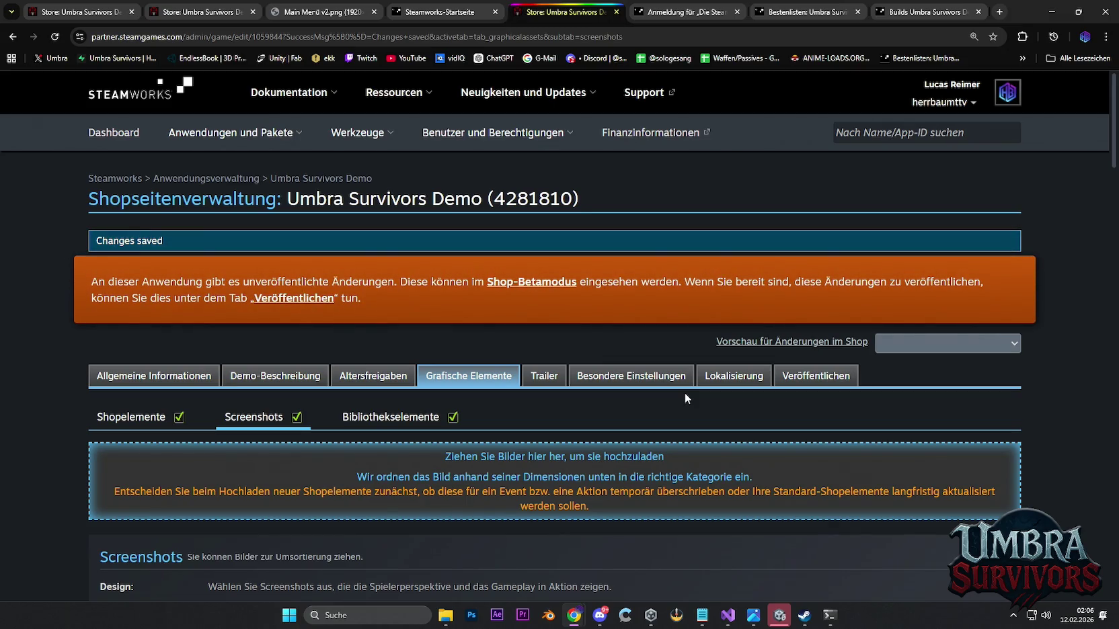
pyautogui.scroll(-15, 620, 483)
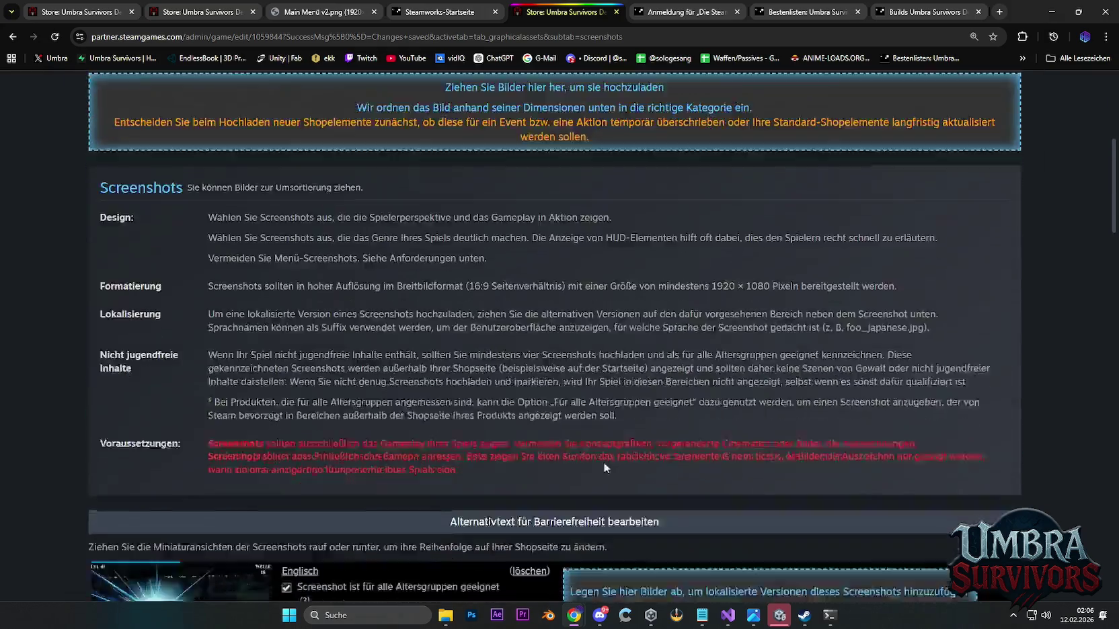
# Step: Delete eight outdated screenshots, starting with A LOT OF WEAPONS and including both Customize Your Hero shots
pyautogui.scroll(-5, 547, 378)
pyautogui.scroll(15, 524, 420)
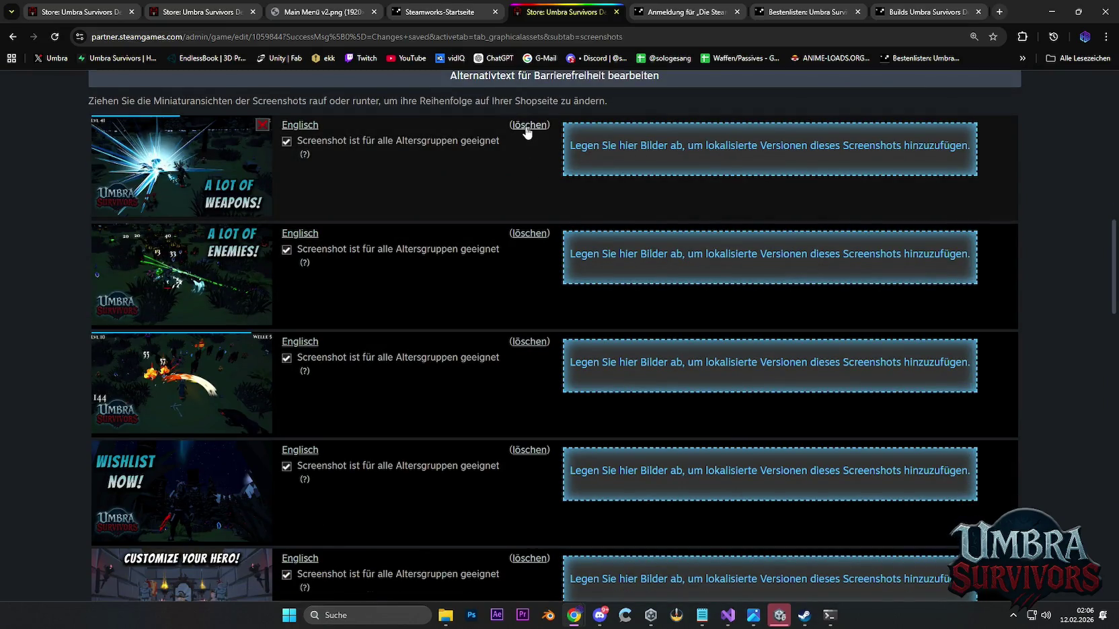
pyautogui.click(527, 127)
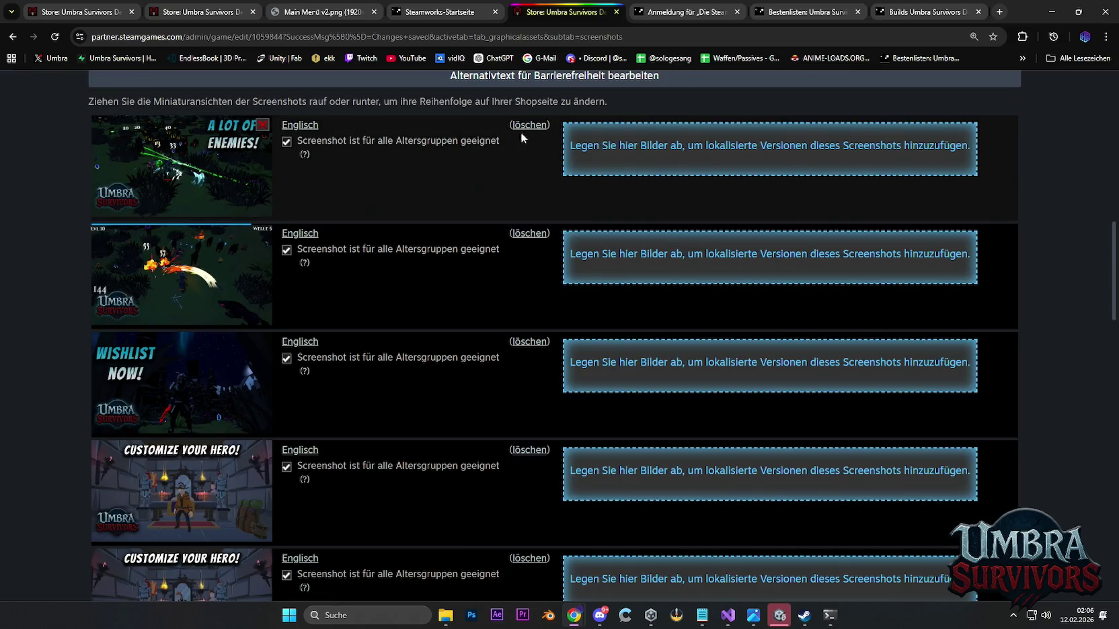
pyautogui.click(518, 127)
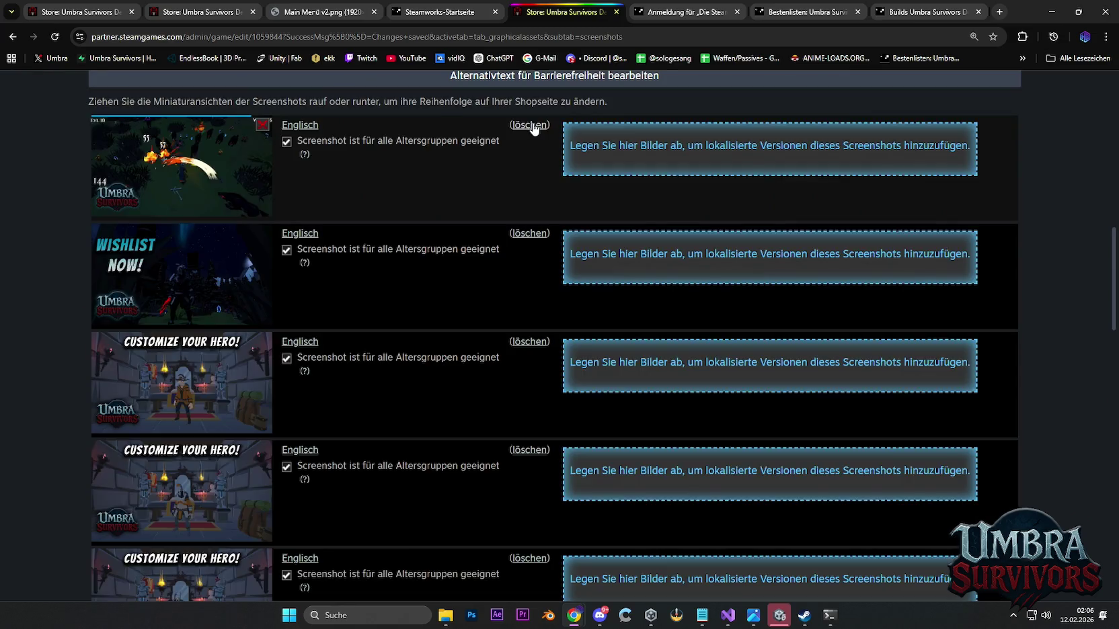
pyautogui.click(533, 128)
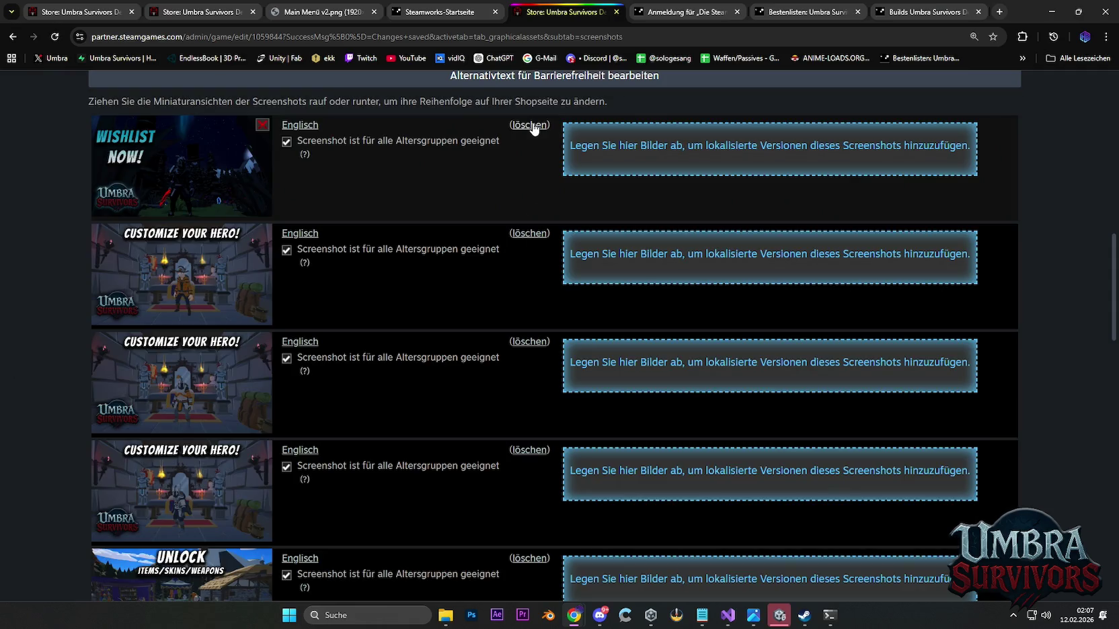
pyautogui.click(533, 128)
pyautogui.click(533, 128)
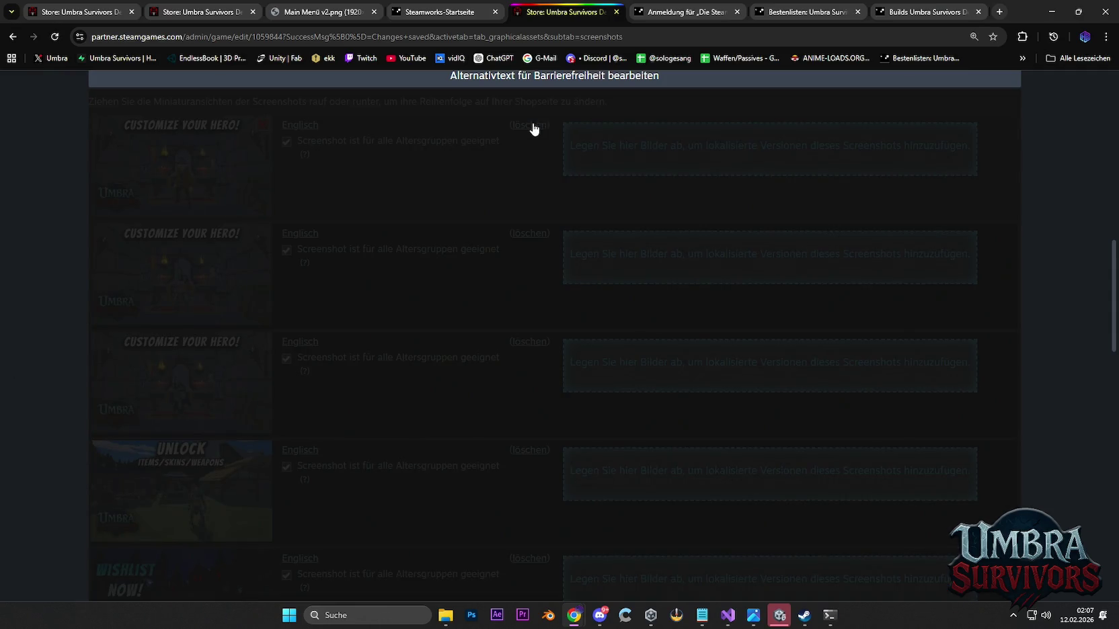
pyautogui.click(533, 128)
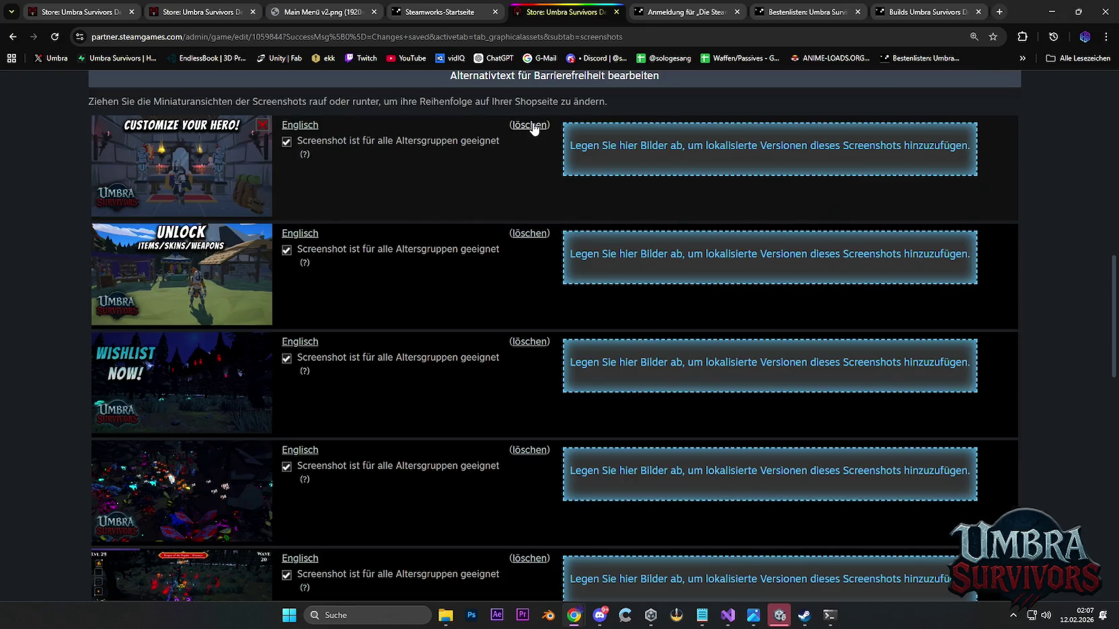
pyautogui.click(533, 128)
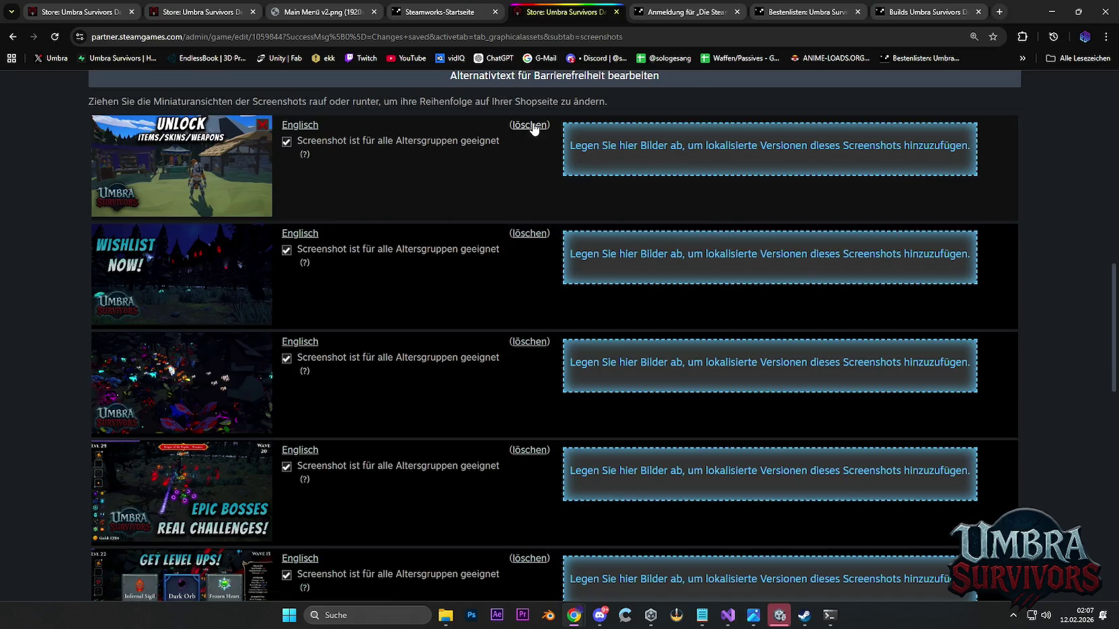
pyautogui.click(533, 128)
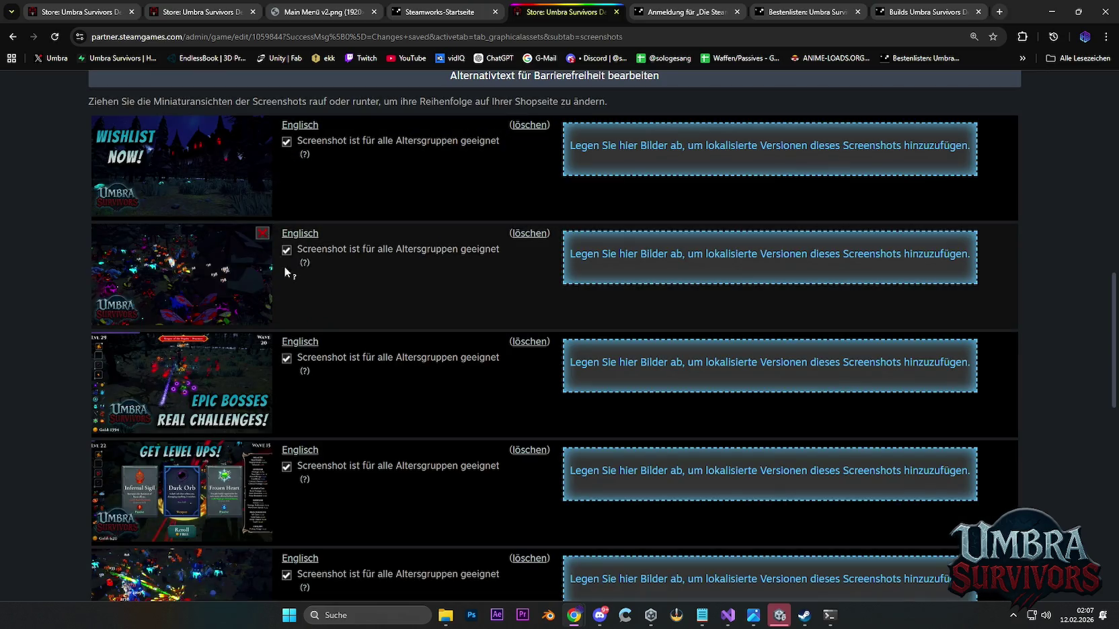
# Step: Drag screenshots up the list, placing DODGE OR DIE above WISHLIST NOW
pyautogui.scroll(-3, 321, 332)
pyautogui.scroll(-3, 341, 303)
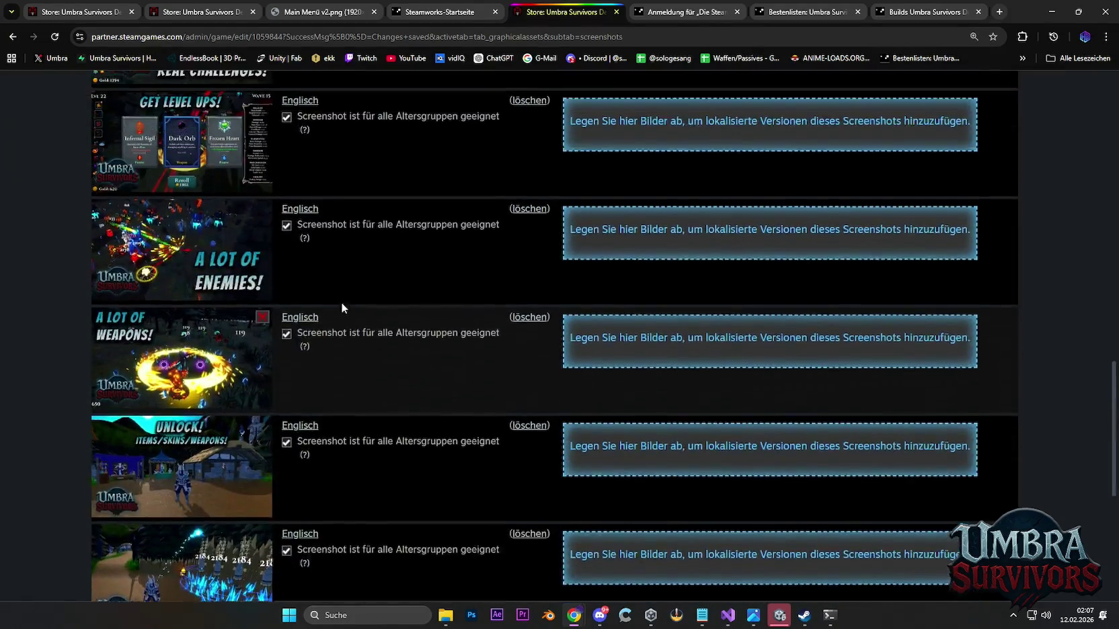
pyautogui.scroll(3, 341, 301)
pyautogui.moveTo(250, 431); pyautogui.dragTo(240, 142)
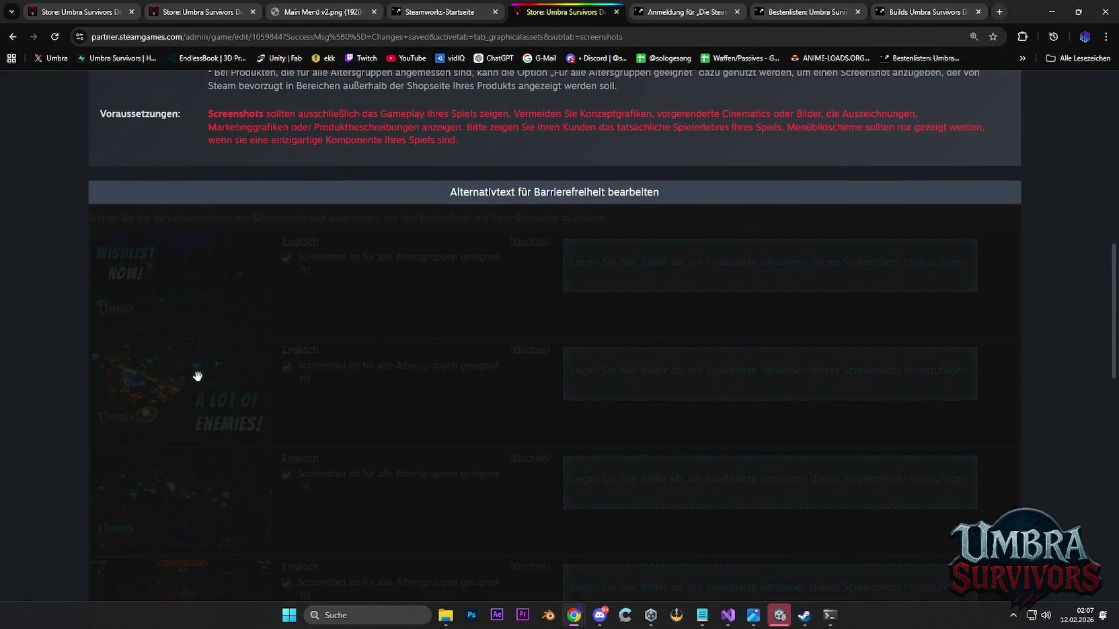
pyautogui.scroll(-6, 318, 352)
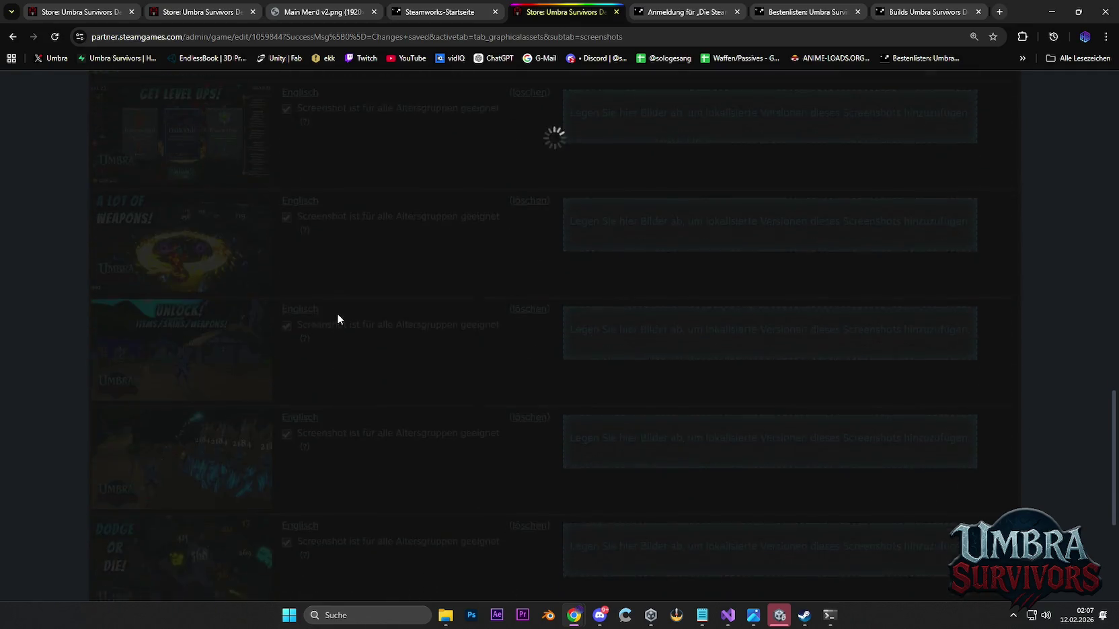
pyautogui.scroll(9, 369, 326)
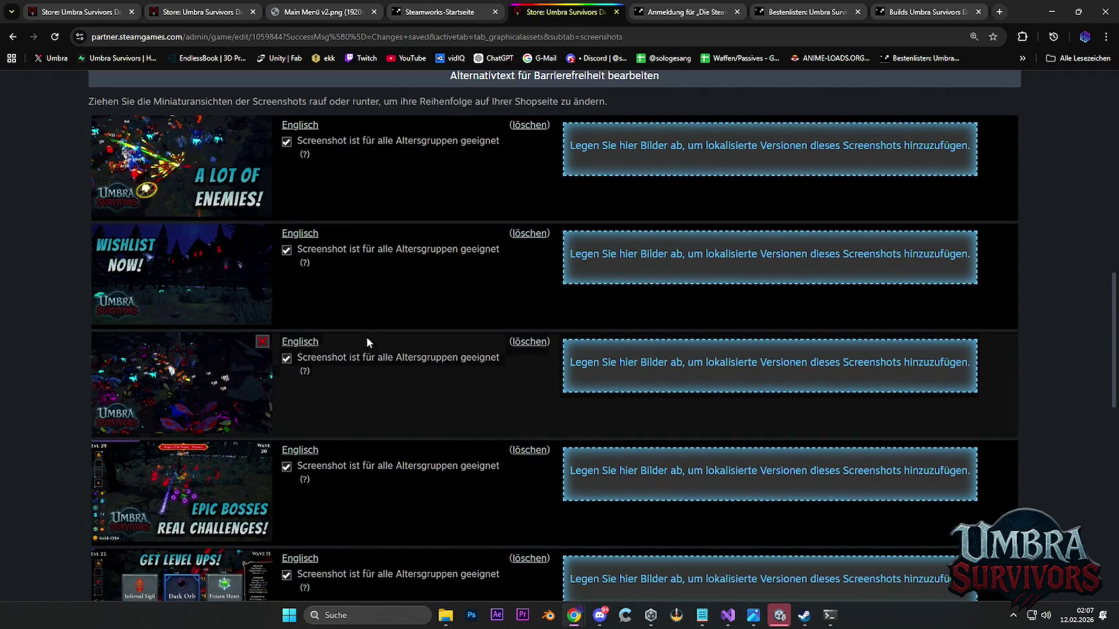
pyautogui.moveTo(213, 387); pyautogui.dragTo(176, 237)
pyautogui.scroll(-4, 316, 323)
pyautogui.scroll(-4, 332, 319)
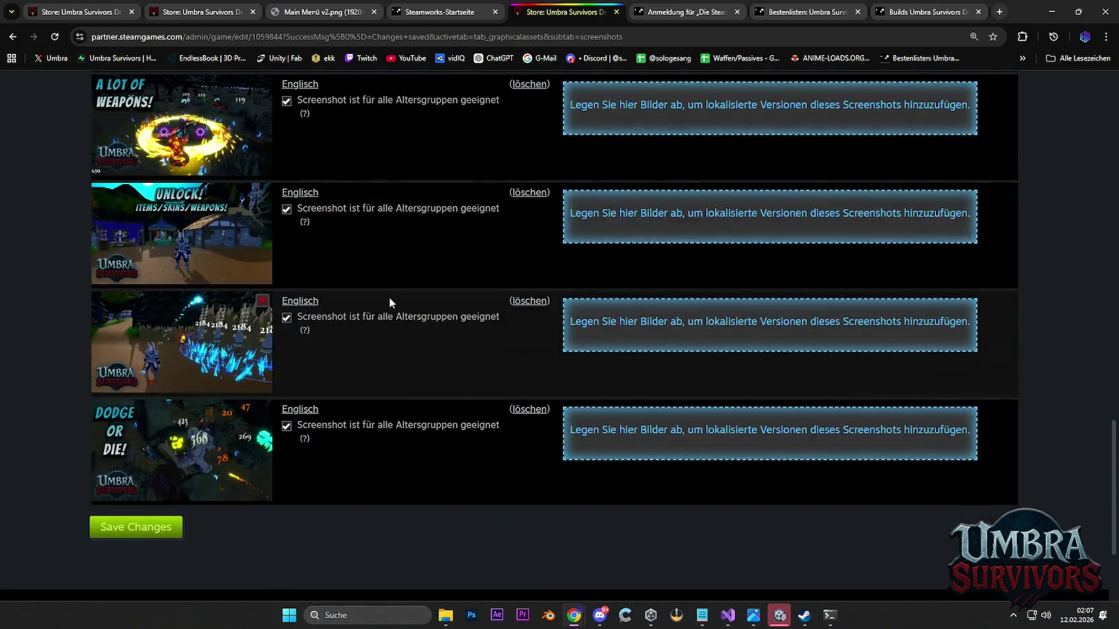
pyautogui.moveTo(181, 437); pyautogui.dragTo(190, 73)
pyautogui.moveTo(174, 366); pyautogui.dragTo(174, 242)
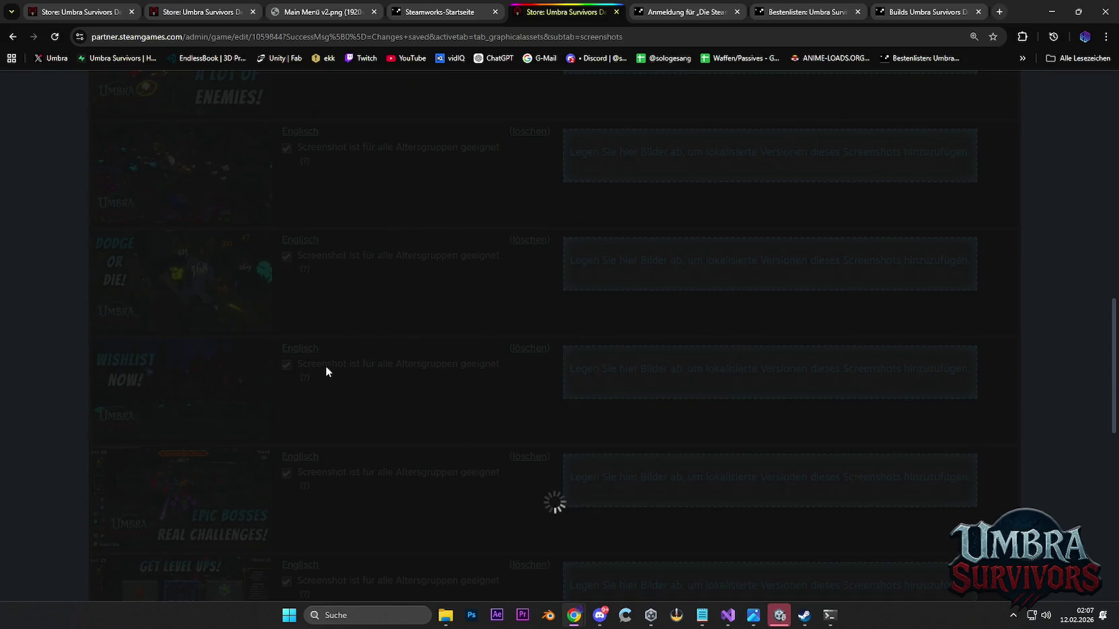
pyautogui.scroll(-2, 328, 371)
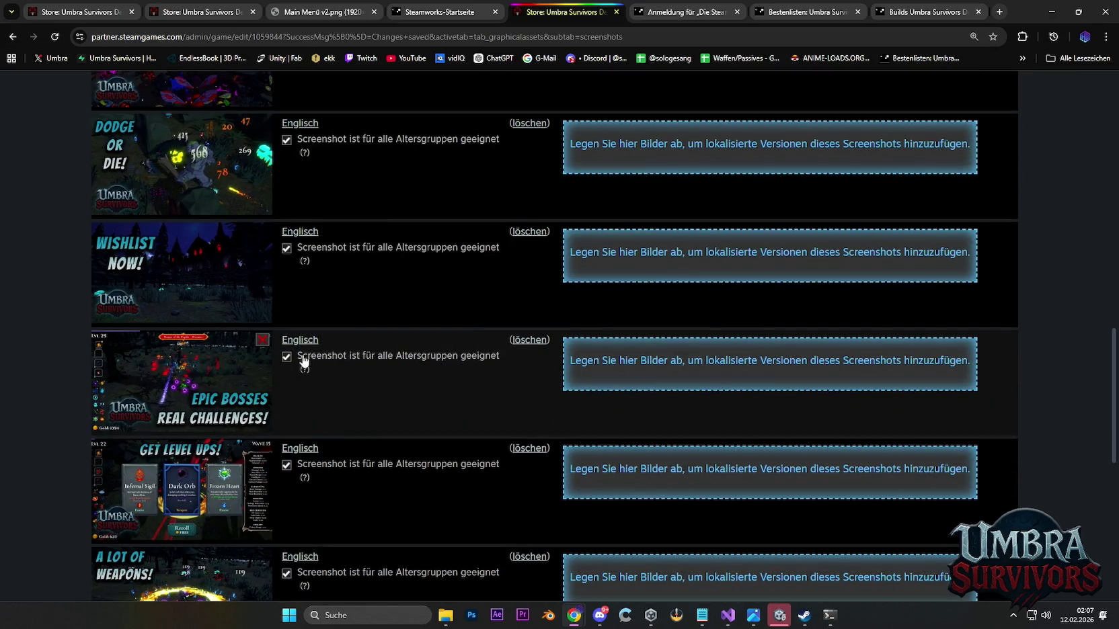
pyautogui.scroll(-2, 297, 346)
pyautogui.scroll(-4, 343, 359)
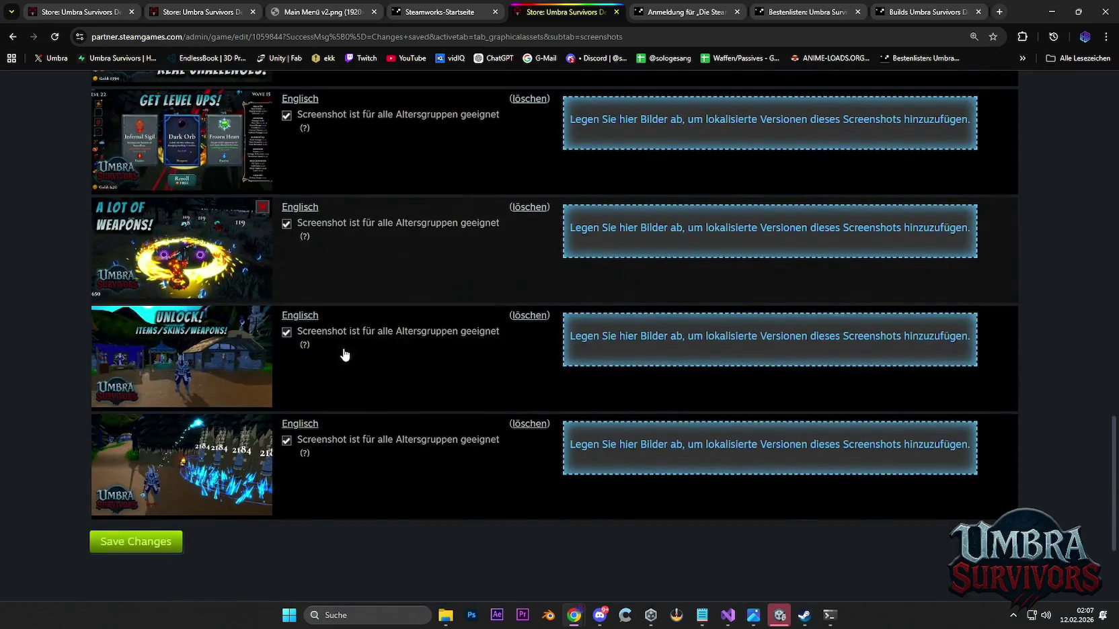
pyautogui.scroll(4, 342, 352)
# Step: Continue reordering with Epic Bosses moved above Unlock, and save the new screenshot order
pyautogui.moveTo(177, 471); pyautogui.dragTo(177, 141)
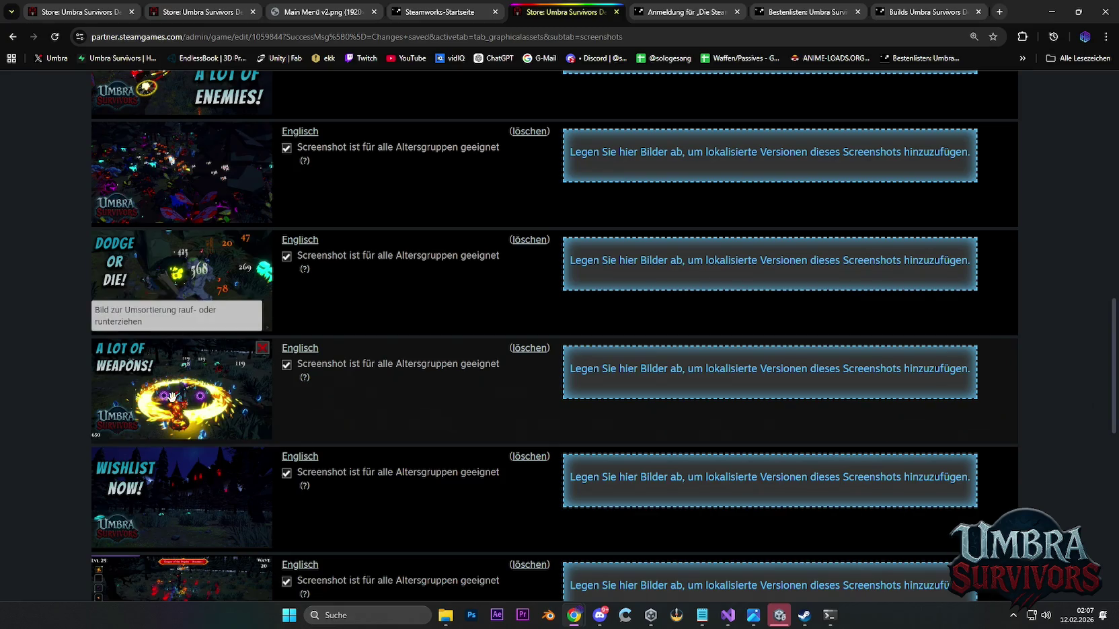
pyautogui.scroll(-7, 269, 373)
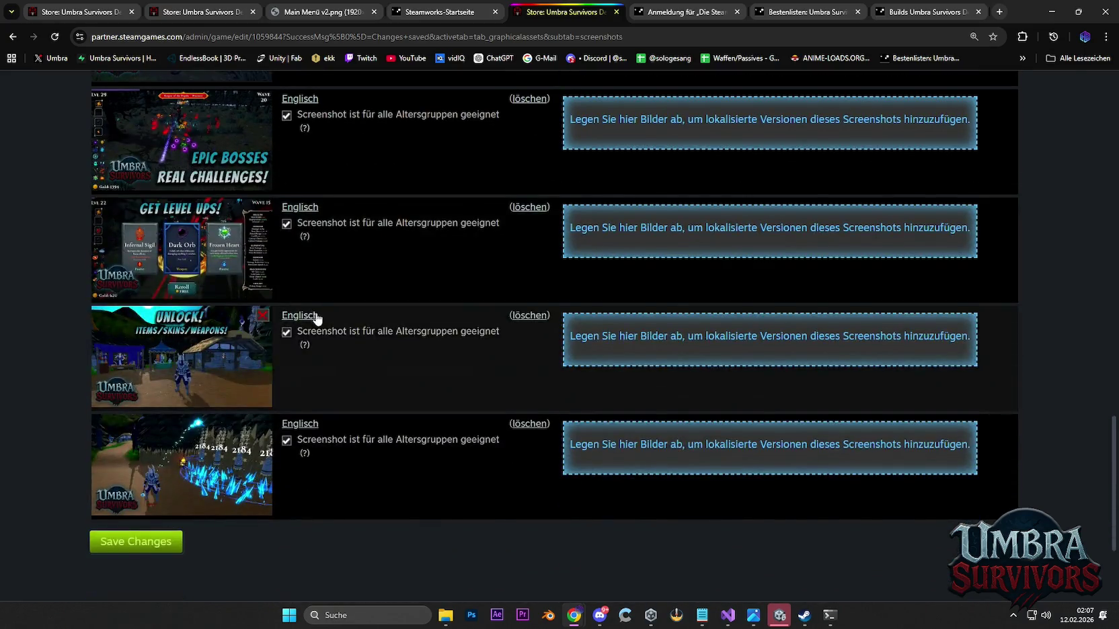
pyautogui.moveTo(182, 464)
pyautogui.mouseDown()
pyautogui.moveTo(176, 403)
pyautogui.moveTo(176, 537)
pyautogui.moveTo(176, 141)
pyautogui.moveTo(182, 149)
pyautogui.mouseUp()
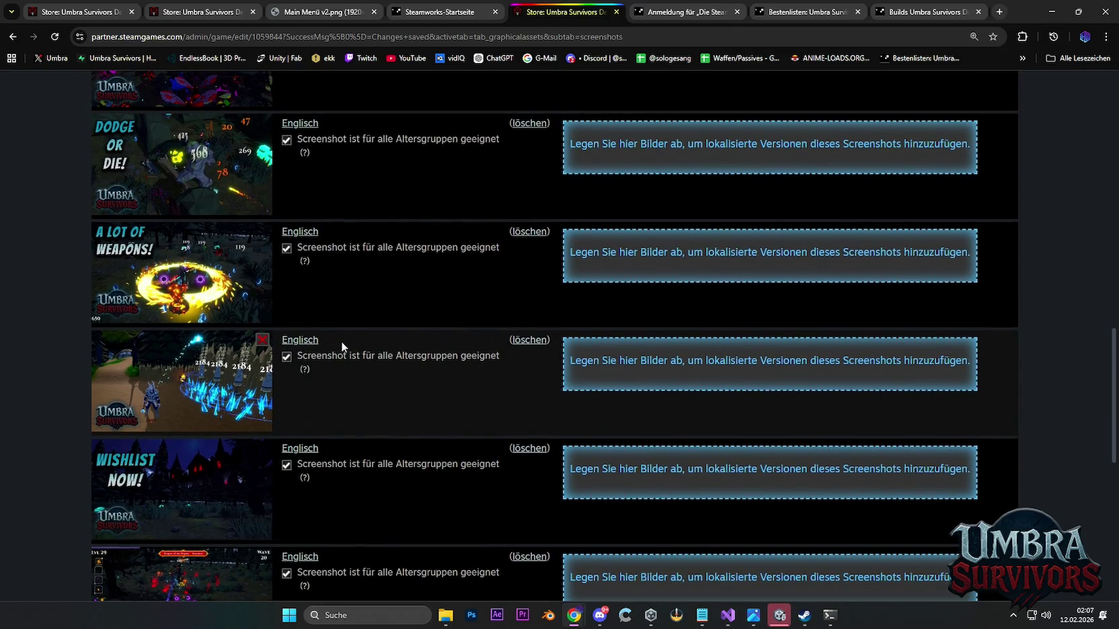
pyautogui.scroll(-5, 341, 340)
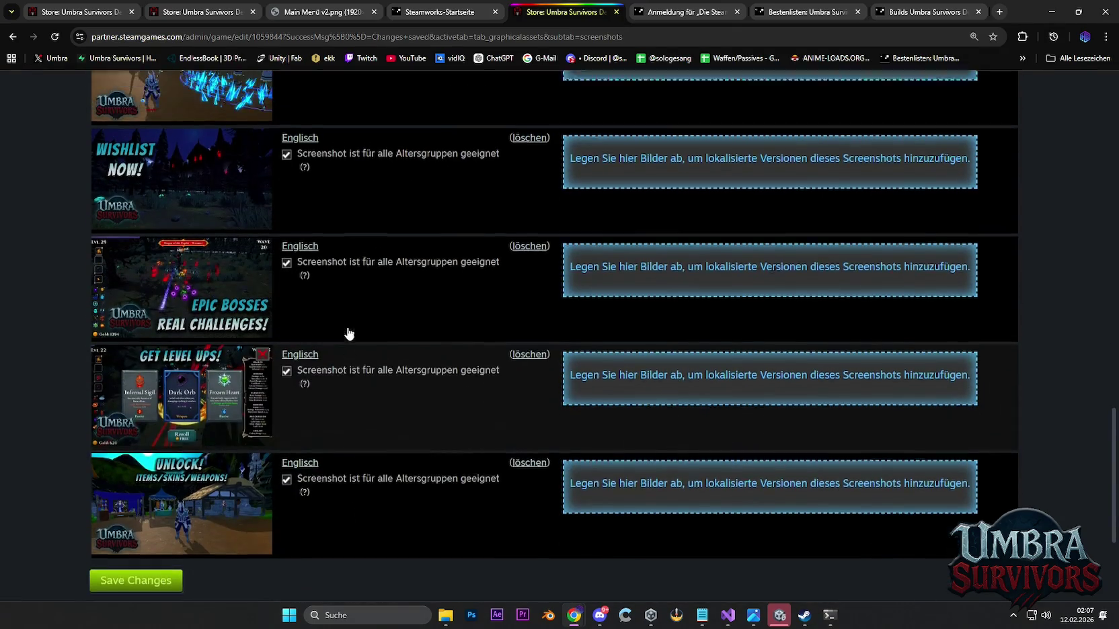
pyautogui.scroll(1, 348, 333)
pyautogui.moveTo(214, 570); pyautogui.dragTo(205, 228)
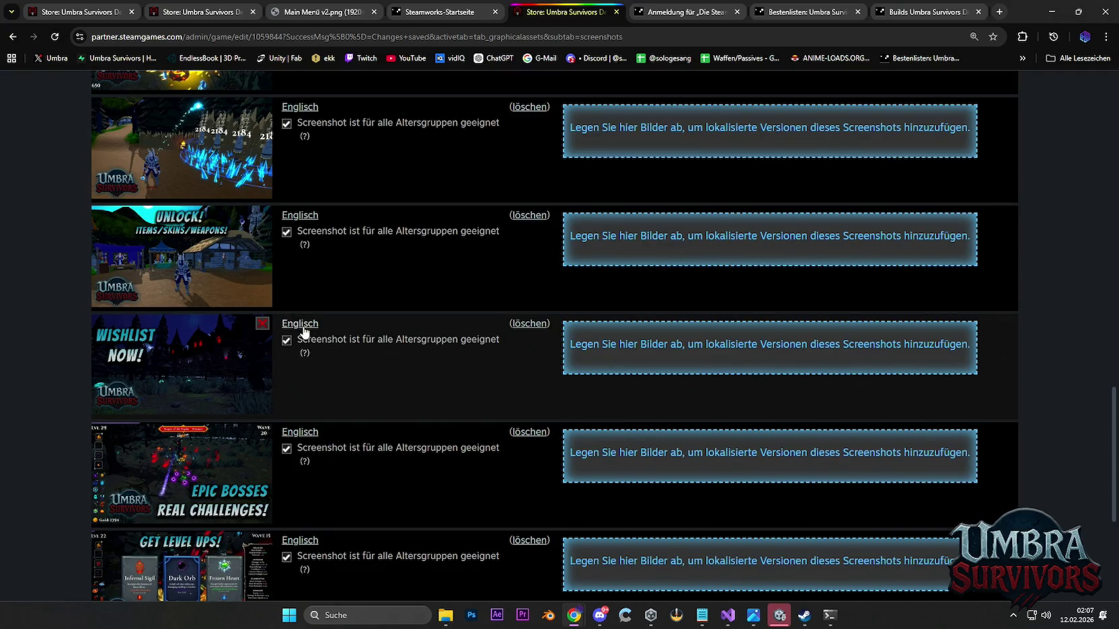
pyautogui.scroll(-2, 303, 332)
pyautogui.scroll(2, 300, 332)
pyautogui.moveTo(177, 470); pyautogui.dragTo(178, 369)
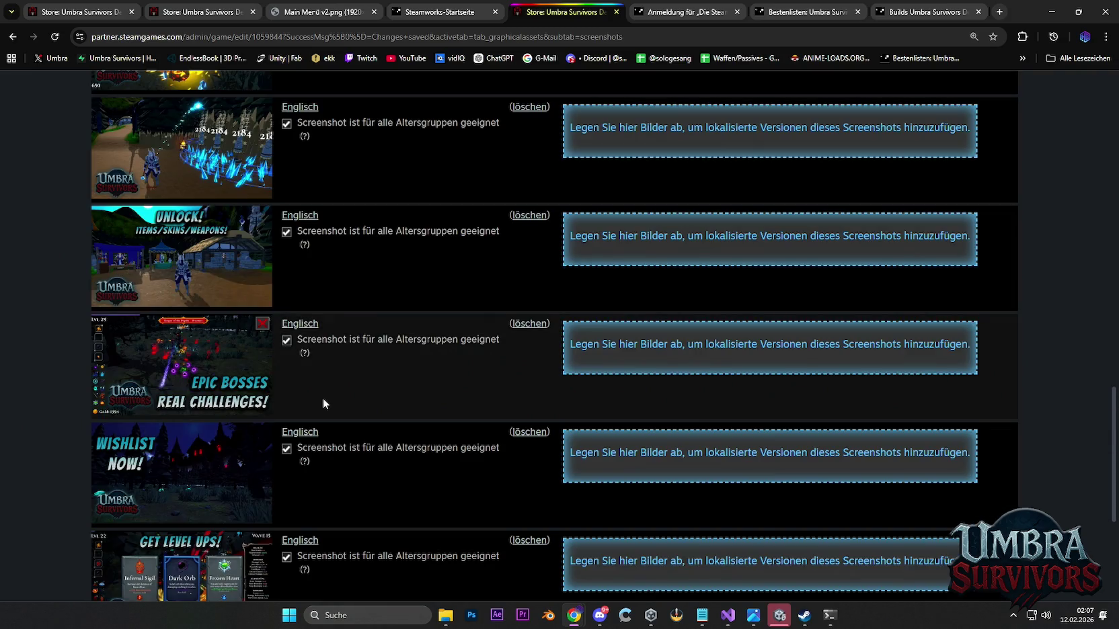
pyautogui.moveTo(323, 398); pyautogui.dragTo(297, 345)
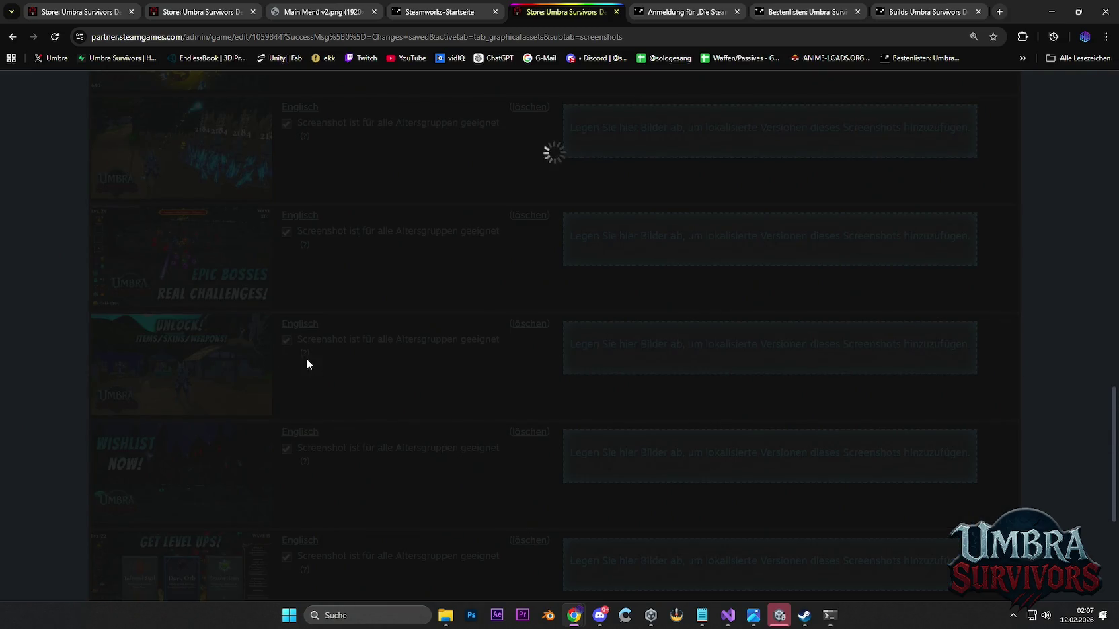
pyautogui.scroll(-2, 306, 362)
pyautogui.scroll(2, 306, 359)
pyautogui.moveTo(181, 521); pyautogui.dragTo(185, 345)
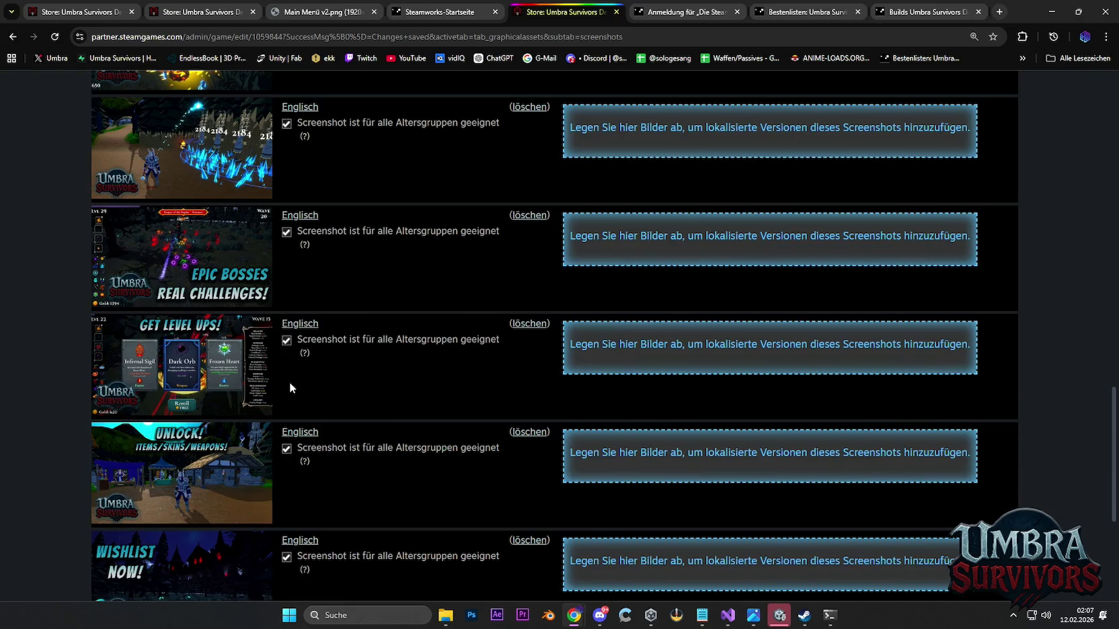
pyautogui.scroll(-3, 289, 382)
pyautogui.click(156, 431)
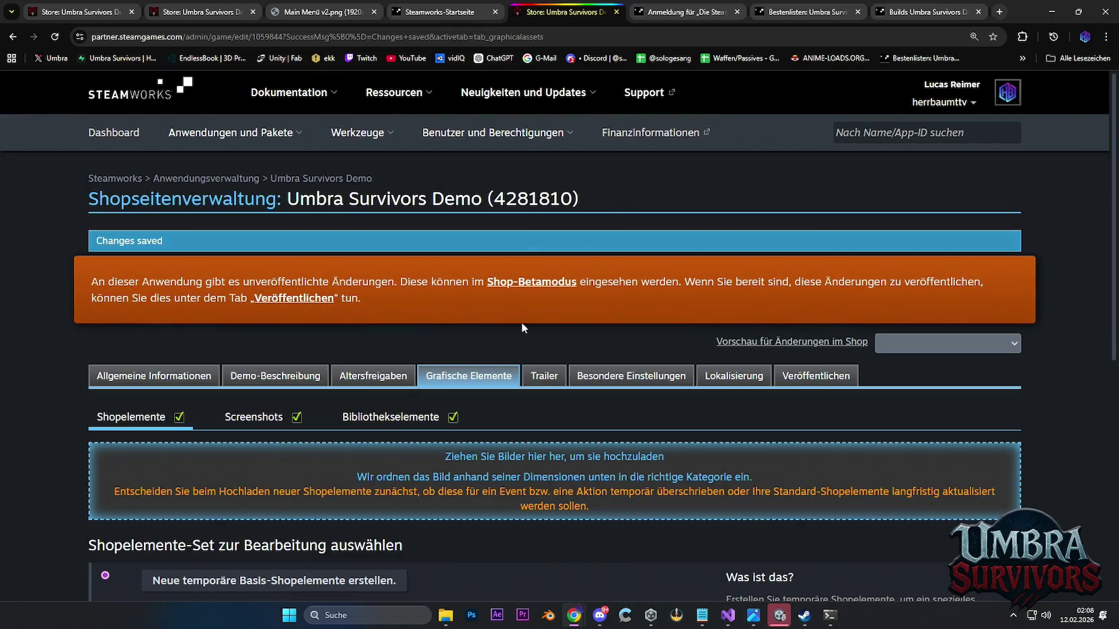
# Step: Publish the saved screenshot changes to the live store page, then return to Unity
pyautogui.click(309, 298)
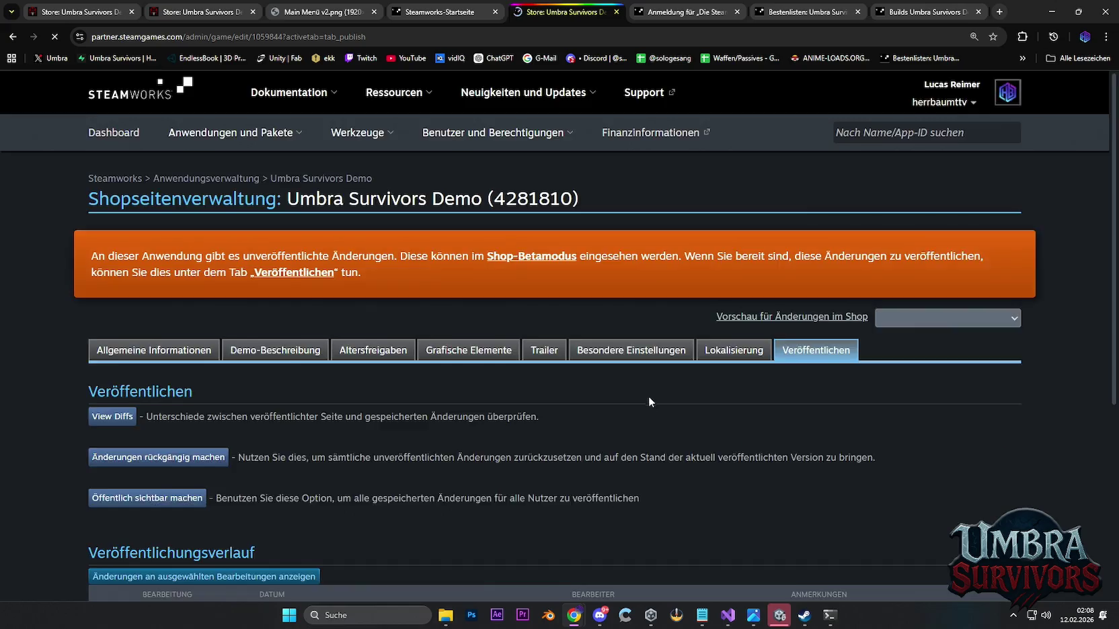
pyautogui.scroll(-4, 649, 396)
pyautogui.click(138, 263)
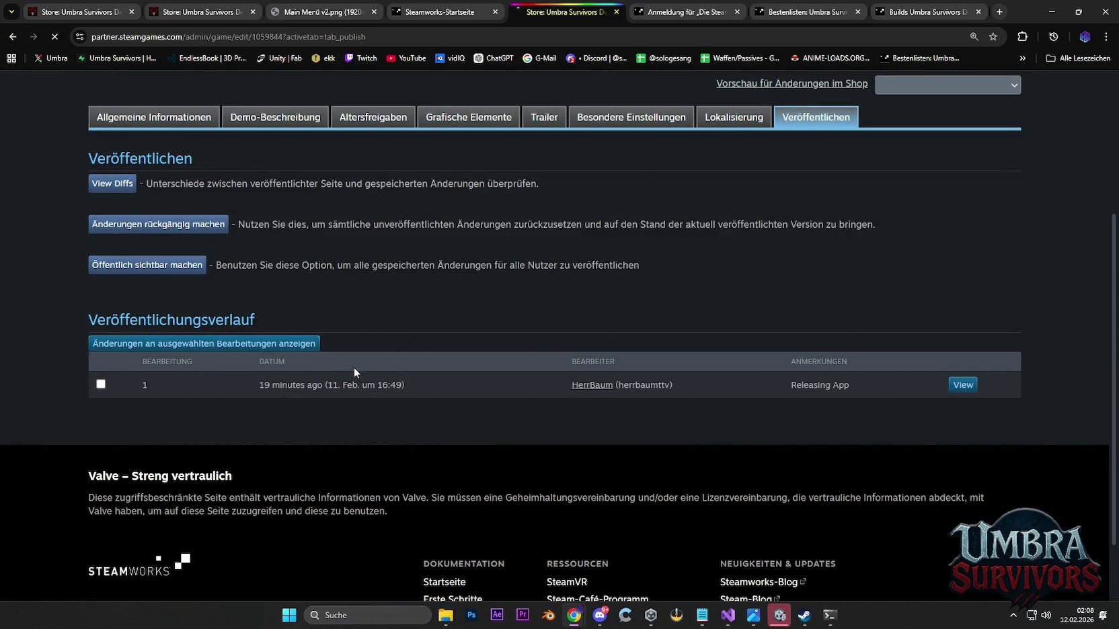
pyautogui.scroll(-3, 266, 422)
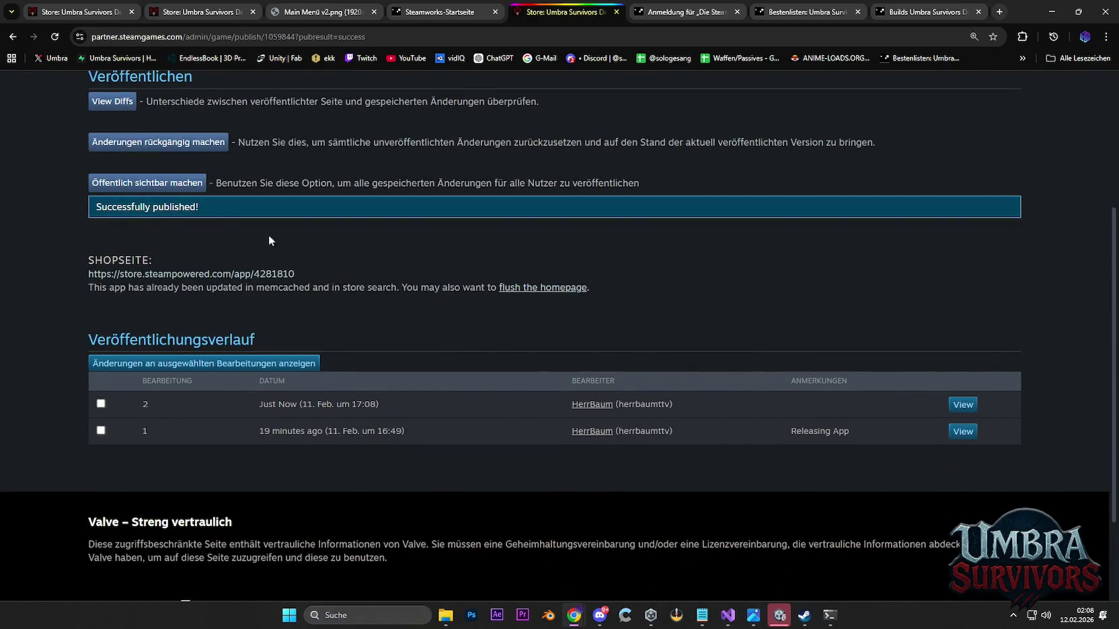
pyautogui.scroll(2, 367, 356)
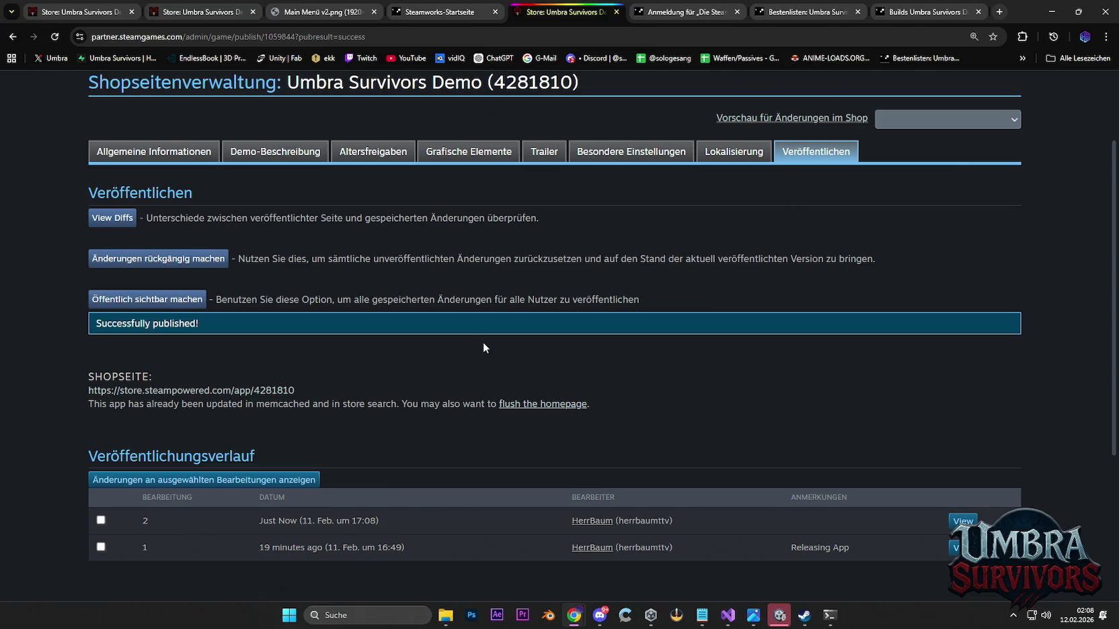
pyautogui.click(778, 615)
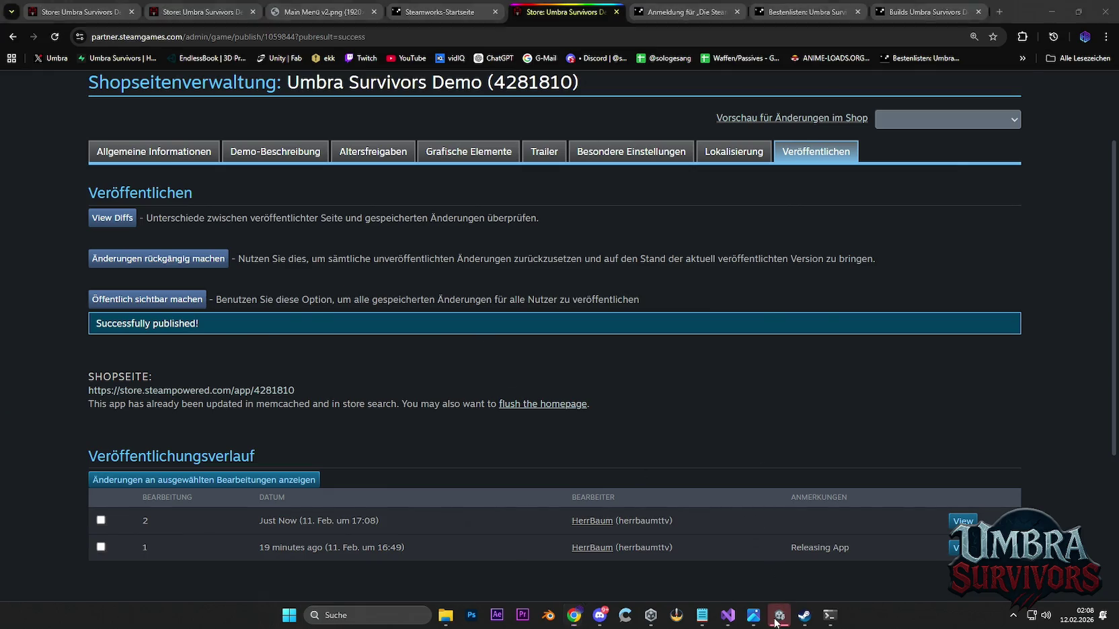
# Step: Run the character briefly toward the village, then pause the hub game and exit Play mode
pyautogui.press('w')
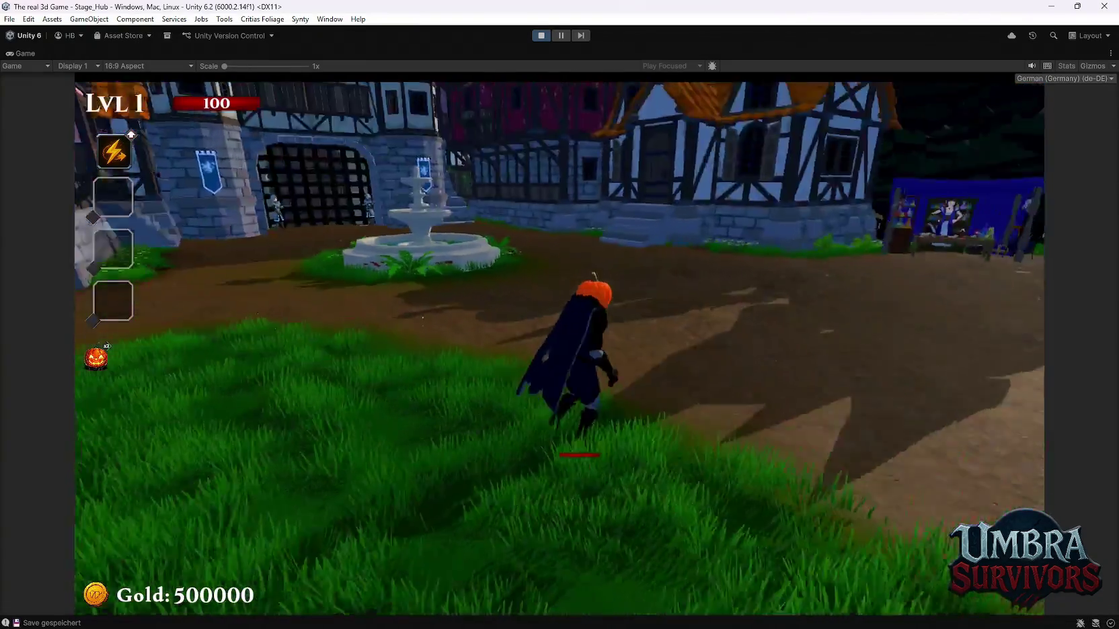
pyautogui.press('w')
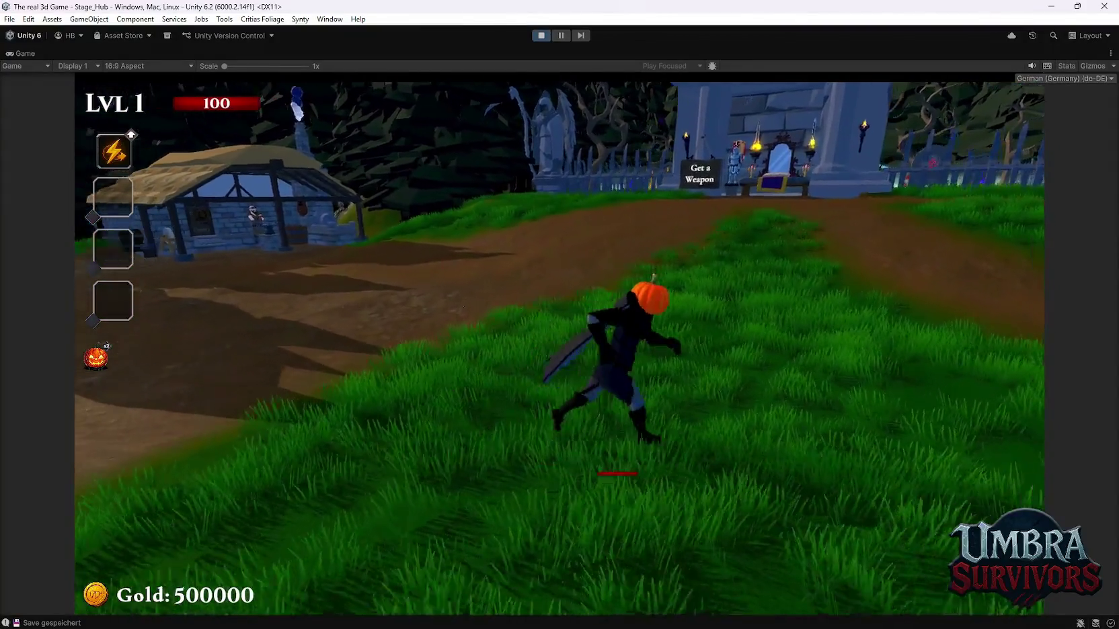
pyautogui.press('Escape')
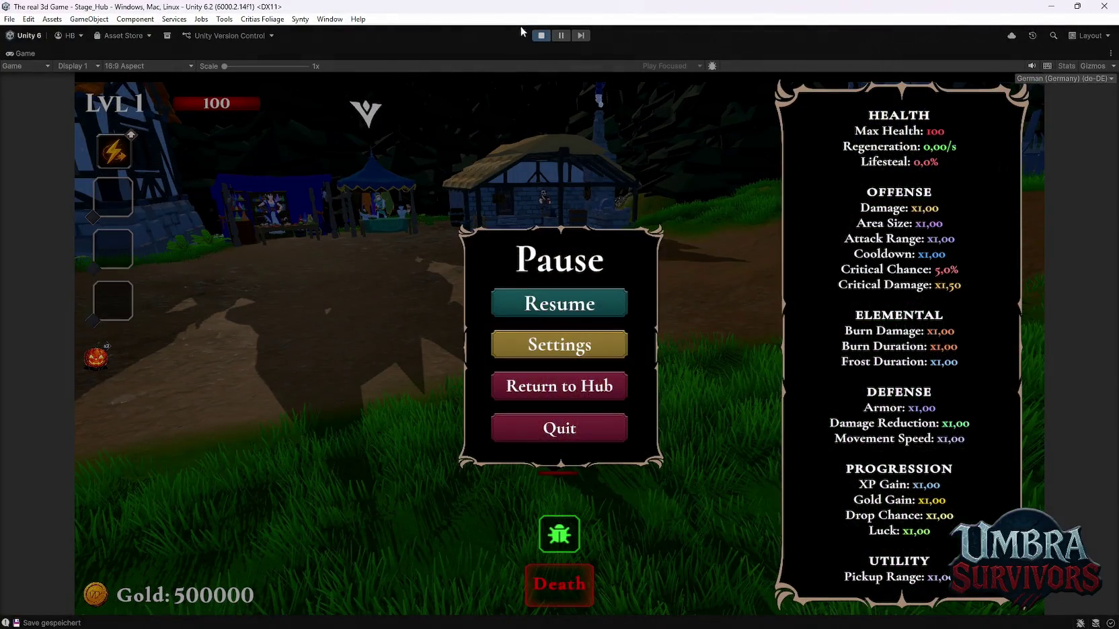
pyautogui.click(541, 36)
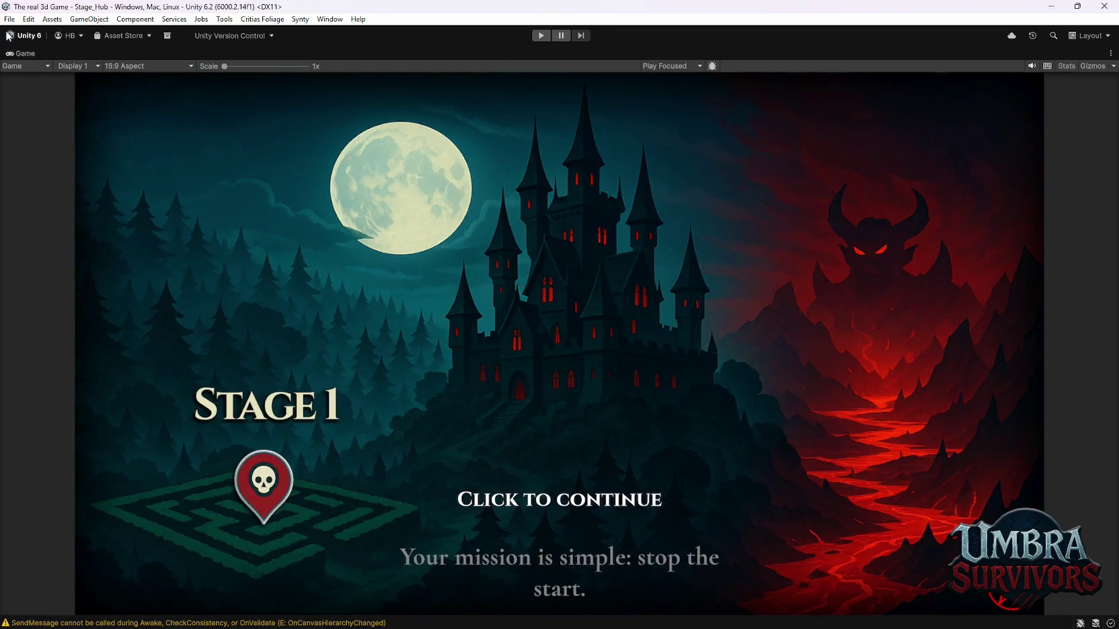
pyautogui.click(11, 20)
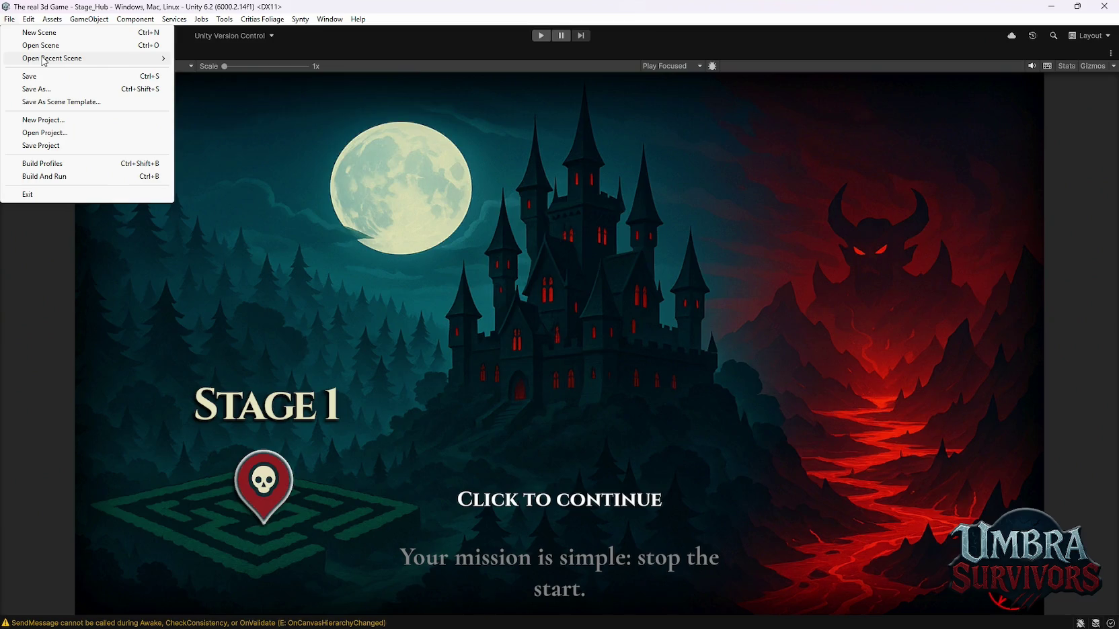
# Step: Load Stage_Forest from recent scenes and show its Scene view in the normal editor layout
pyautogui.moveTo(80, 57)
pyautogui.click(252, 72)
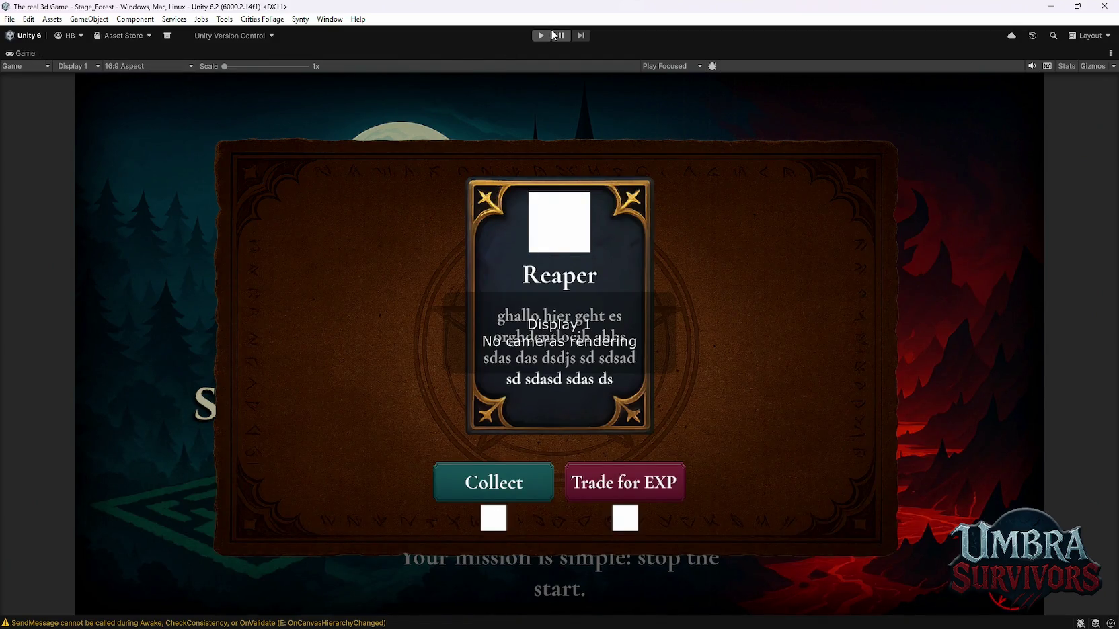
pyautogui.hotkey('shift', 'space')
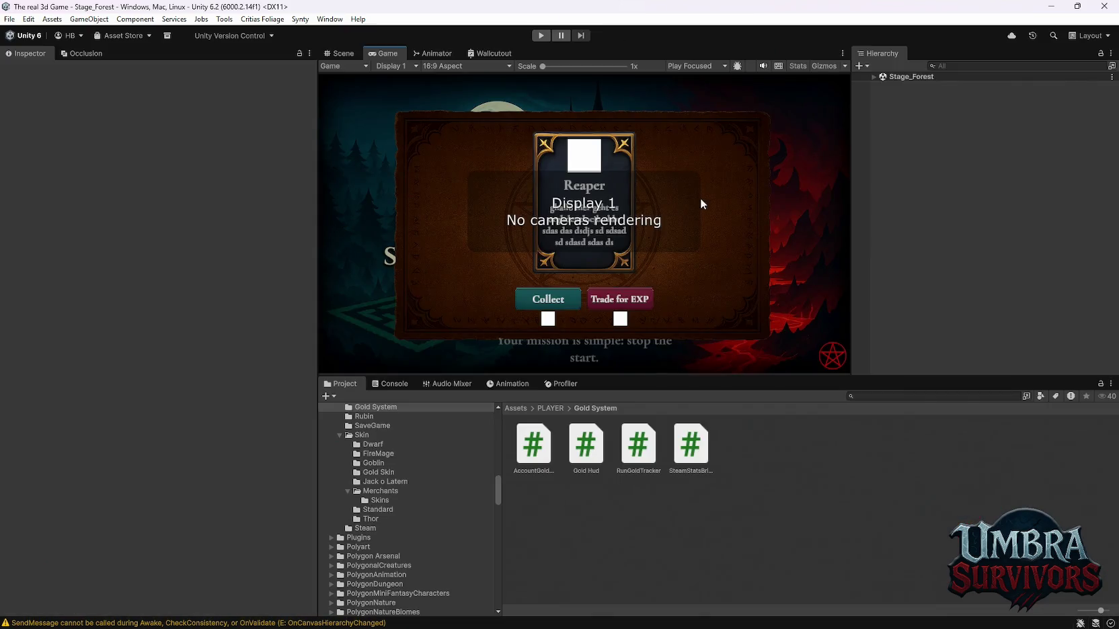
pyautogui.click(350, 50)
pyautogui.hotkey('shift', 'space')
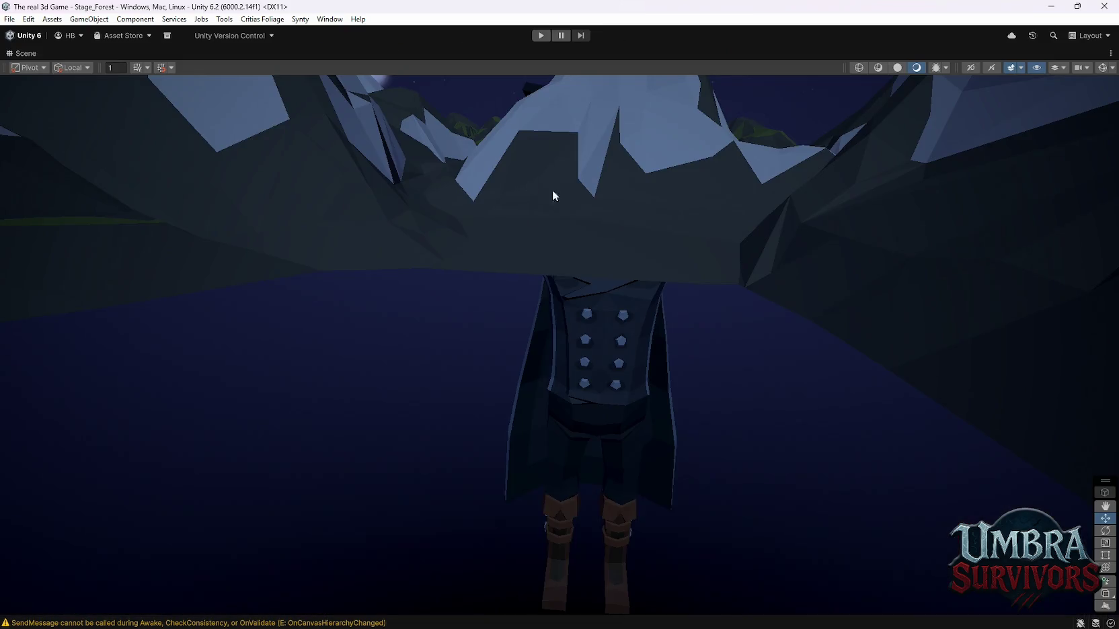
pyautogui.hotkey('shift', 'space')
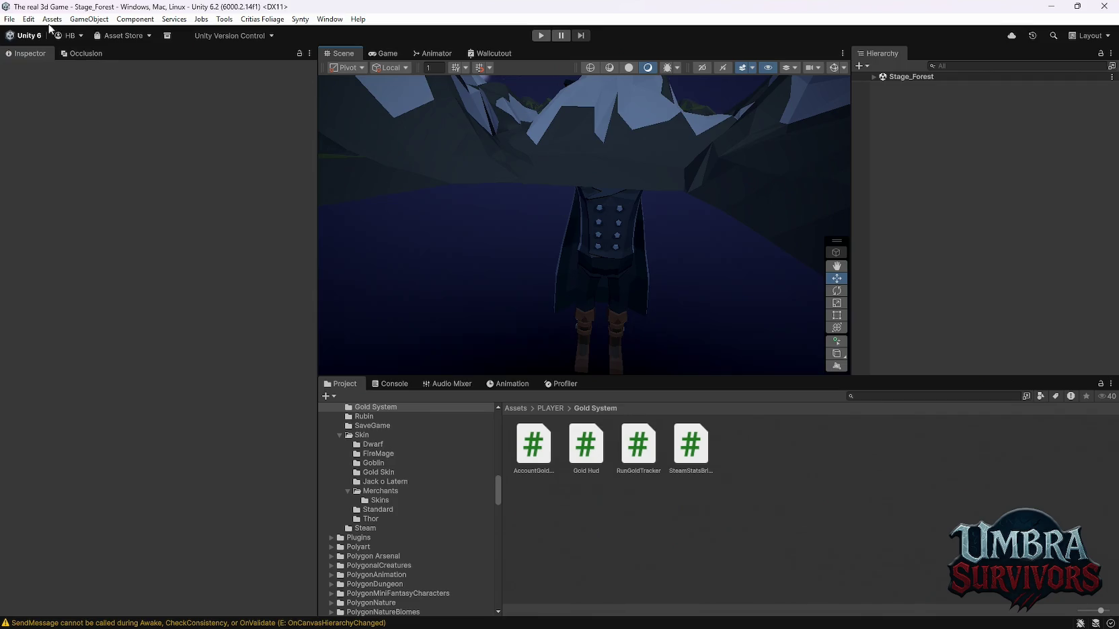
# Step: Reopen Stage_Hub from recent scenes and start playing it
pyautogui.click(9, 19)
pyautogui.moveTo(38, 60)
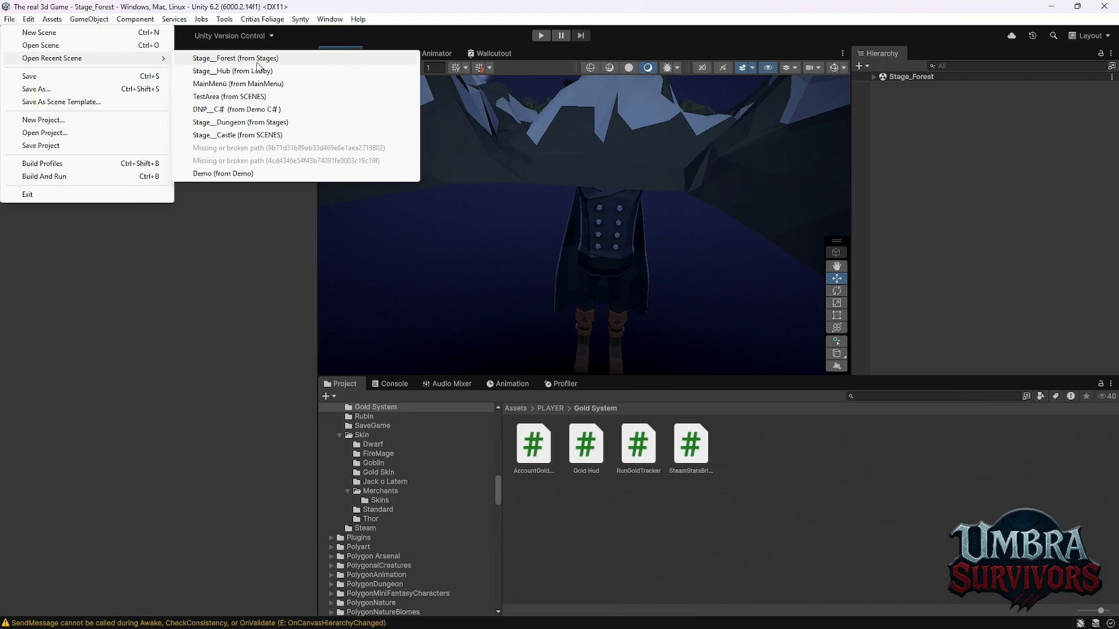
pyautogui.click(191, 70)
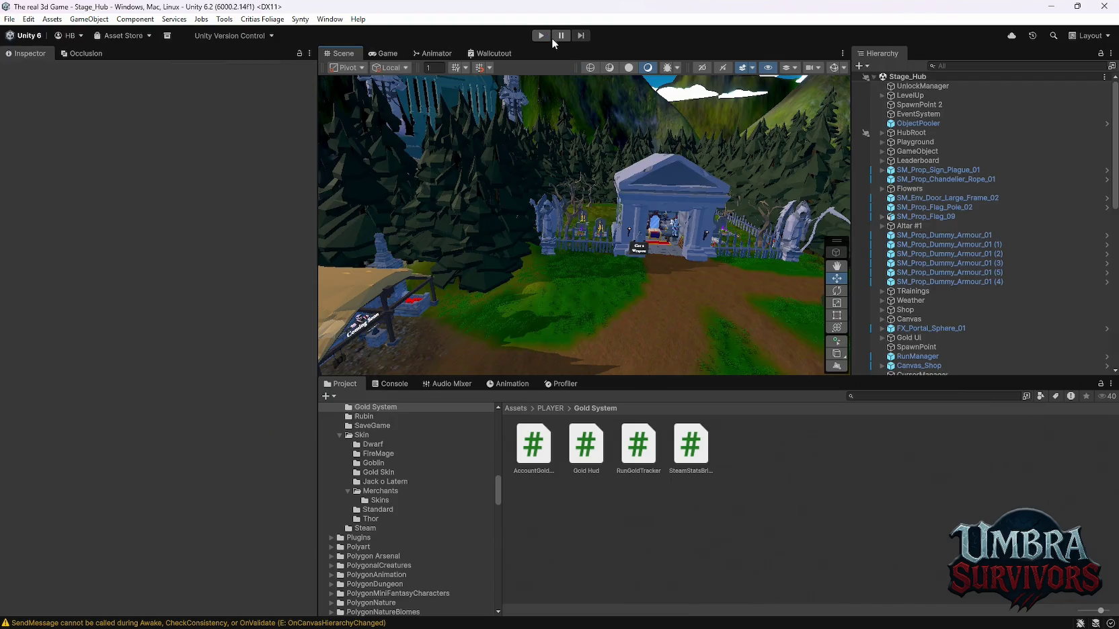
pyautogui.click(541, 36)
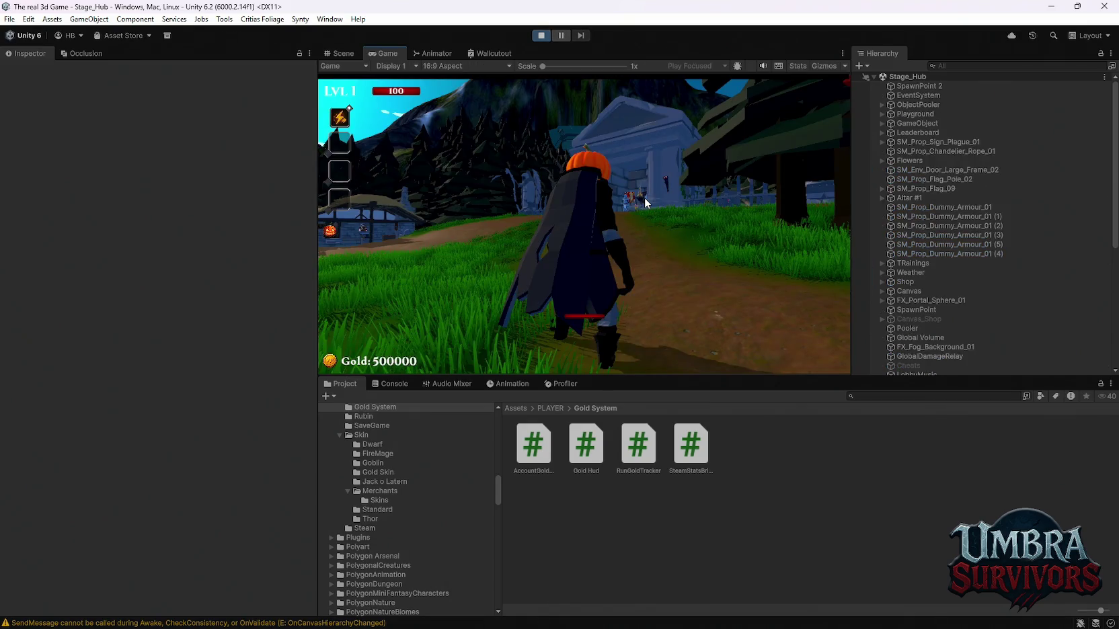
# Step: Walk toward the shrine, reroll the upgrade cards, and take the chosen upgrade
pyautogui.press('w')
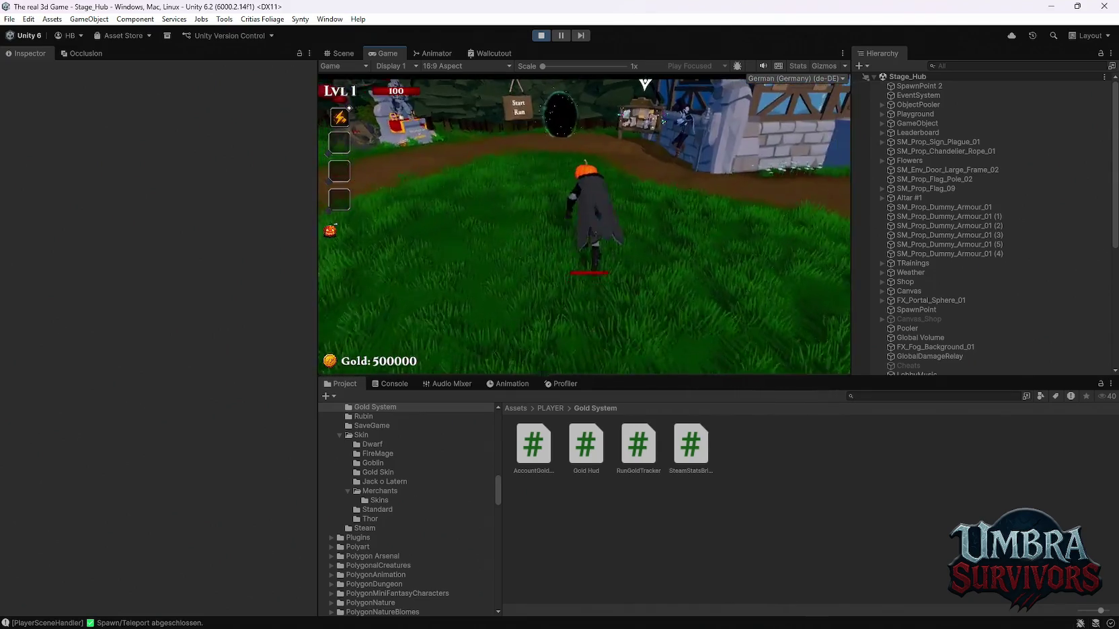
pyautogui.press('a')
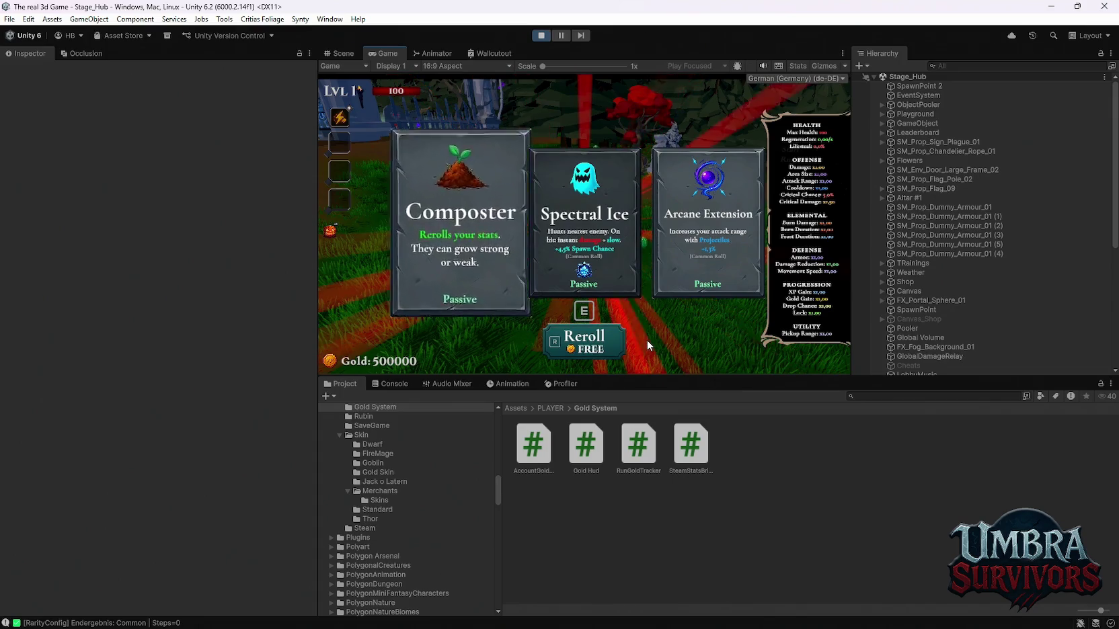
pyautogui.press('r')
pyautogui.press('r')
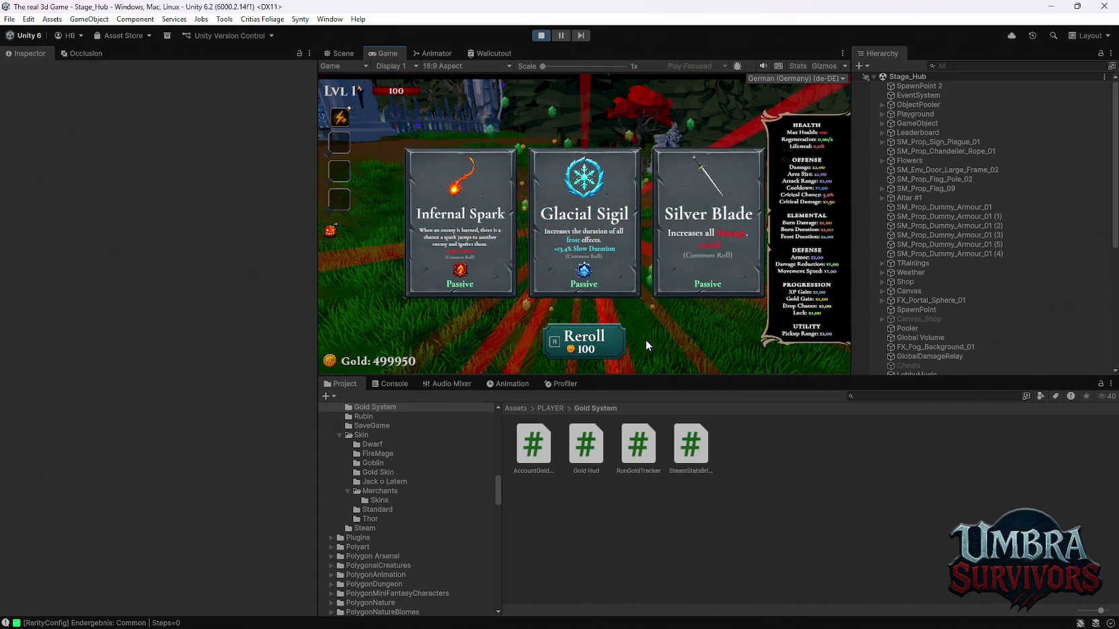
pyautogui.press('a')
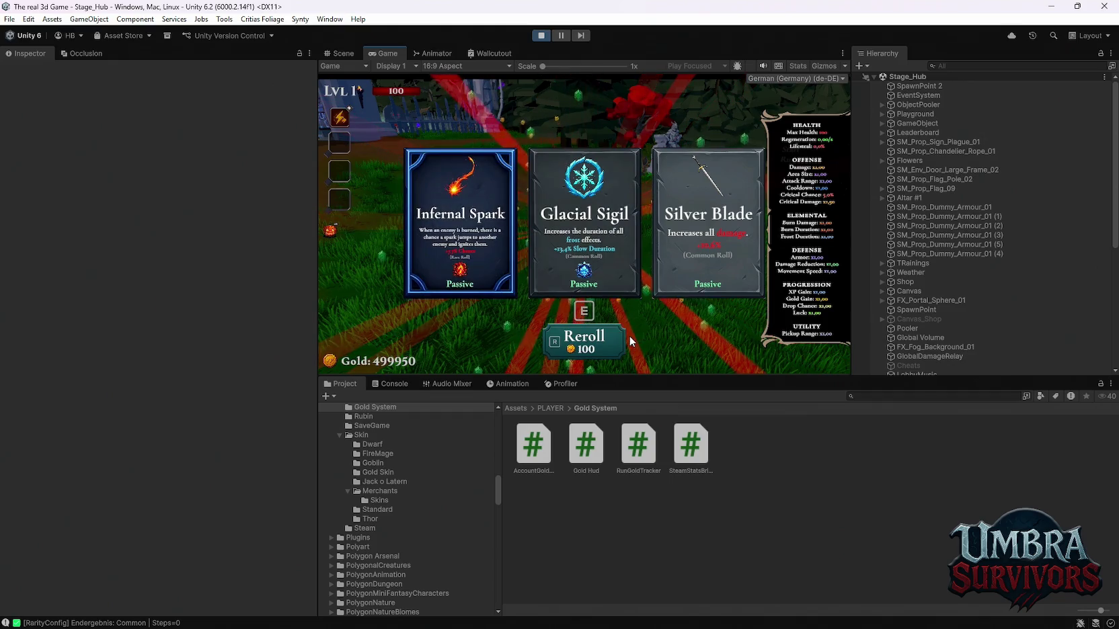
pyautogui.press('r')
pyautogui.press('e')
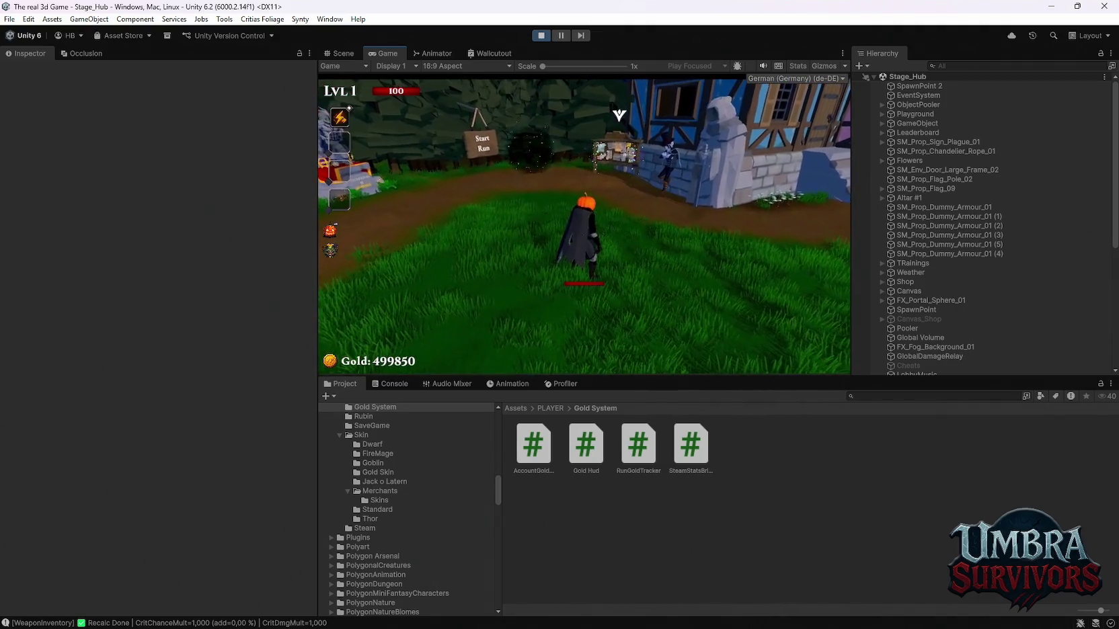
# Step: Reroll until Dark Orb is offered, take it, and enter the Start Run portal
pyautogui.press('r')
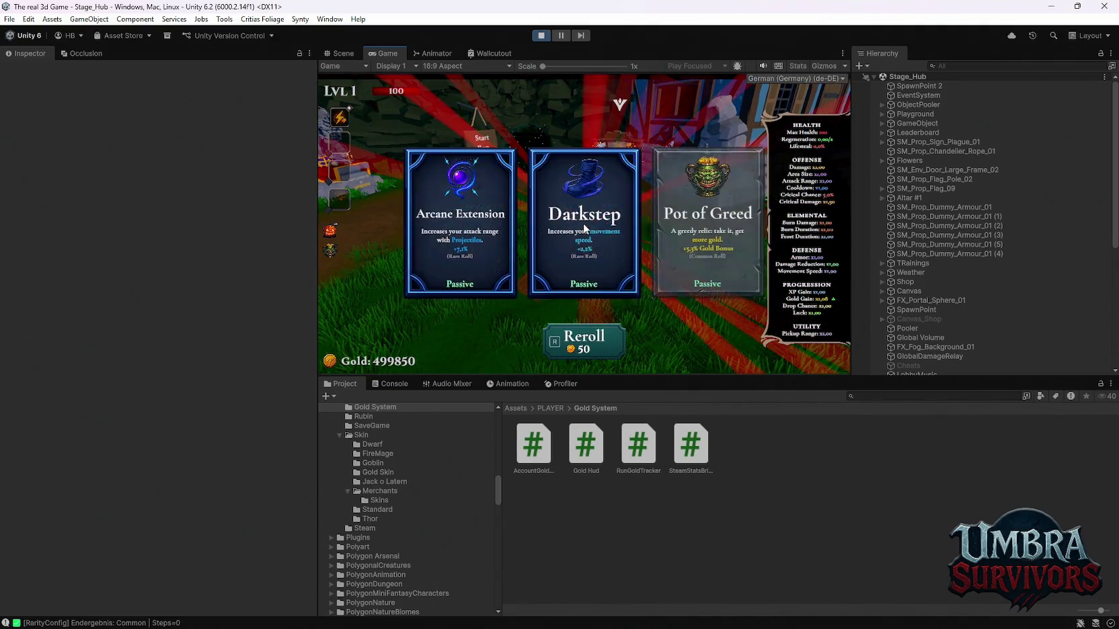
pyautogui.press('r')
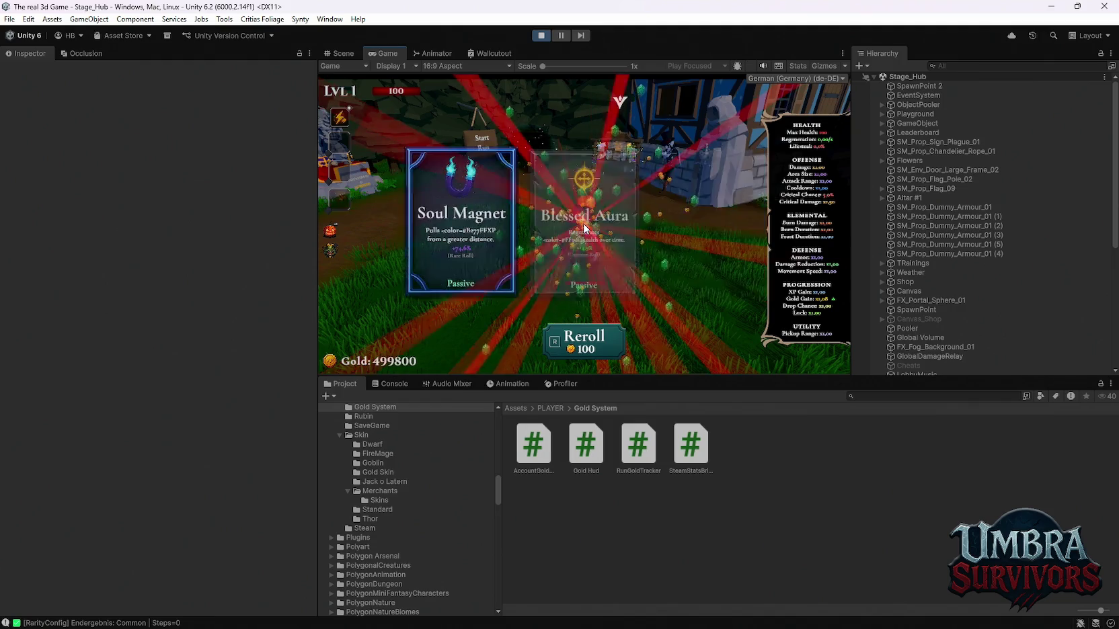
pyautogui.press('r')
pyautogui.press('r')
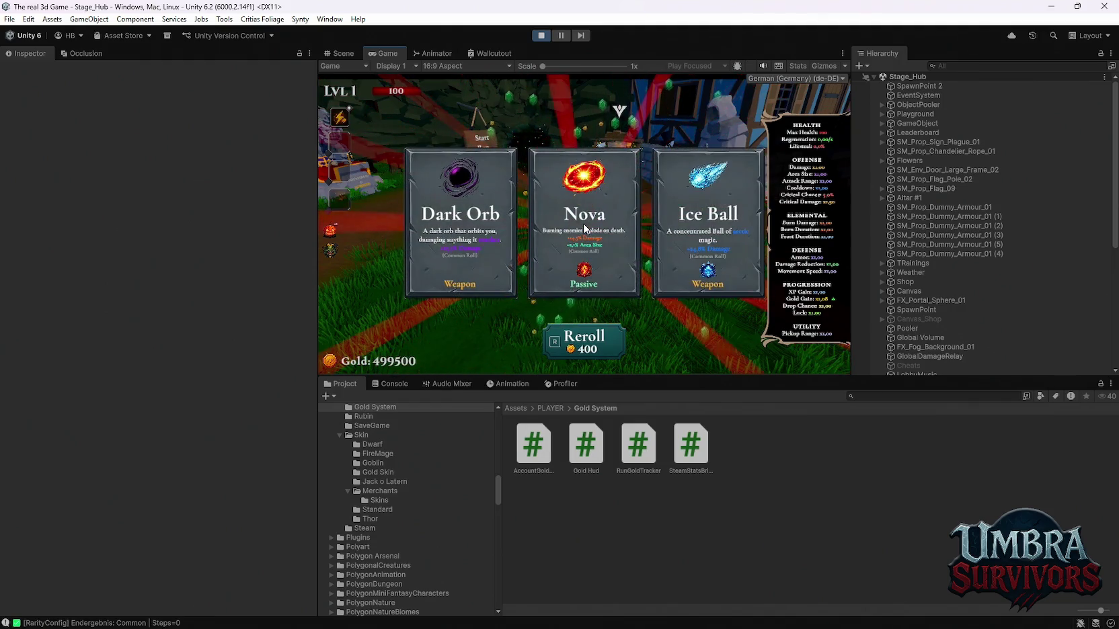
pyautogui.press('1')
pyautogui.press('w')
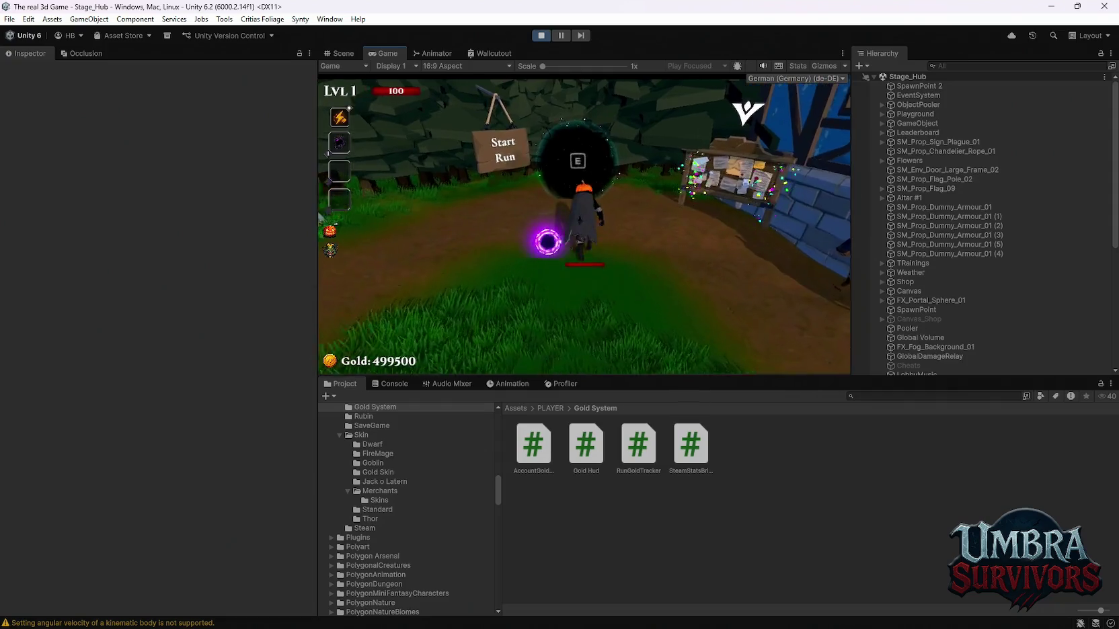
pyautogui.press('e')
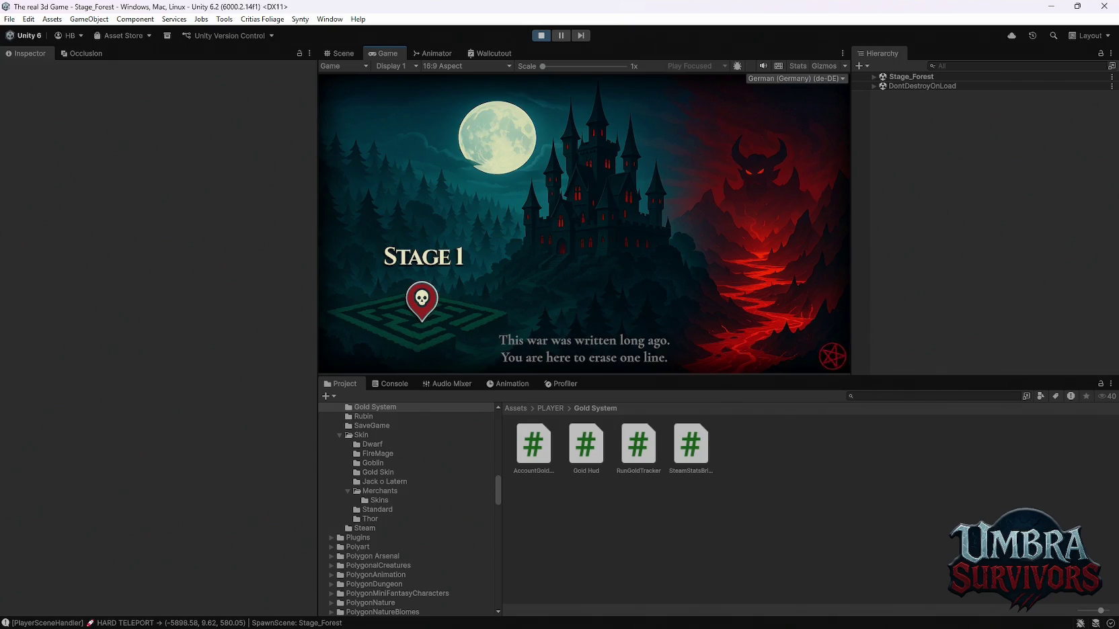
# Step: Skip the Stage 1 intro and pause the game inside the forest stage
pyautogui.press('space')
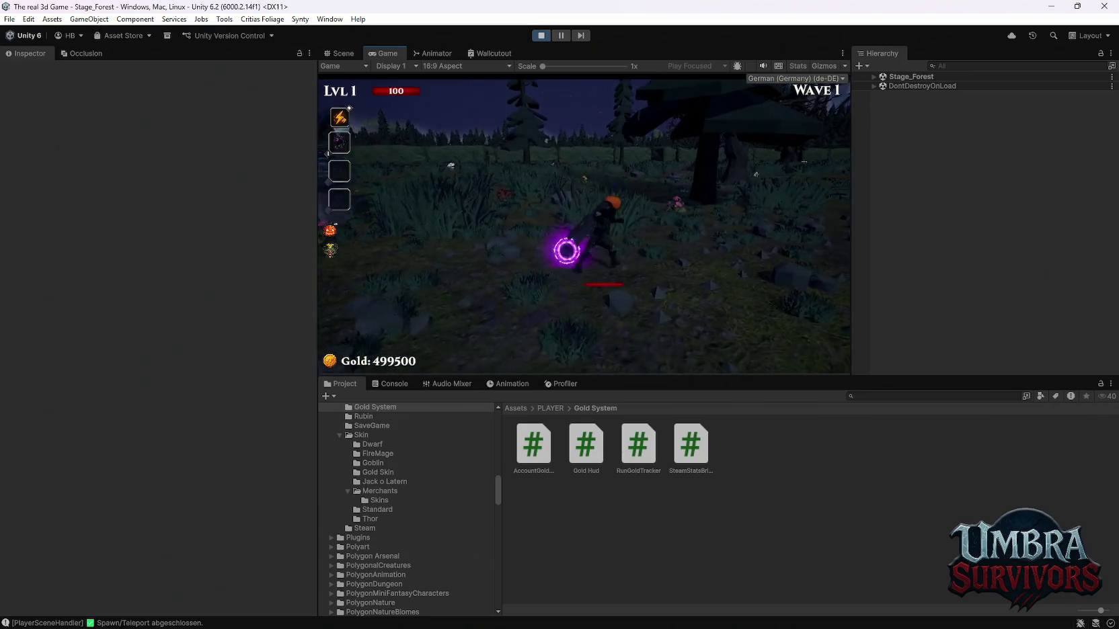
pyautogui.press('Escape')
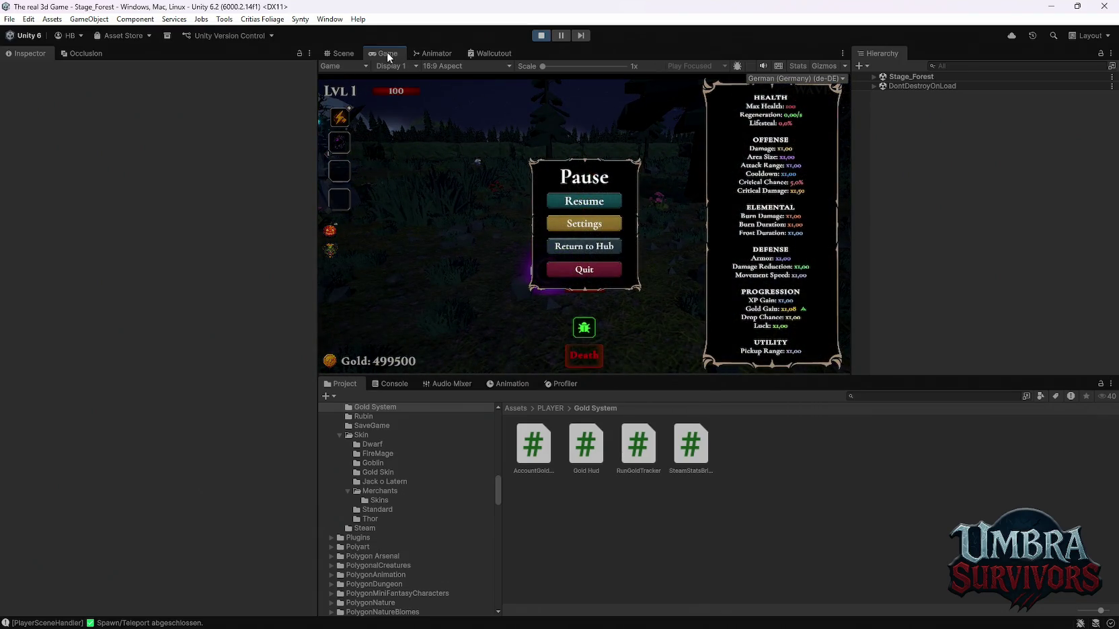
# Step: Search the Hierarchy for 'dark orb' and deactivate the Dark orb(Clone) object
pyautogui.click(959, 66)
pyautogui.write('dark')
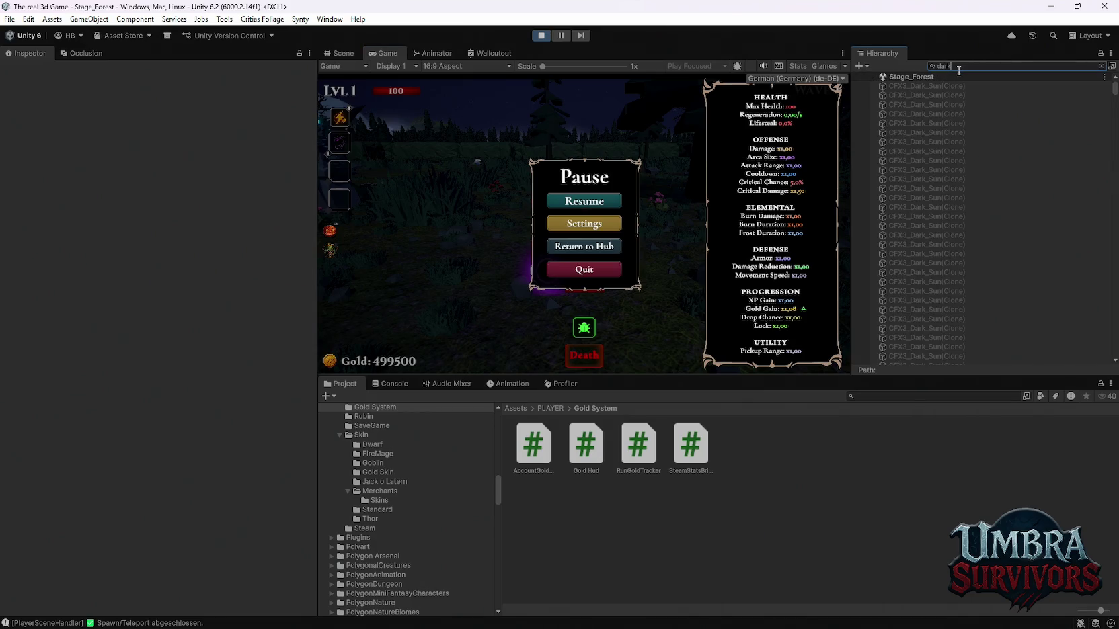
pyautogui.write(' pr')
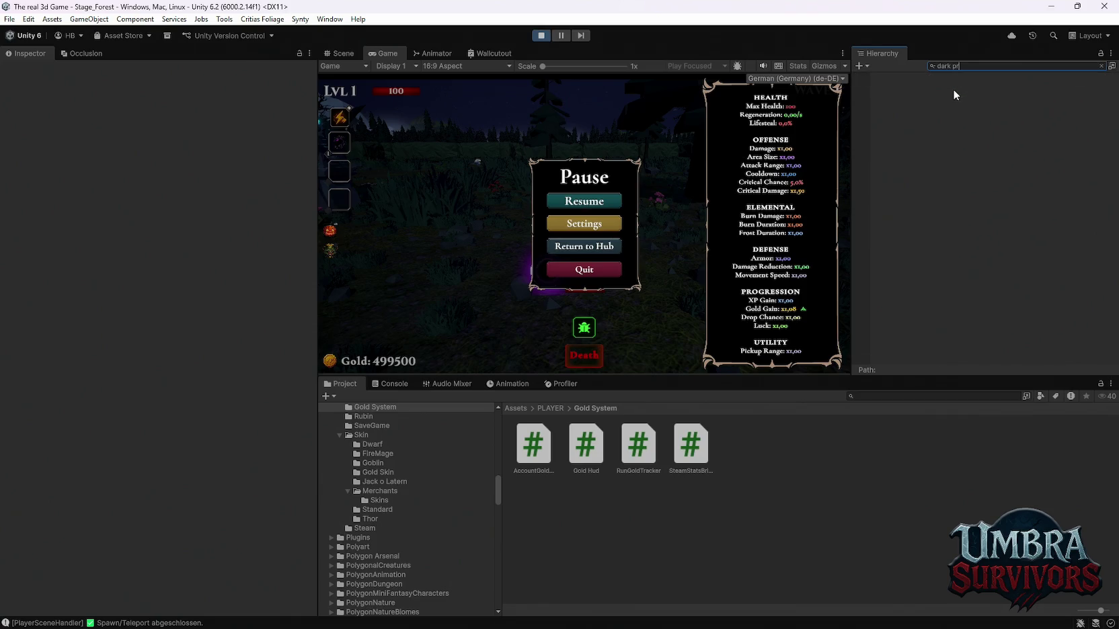
pyautogui.press('BackSpace')
pyautogui.write('orb')
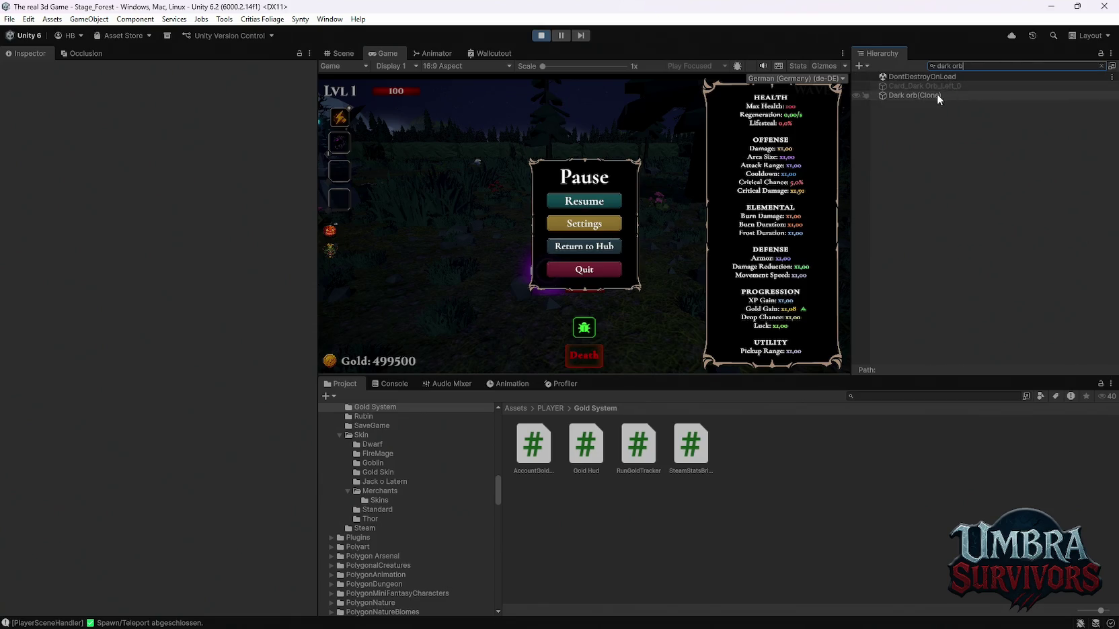
pyautogui.click(937, 93)
pyautogui.click(29, 70)
pyautogui.click(1101, 65)
# Step: Briefly resume and re-pause the game, then return to the forest Scene view in normal layout
pyautogui.hotkey('shift', 'space')
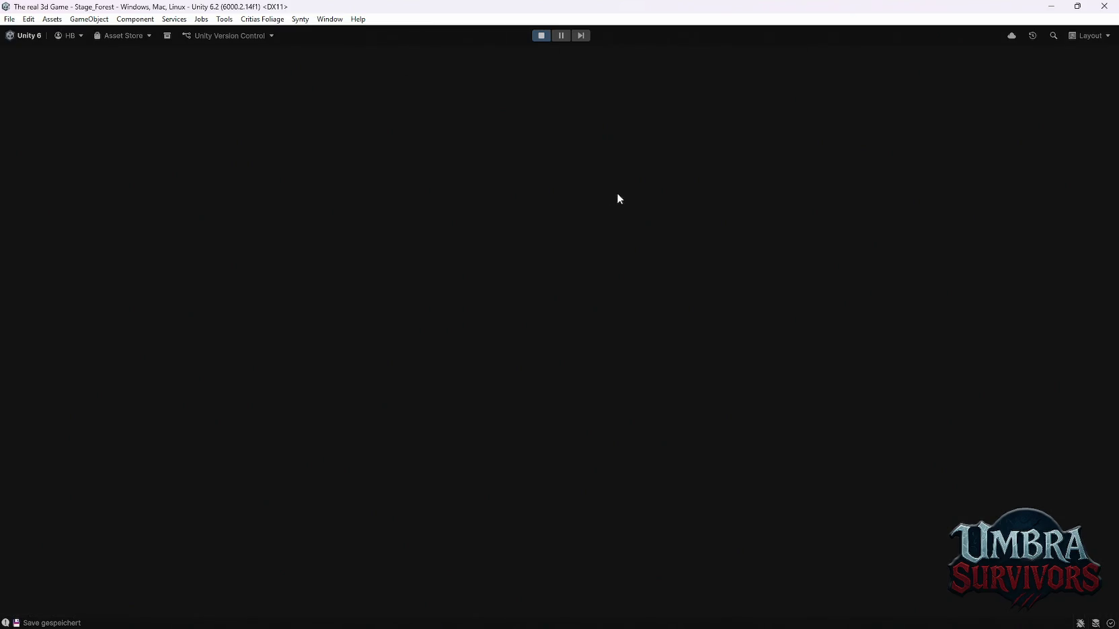
pyautogui.click(575, 309)
pyautogui.press('Escape')
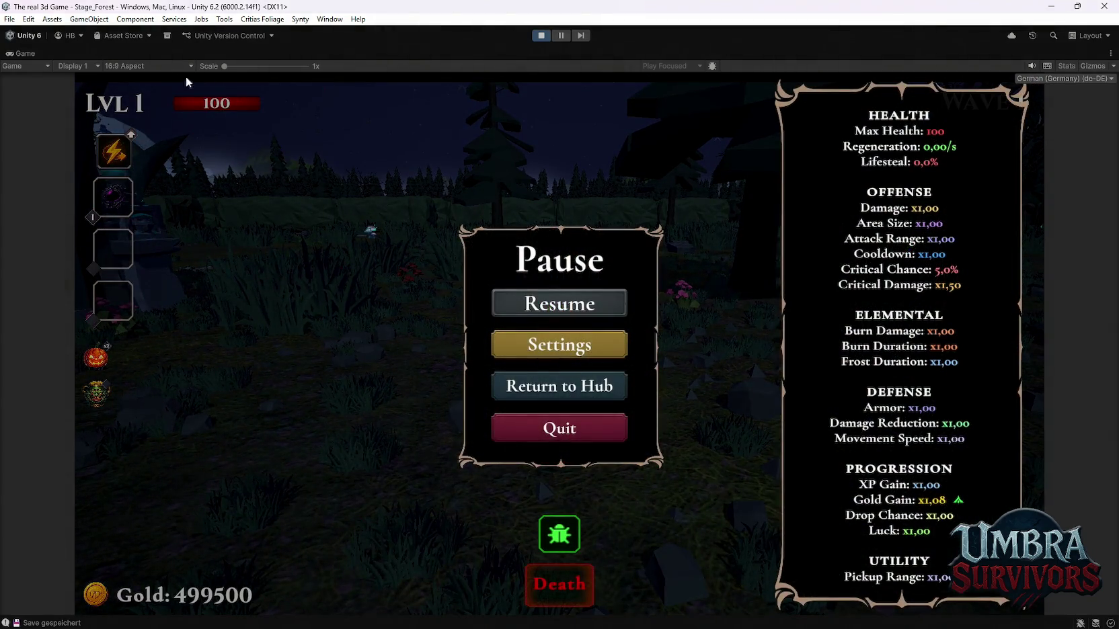
pyautogui.doubleClick(22, 54)
pyautogui.doubleClick(344, 53)
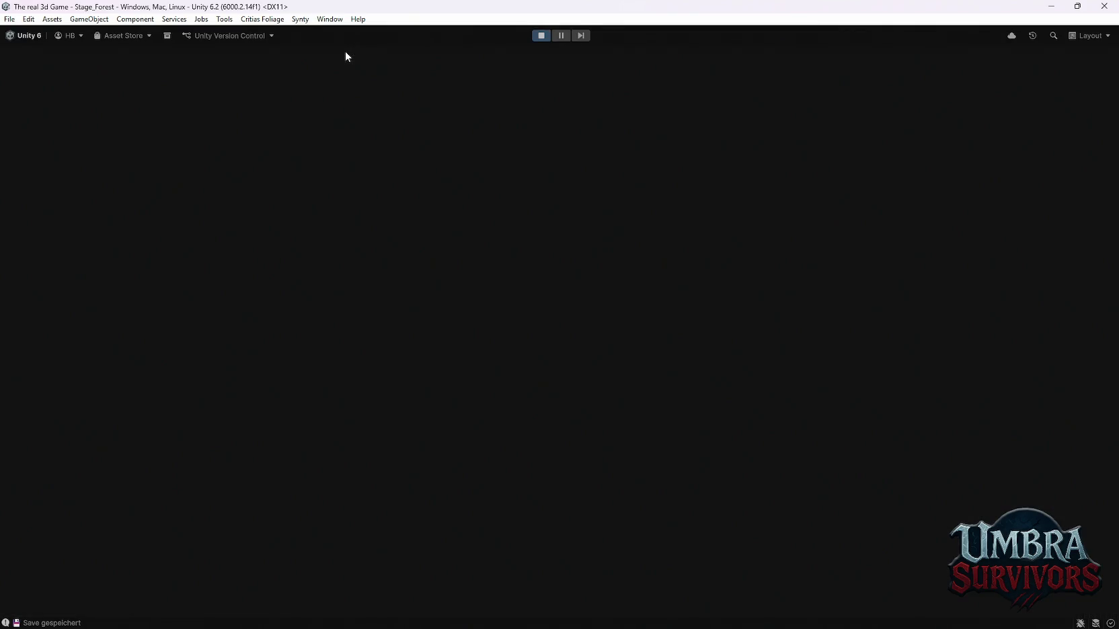
pyautogui.doubleClick(22, 54)
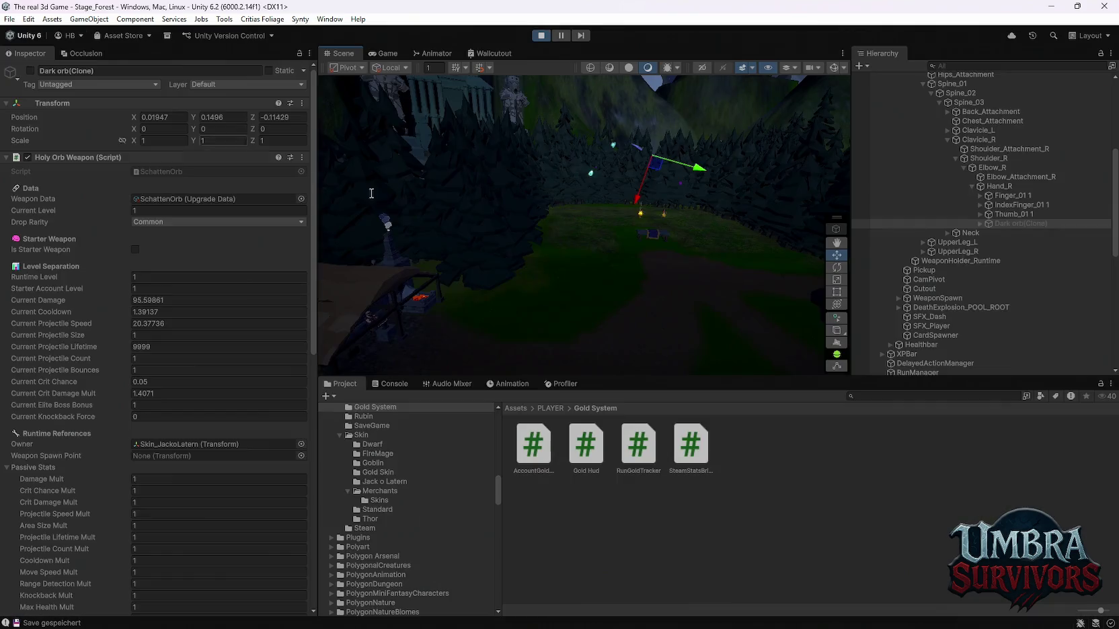
# Step: Frame the Player in the Scene view and orbit around it on the pentagram
pyautogui.scroll(-3, 954, 215)
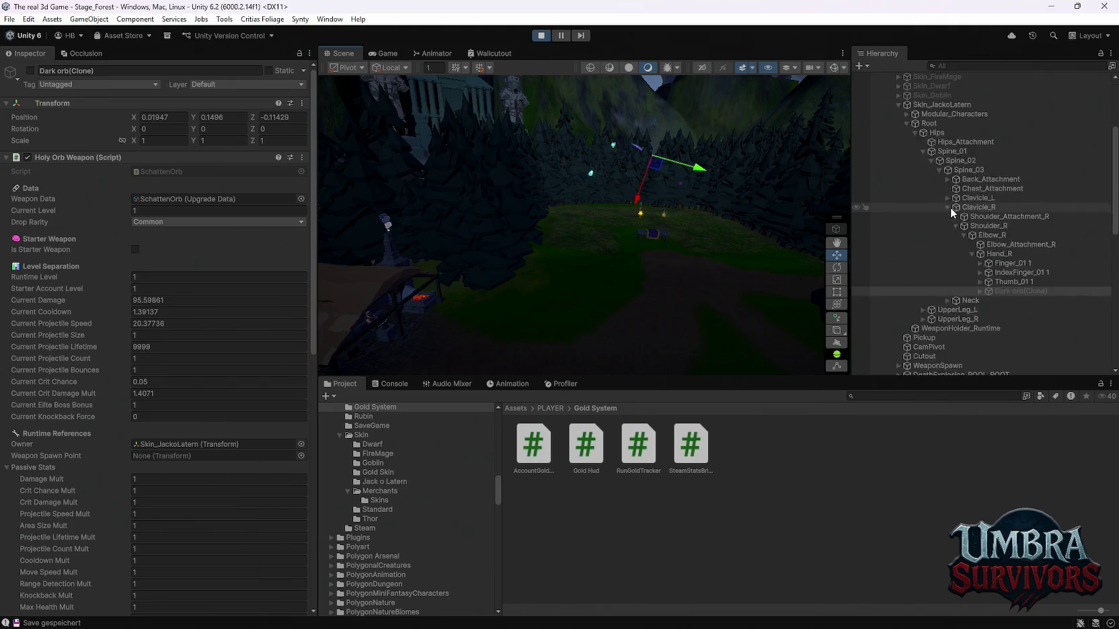
pyautogui.doubleClick(916, 91)
pyautogui.moveTo(481, 170)
pyautogui.mouseDown()
pyautogui.moveTo(553, 228)
pyautogui.moveTo(633, 214)
pyautogui.moveTo(517, 209)
pyautogui.moveTo(544, 204)
pyautogui.moveTo(582, 257)
pyautogui.moveTo(645, 254)
pyautogui.mouseUp()
pyautogui.press('f')
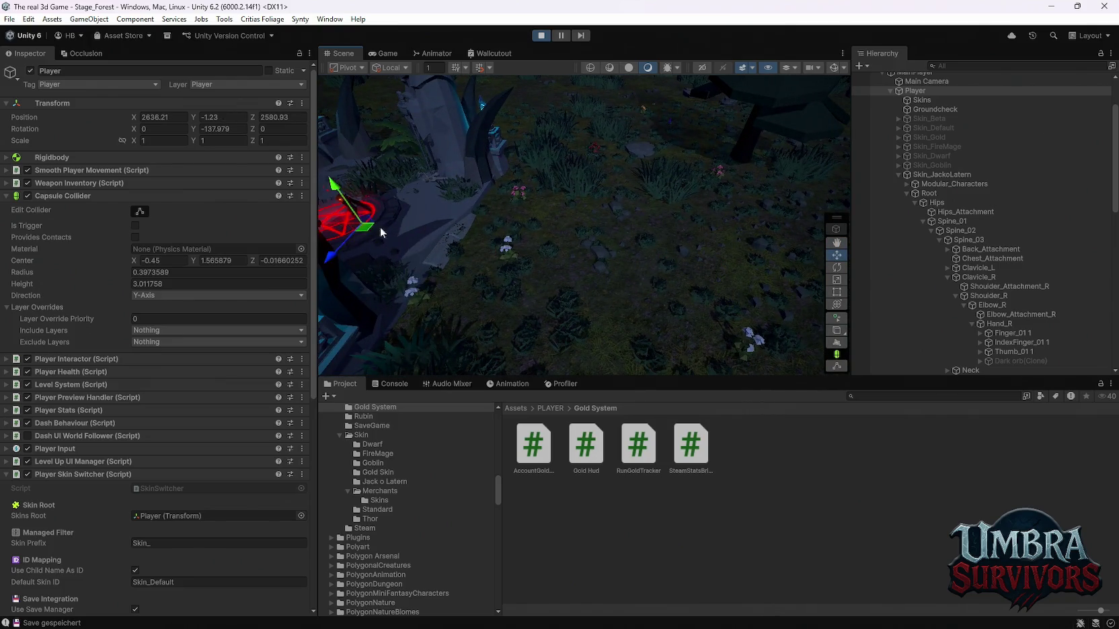
pyautogui.press('f')
pyautogui.moveTo(503, 277)
pyautogui.mouseDown()
pyautogui.moveTo(674, 294)
pyautogui.moveTo(645, 293)
pyautogui.moveTo(638, 190)
pyautogui.moveTo(694, 301)
pyautogui.moveTo(513, 235)
pyautogui.moveTo(612, 287)
pyautogui.moveTo(713, 275)
pyautogui.mouseUp()
pyautogui.scroll(3, 626, 292)
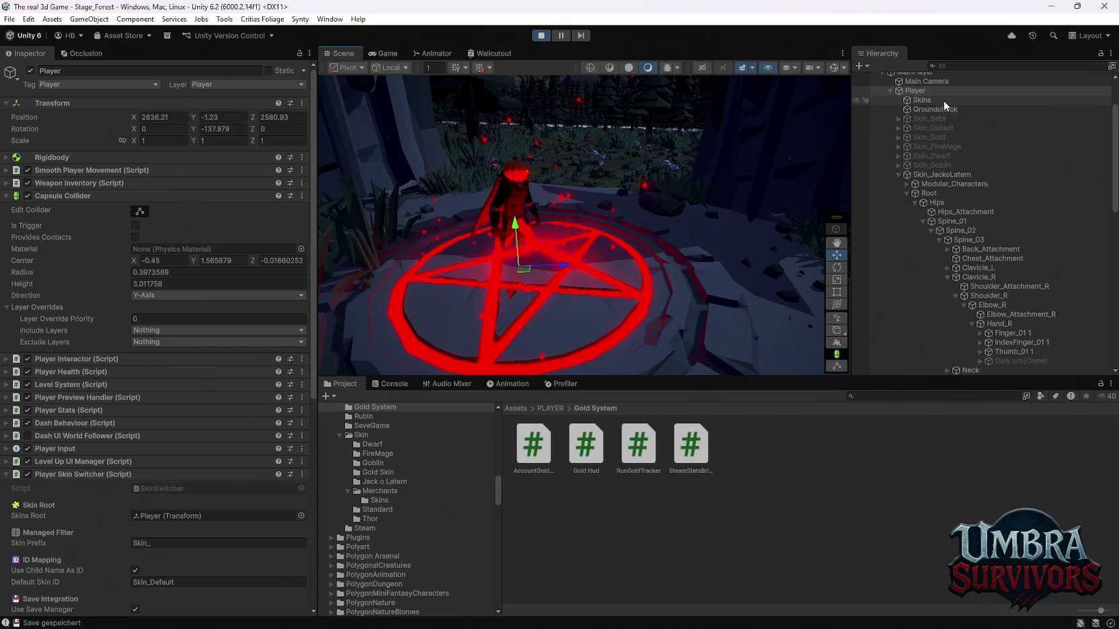
# Step: Rotate the Player about -51 on Y to face the viewer and set its height to 0.09
pyautogui.click(836, 303)
pyautogui.moveTo(551, 299)
pyautogui.mouseDown()
pyautogui.moveTo(407, 324)
pyautogui.moveTo(339, 319)
pyautogui.mouseUp()
pyautogui.press('f')
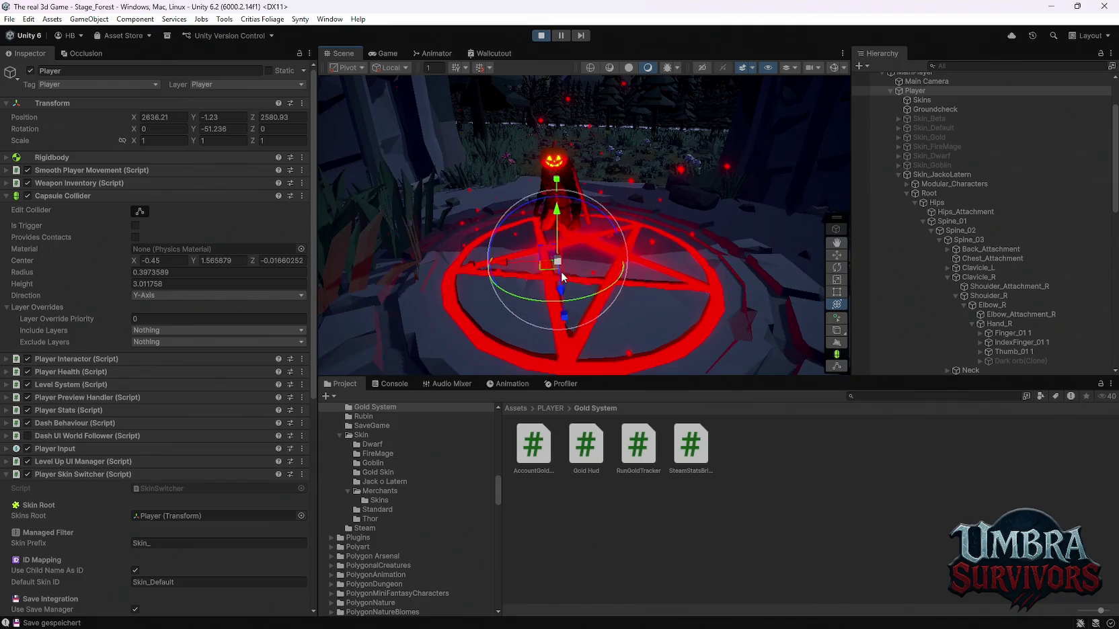
pyautogui.moveTo(582, 254); pyautogui.dragTo(586, 201)
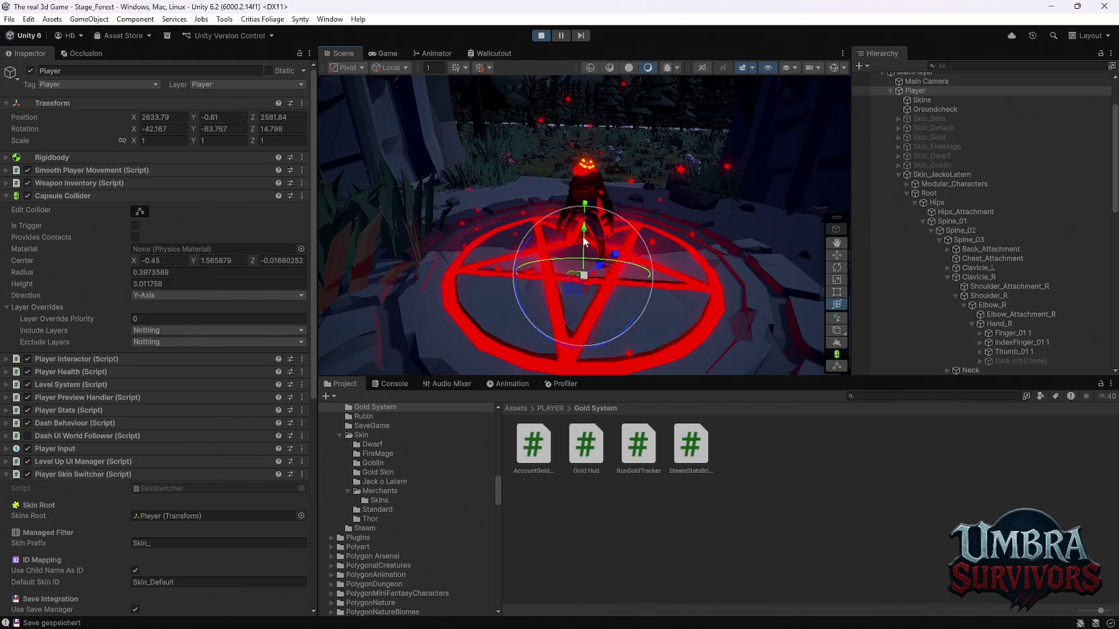
pyautogui.moveTo(589, 221); pyautogui.dragTo(583, 229)
pyautogui.moveTo(651, 247)
pyautogui.mouseDown()
pyautogui.moveTo(660, 278)
pyautogui.moveTo(664, 195)
pyautogui.moveTo(590, 148)
pyautogui.moveTo(660, 199)
pyautogui.moveTo(644, 213)
pyautogui.mouseUp()
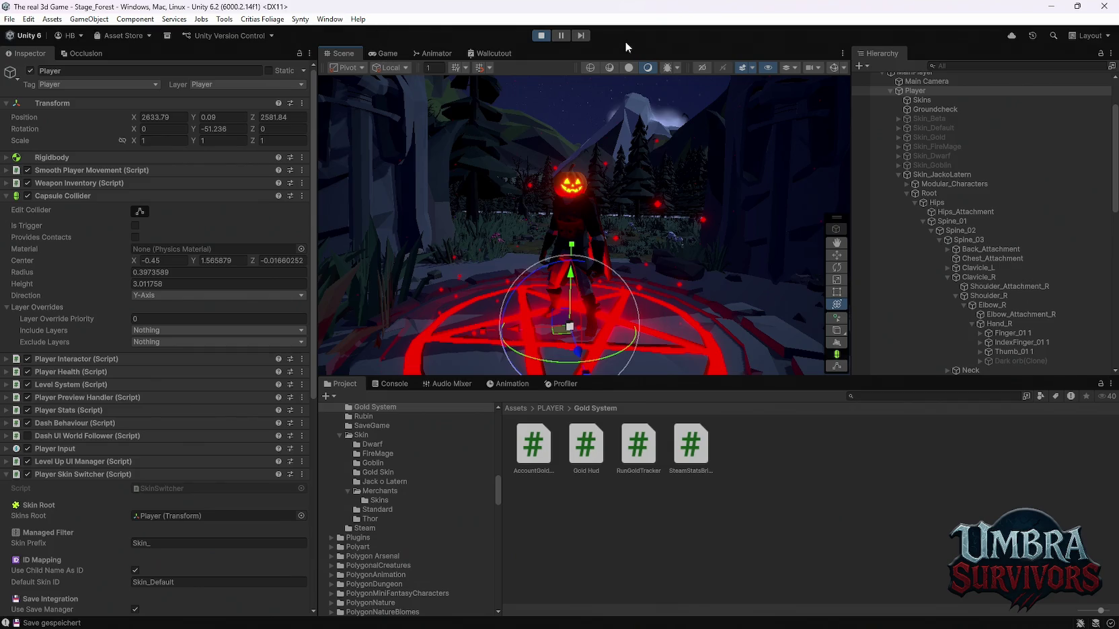
pyautogui.click(793, 127)
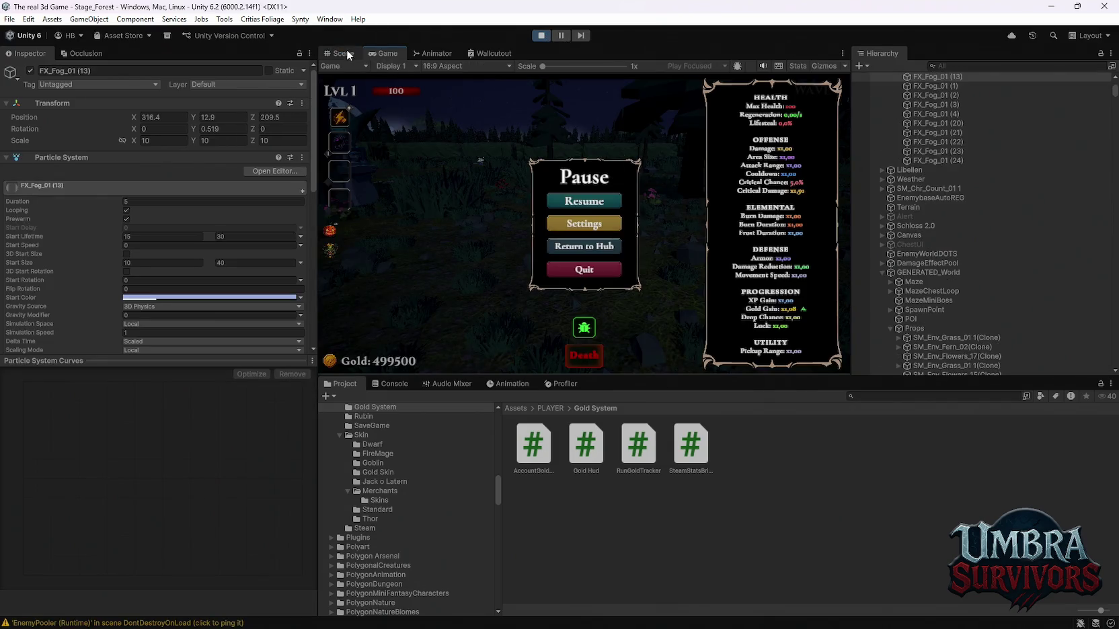
# Step: Resume the game from its Pause menu and freeze play with the editor Pause button
pyautogui.click(351, 53)
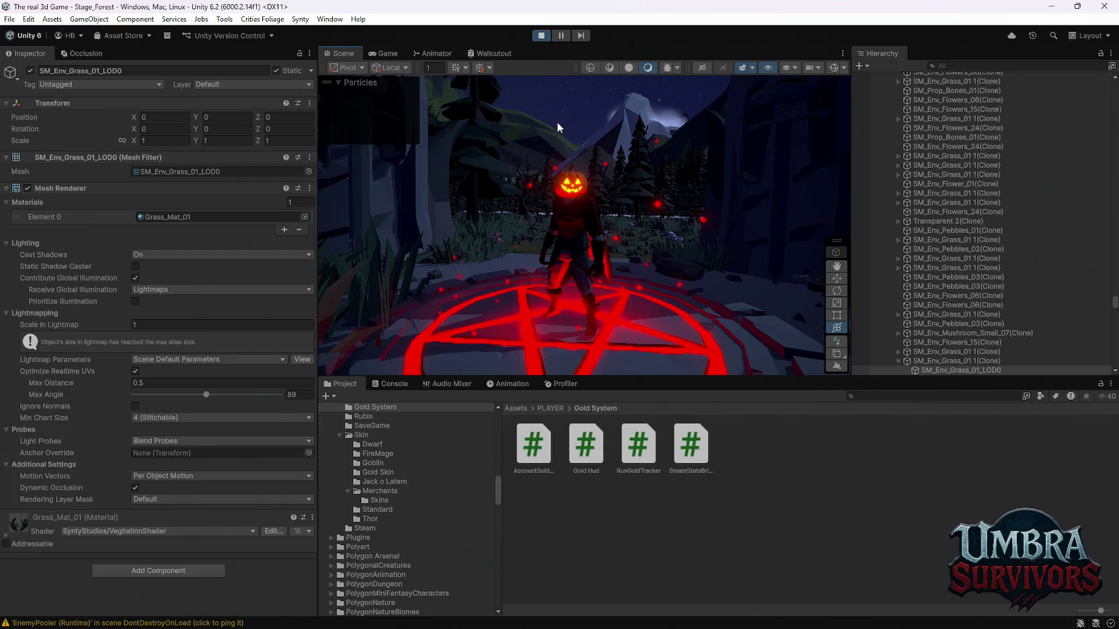
pyautogui.click(389, 52)
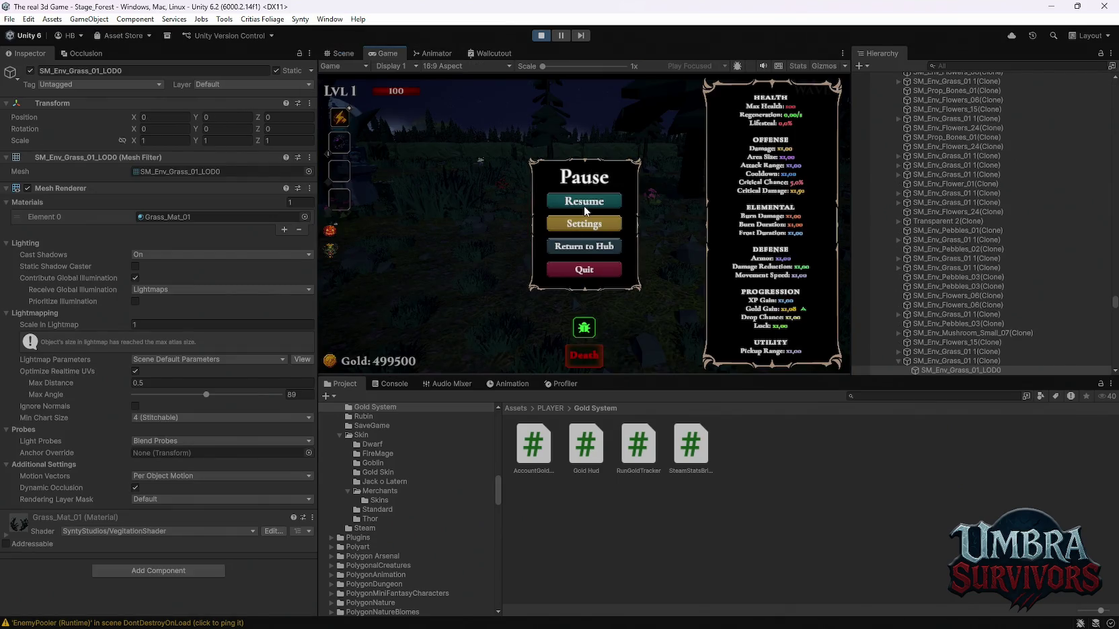
pyautogui.click(581, 201)
pyautogui.press('Escape')
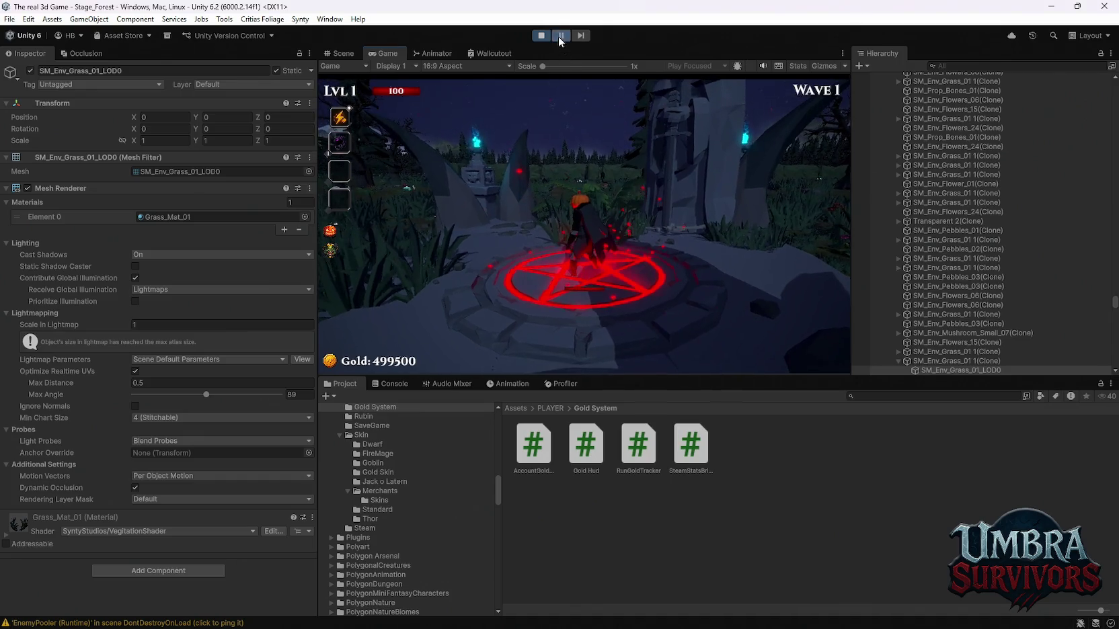
pyautogui.click(557, 37)
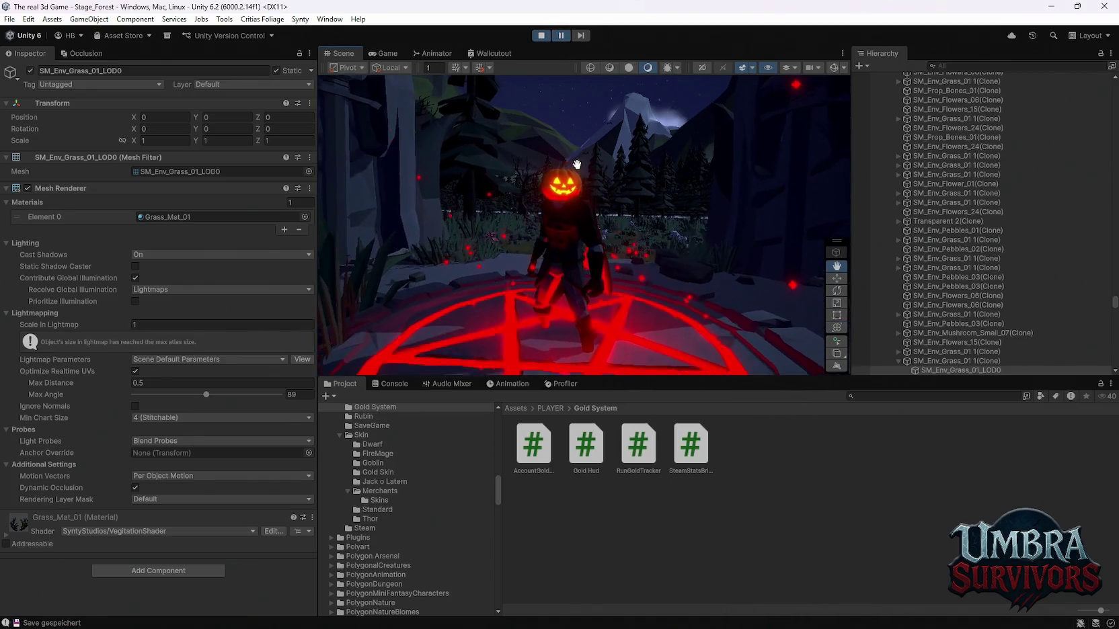
# Step: Back in the Scene view, select the Player standing at height 0.07 on the pentagram
pyautogui.click(370, 53)
pyautogui.click(339, 53)
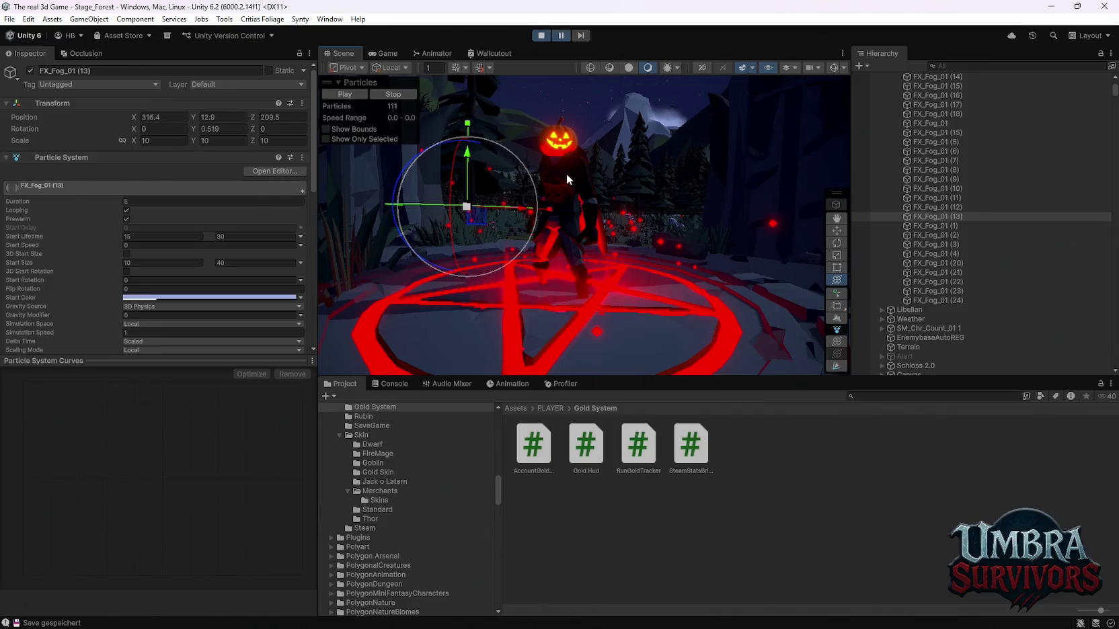
pyautogui.click(565, 179)
pyautogui.scroll(5, 974, 301)
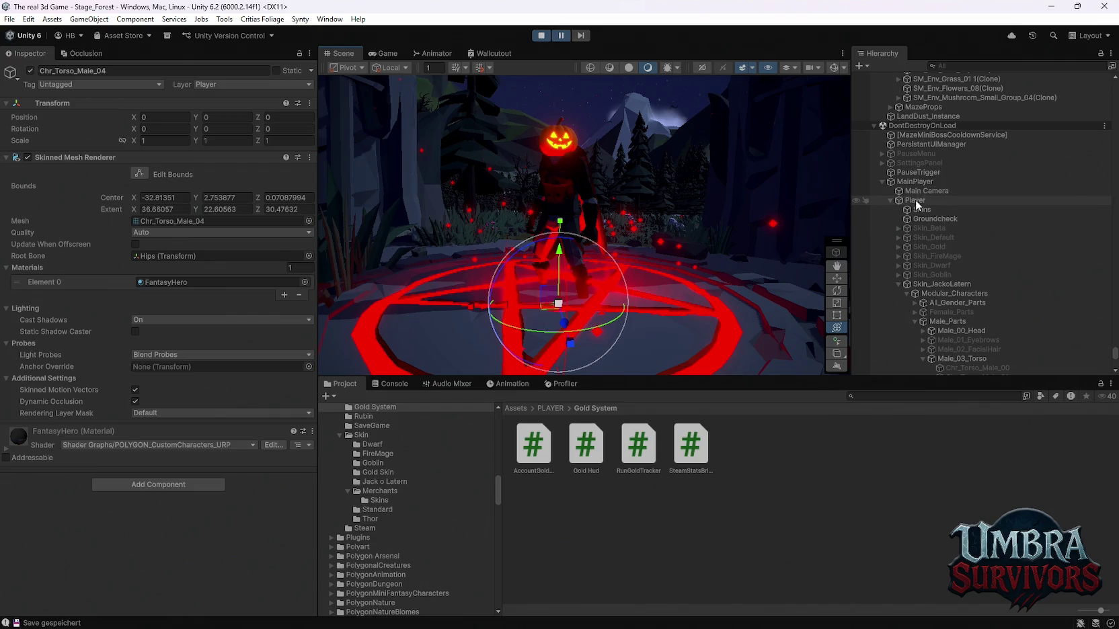
pyautogui.click(914, 200)
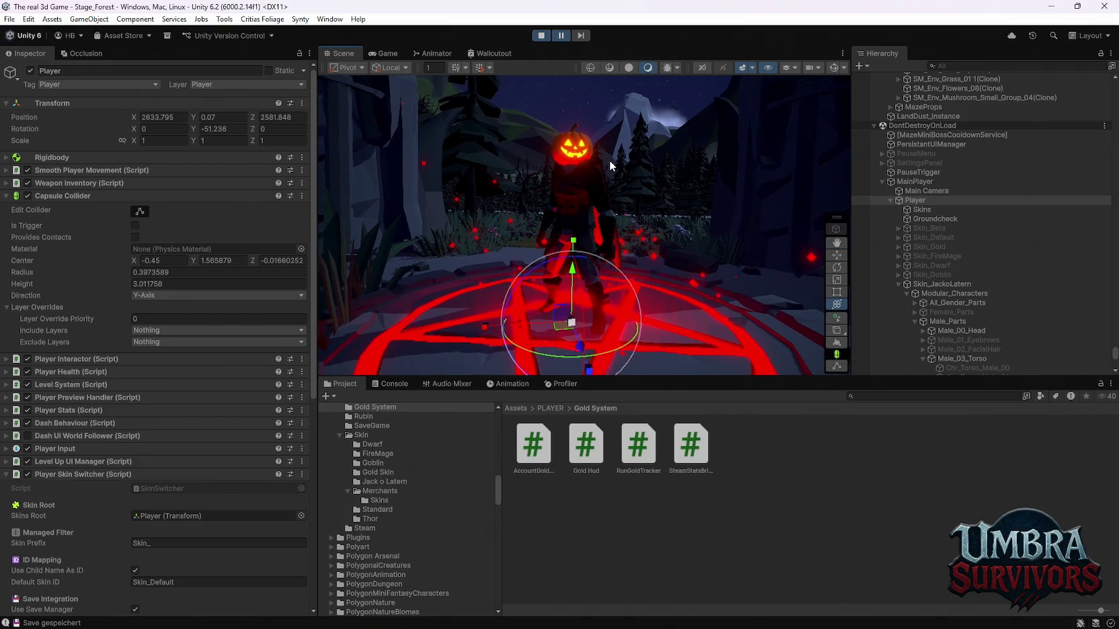
pyautogui.doubleClick(354, 53)
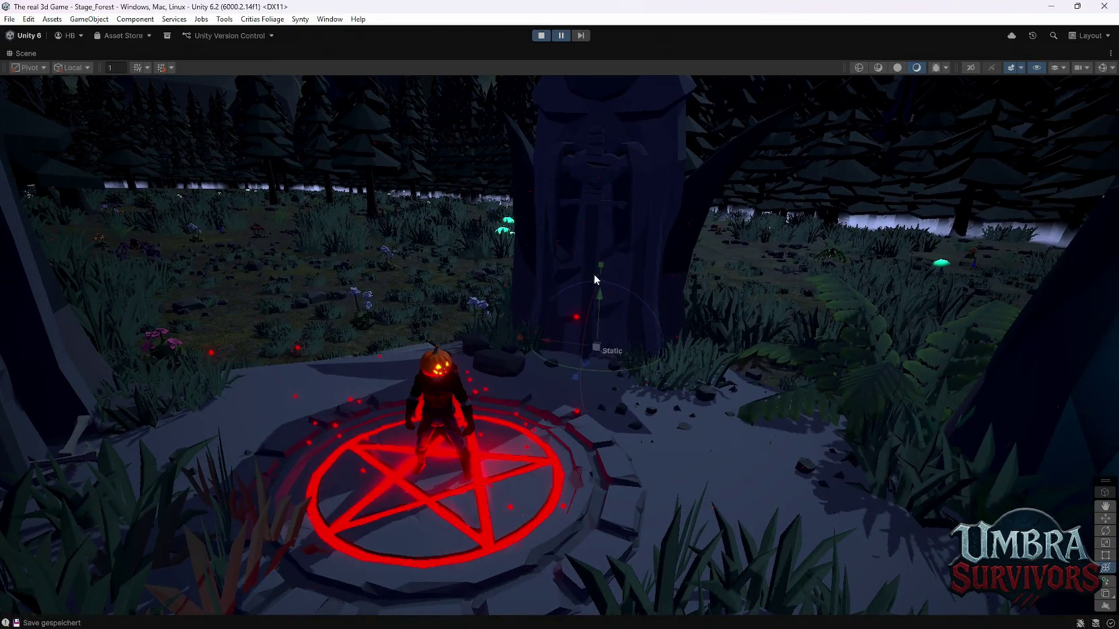
pyautogui.doubleClick(36, 49)
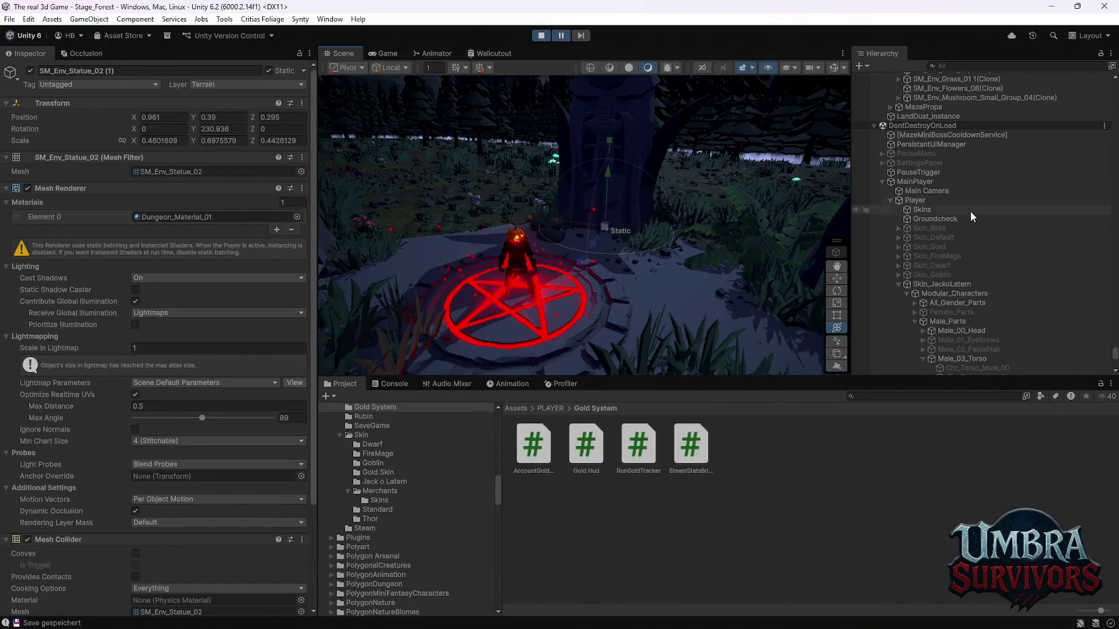
# Step: Select the GENERATED_World SpawnPoint object and frame the spawn area in the Scene view
pyautogui.scroll(5, 968, 242)
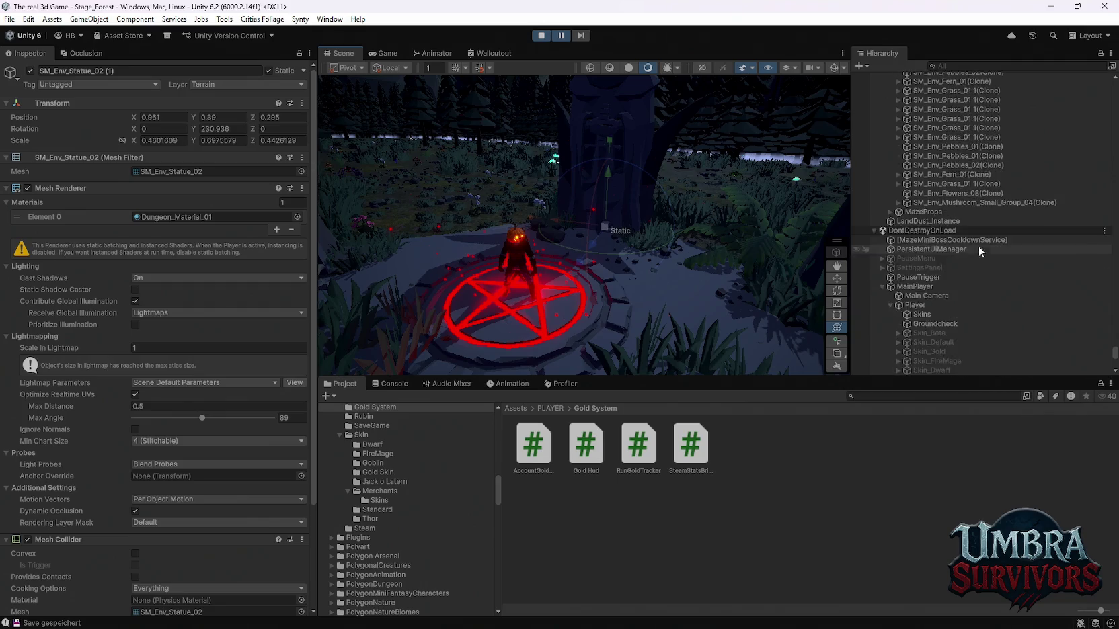
pyautogui.scroll(-10, 979, 247)
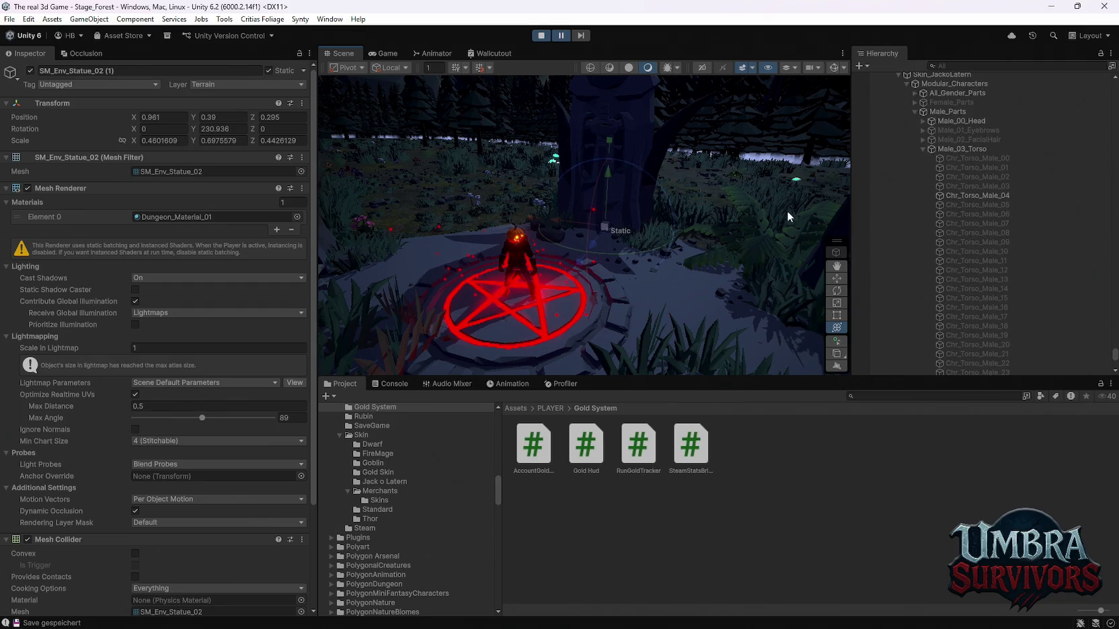
pyautogui.press('f')
pyautogui.scroll(10, 963, 255)
pyautogui.scroll(-2, 968, 239)
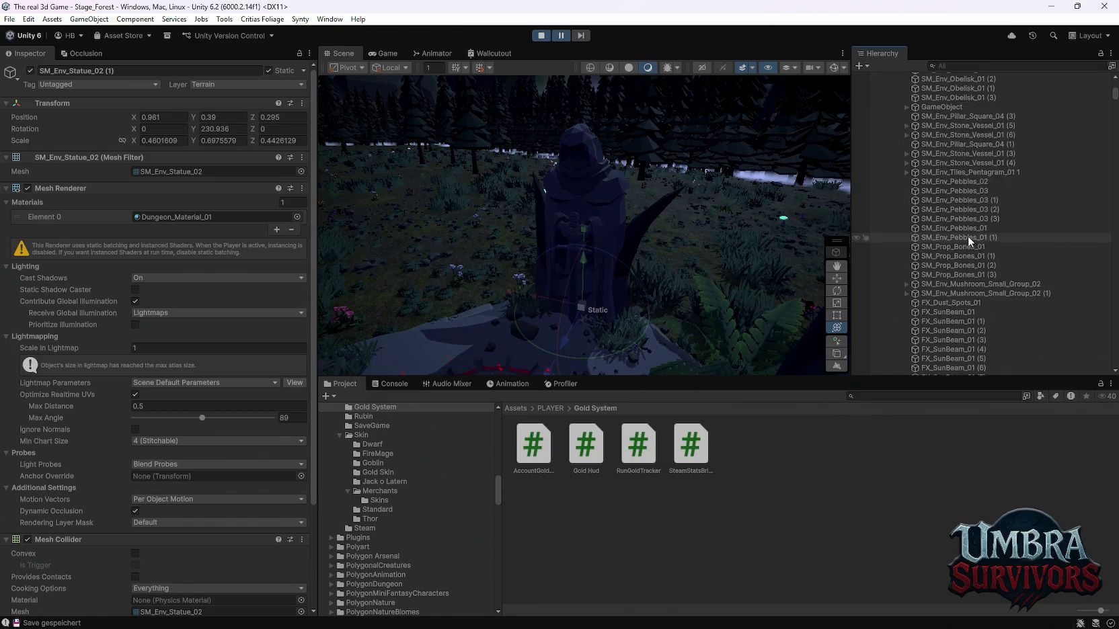
pyautogui.scroll(5, 968, 239)
pyautogui.click(907, 153)
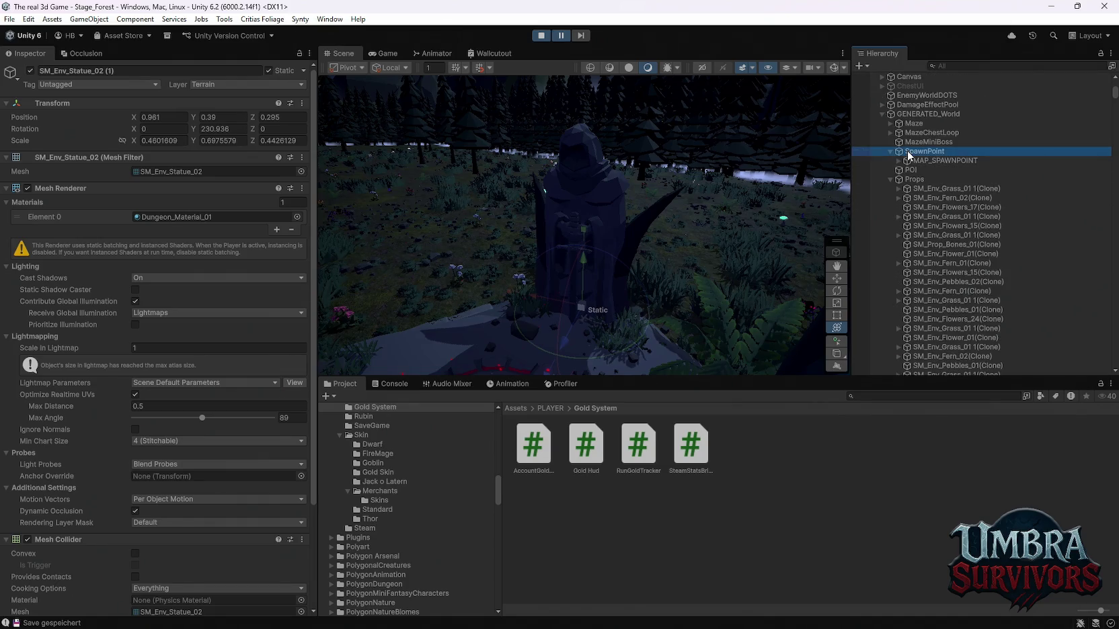
pyautogui.press('f')
pyautogui.moveTo(847, 199)
pyautogui.mouseDown()
pyautogui.moveTo(795, 172)
pyautogui.moveTo(808, 199)
pyautogui.moveTo(771, 269)
pyautogui.moveTo(813, 147)
pyautogui.moveTo(755, 171)
pyautogui.moveTo(746, 195)
pyautogui.moveTo(754, 171)
pyautogui.moveTo(713, 231)
pyautogui.moveTo(679, 164)
pyautogui.moveTo(710, 217)
pyautogui.mouseUp()
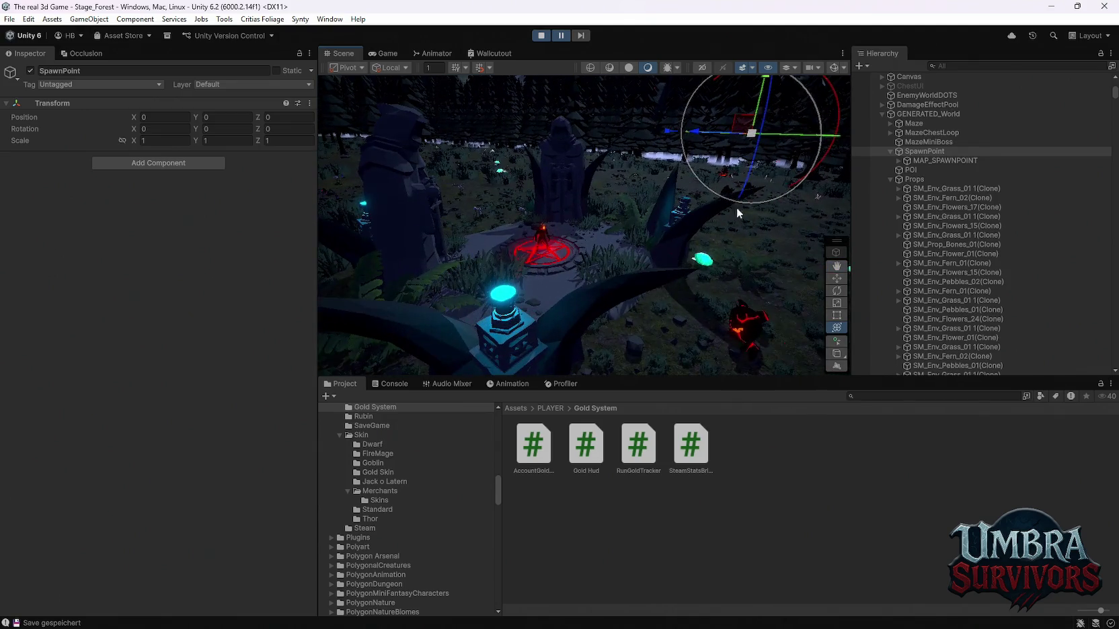
# Step: Select and frame MAP_SPAWNPOINT, then expand it to reveal its child props
pyautogui.click(915, 161)
pyautogui.press('f')
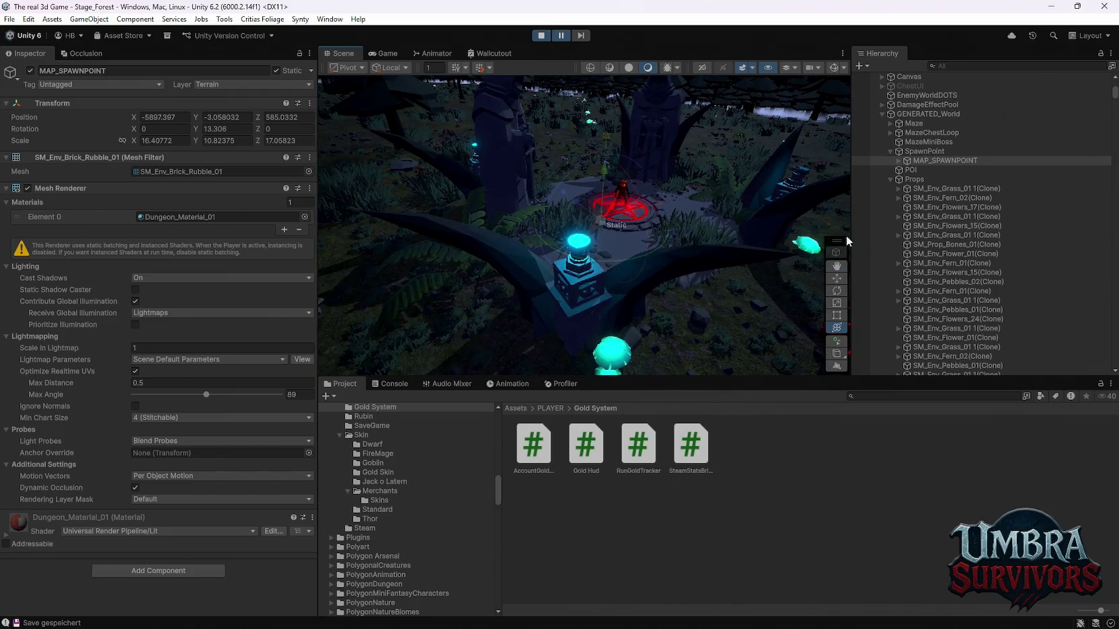
pyautogui.moveTo(694, 202); pyautogui.dragTo(555, 218)
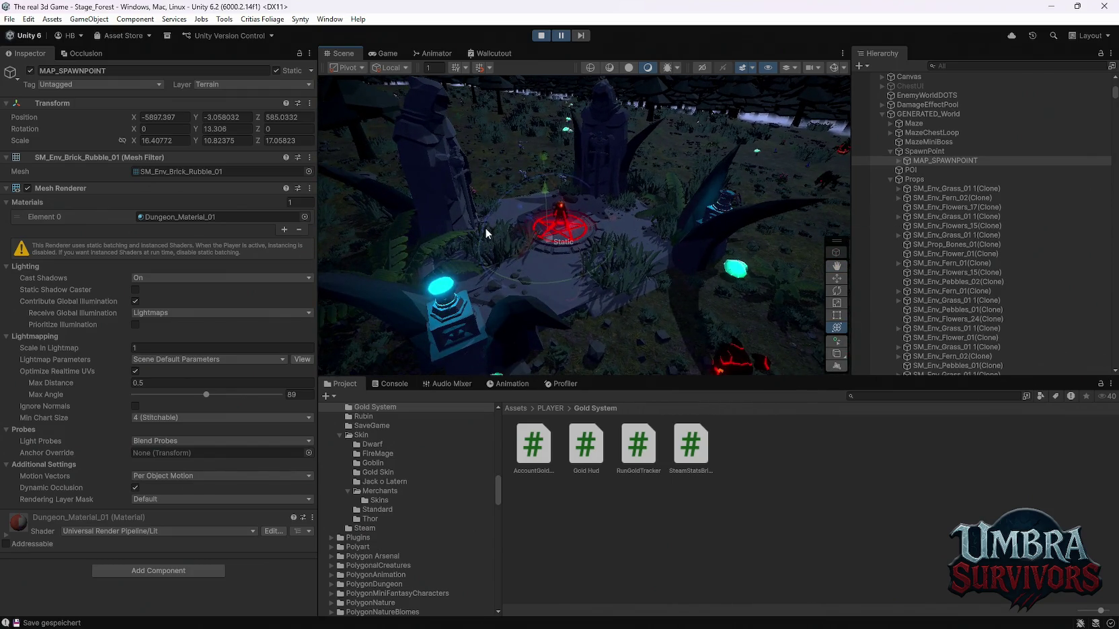
pyautogui.click(898, 161)
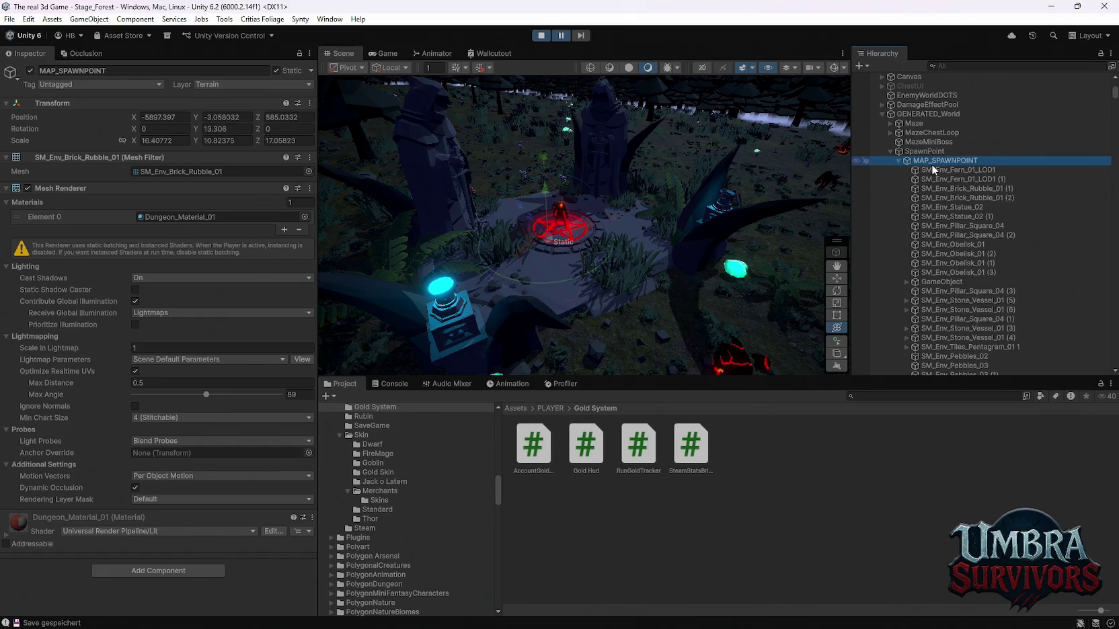
pyautogui.moveTo(781, 206)
pyautogui.mouseDown()
pyautogui.moveTo(789, 256)
pyautogui.moveTo(570, 231)
pyautogui.moveTo(562, 259)
pyautogui.moveTo(596, 263)
pyautogui.mouseUp()
pyautogui.press('Up')
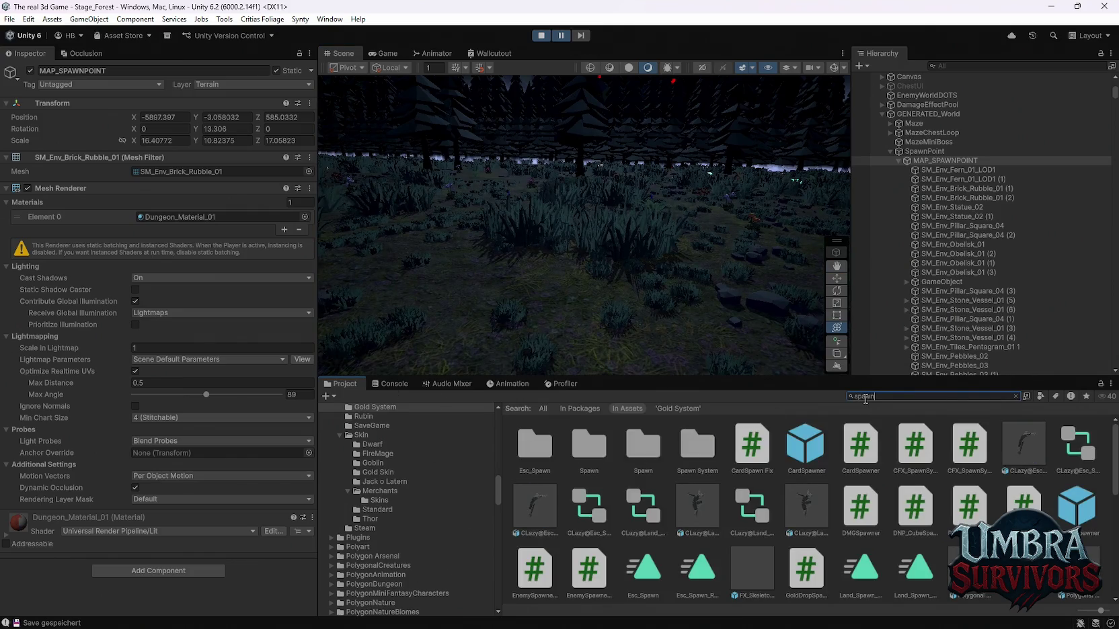
# Step: Narrow the Project search with 'po', inspect the SpawnPoint prefabs, and drop one into the scene
pyautogui.write('po')
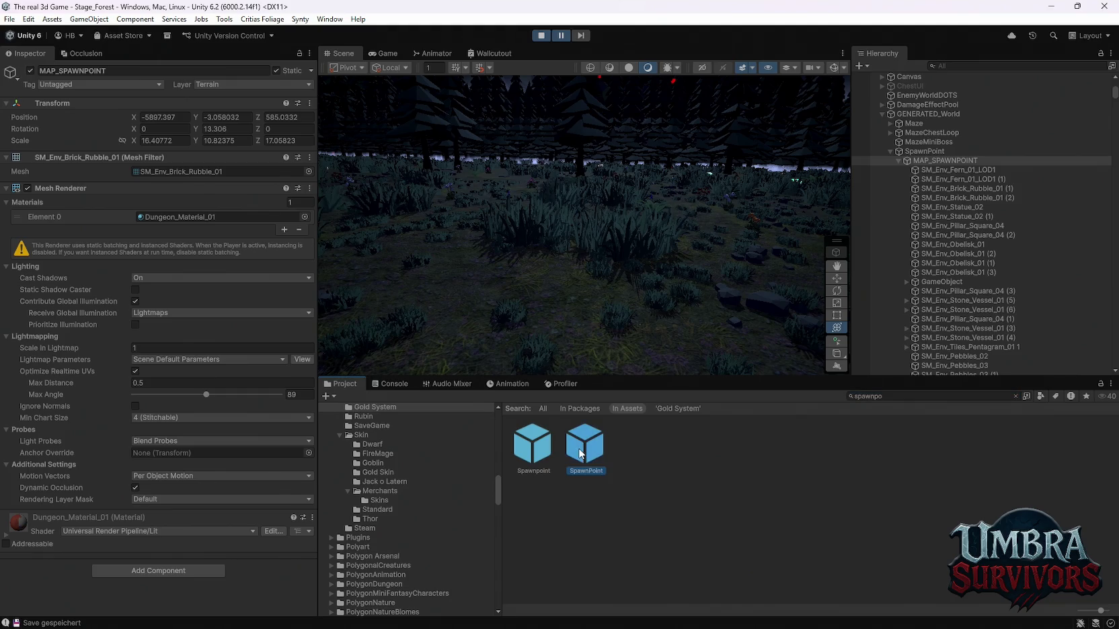
pyautogui.click(581, 455)
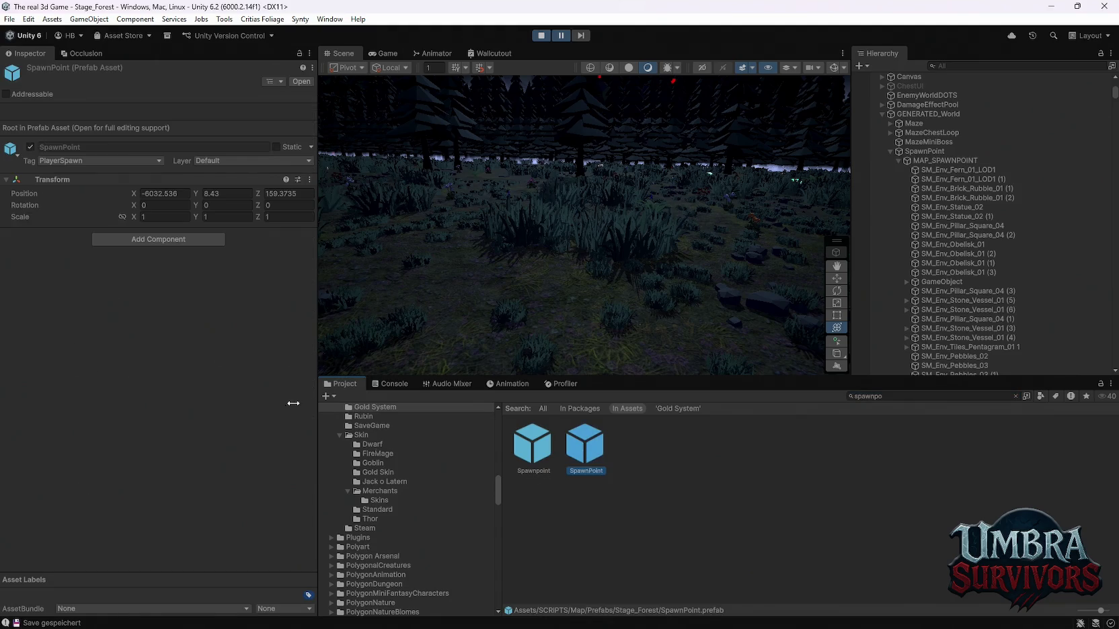
pyautogui.click(538, 450)
pyautogui.moveTo(585, 445)
pyautogui.mouseDown()
pyautogui.moveTo(583, 276)
pyautogui.moveTo(571, 299)
pyautogui.mouseUp()
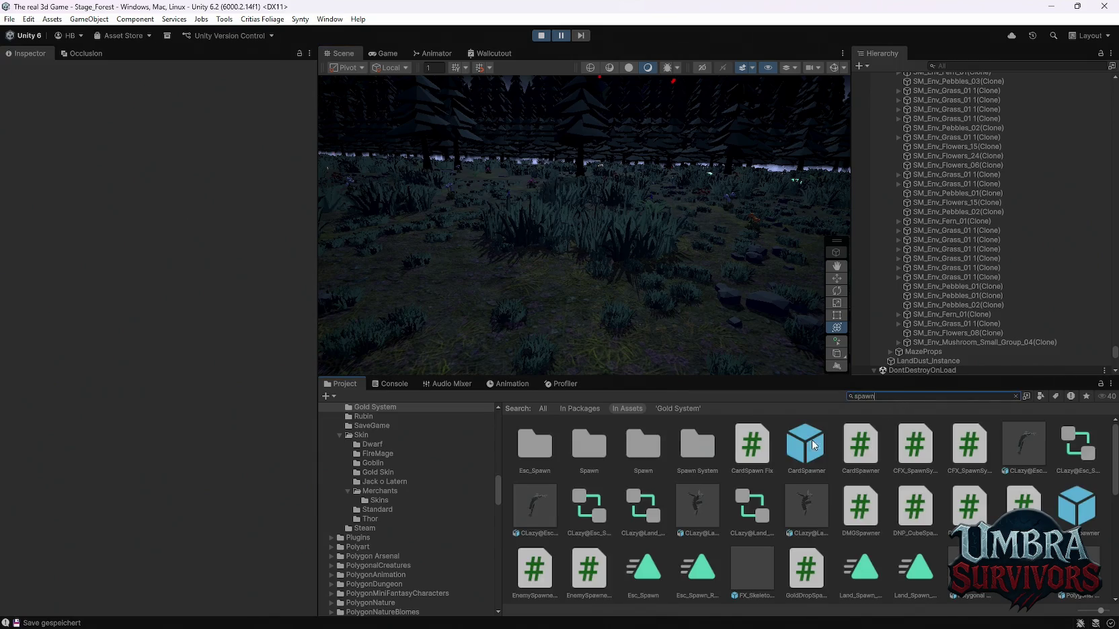
# Step: Place the Stage_Forest Spawn prefab in the field and level its X tilt
pyautogui.click(644, 449)
pyautogui.doubleClick(638, 452)
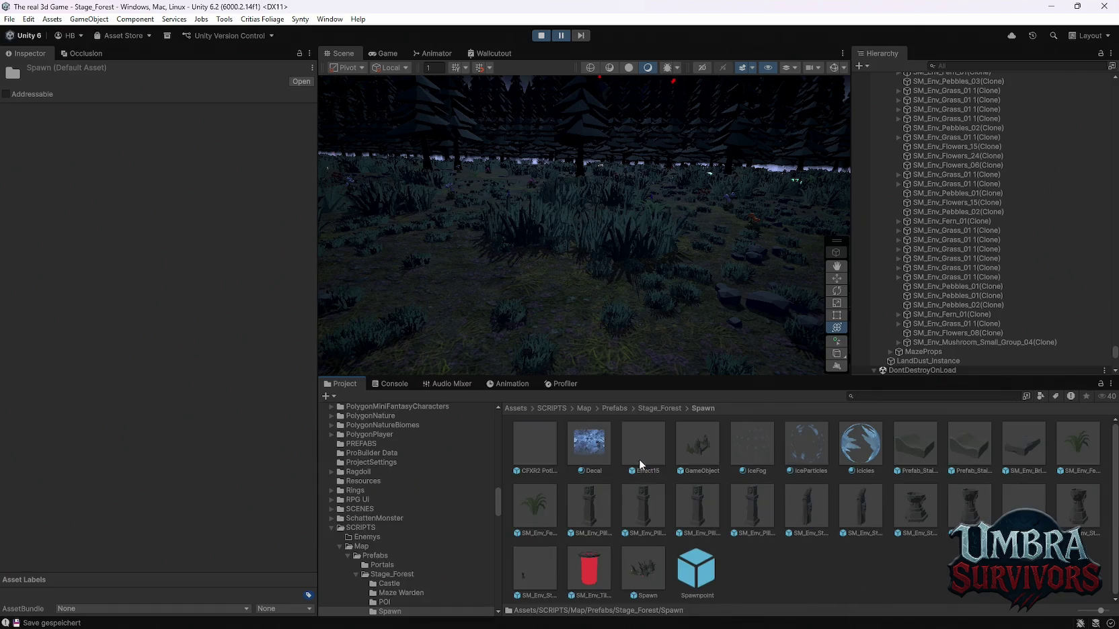
pyautogui.moveTo(645, 568)
pyautogui.mouseDown()
pyautogui.moveTo(622, 295)
pyautogui.moveTo(534, 222)
pyautogui.mouseUp()
pyautogui.moveTo(545, 174)
pyautogui.mouseDown()
pyautogui.moveTo(559, 174)
pyautogui.moveTo(550, 182)
pyautogui.moveTo(582, 339)
pyautogui.moveTo(606, 234)
pyautogui.moveTo(474, 282)
pyautogui.moveTo(331, 288)
pyautogui.mouseUp()
pyautogui.moveTo(410, 267)
pyautogui.mouseDown()
pyautogui.moveTo(593, 276)
pyautogui.moveTo(630, 206)
pyautogui.moveTo(631, 238)
pyautogui.moveTo(592, 240)
pyautogui.moveTo(607, 335)
pyautogui.moveTo(633, 307)
pyautogui.moveTo(612, 335)
pyautogui.moveTo(587, 283)
pyautogui.moveTo(724, 207)
pyautogui.moveTo(686, 180)
pyautogui.moveTo(703, 227)
pyautogui.moveTo(661, 320)
pyautogui.moveTo(680, 290)
pyautogui.moveTo(669, 242)
pyautogui.moveTo(648, 229)
pyautogui.moveTo(664, 200)
pyautogui.moveTo(650, 308)
pyautogui.moveTo(699, 232)
pyautogui.moveTo(630, 282)
pyautogui.moveTo(444, 263)
pyautogui.moveTo(630, 223)
pyautogui.moveTo(654, 193)
pyautogui.moveTo(638, 273)
pyautogui.mouseUp()
pyautogui.press('f')
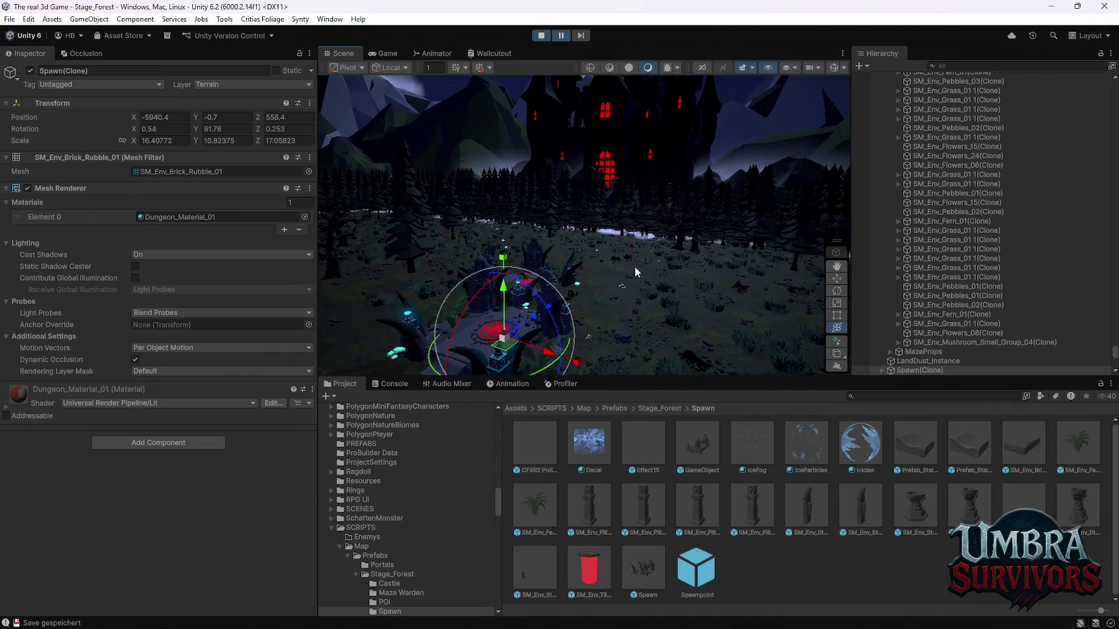
pyautogui.moveTo(542, 351)
pyautogui.mouseDown()
pyautogui.moveTo(535, 340)
pyautogui.moveTo(629, 346)
pyautogui.moveTo(615, 340)
pyautogui.moveTo(613, 259)
pyautogui.moveTo(631, 179)
pyautogui.moveTo(689, 246)
pyautogui.moveTo(696, 210)
pyautogui.moveTo(661, 242)
pyautogui.moveTo(657, 232)
pyautogui.moveTo(572, 282)
pyautogui.moveTo(529, 279)
pyautogui.moveTo(703, 292)
pyautogui.moveTo(695, 238)
pyautogui.moveTo(646, 316)
pyautogui.moveTo(662, 332)
pyautogui.moveTo(700, 310)
pyautogui.moveTo(590, 171)
pyautogui.moveTo(574, 273)
pyautogui.mouseUp()
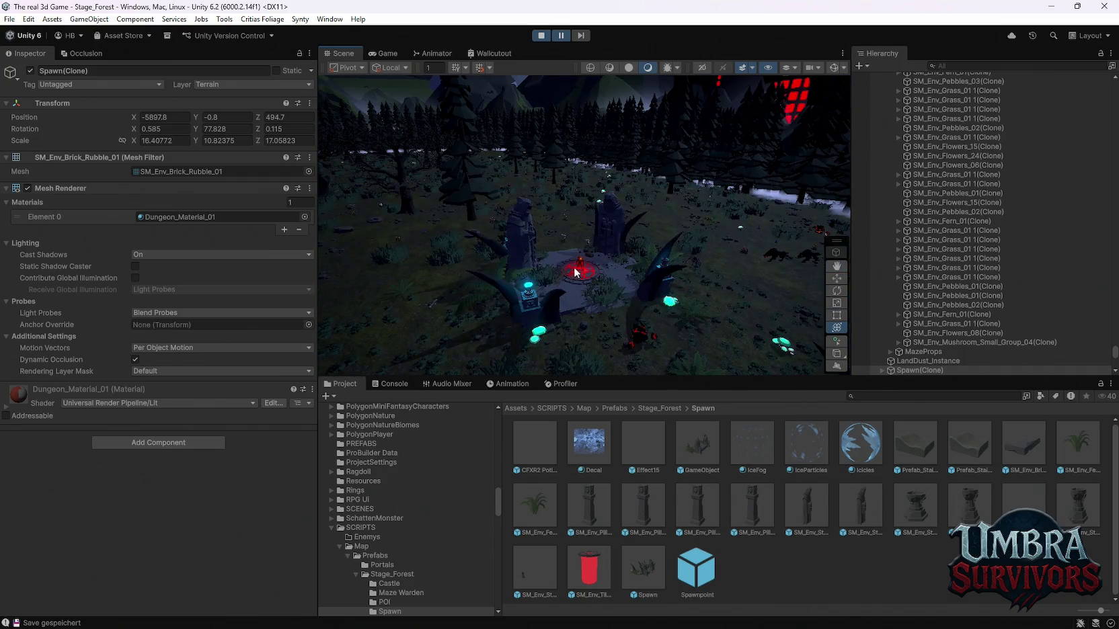
# Step: Select the Player and move it onto the Spawn shrine's red pentagram
pyautogui.click(581, 265)
pyautogui.press('f')
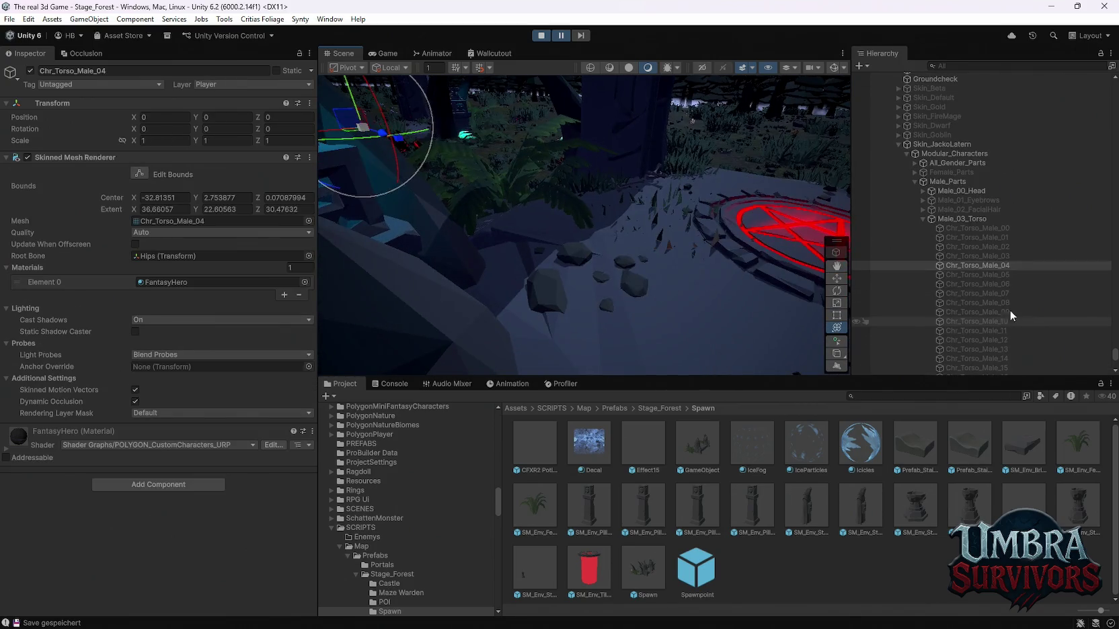
pyautogui.scroll(3, 955, 175)
pyautogui.click(918, 131)
pyautogui.press('f')
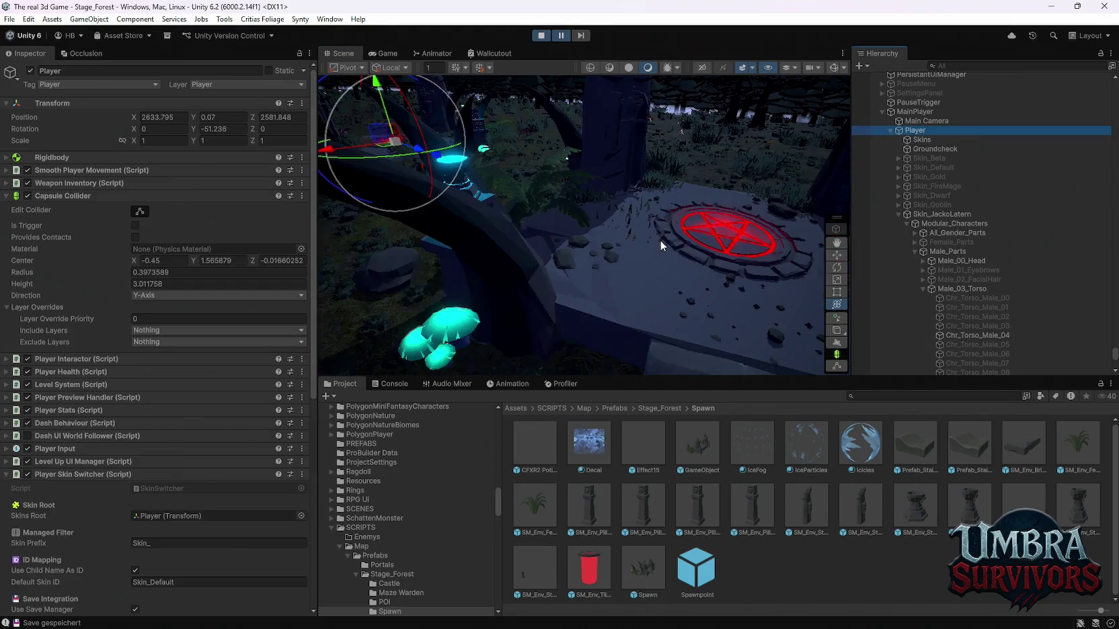
pyautogui.moveTo(387, 151); pyautogui.dragTo(677, 264)
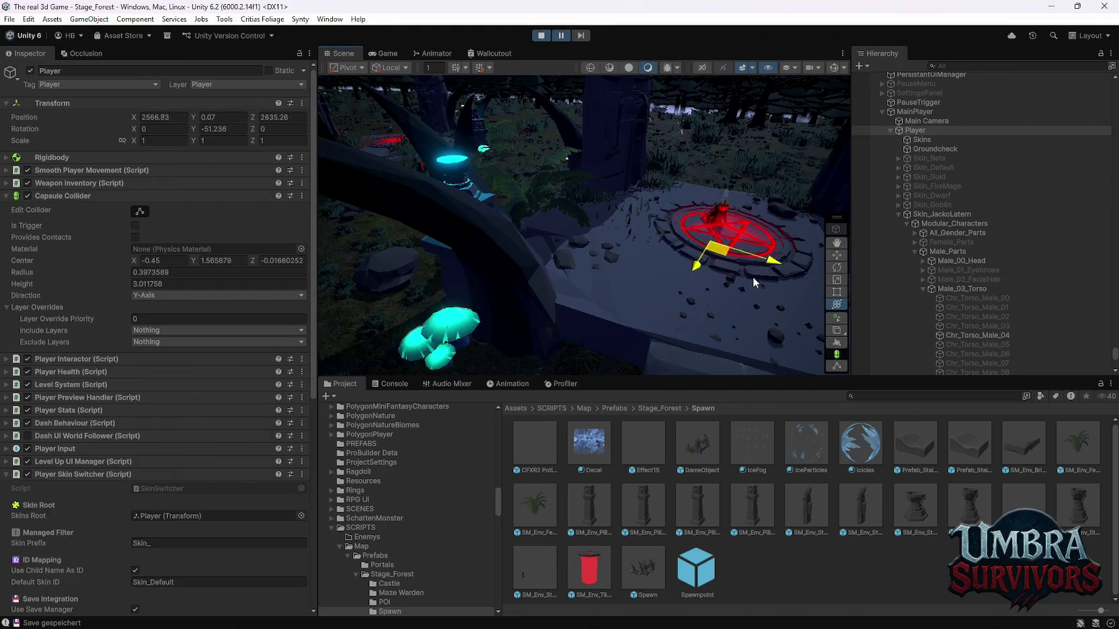
pyautogui.press('f')
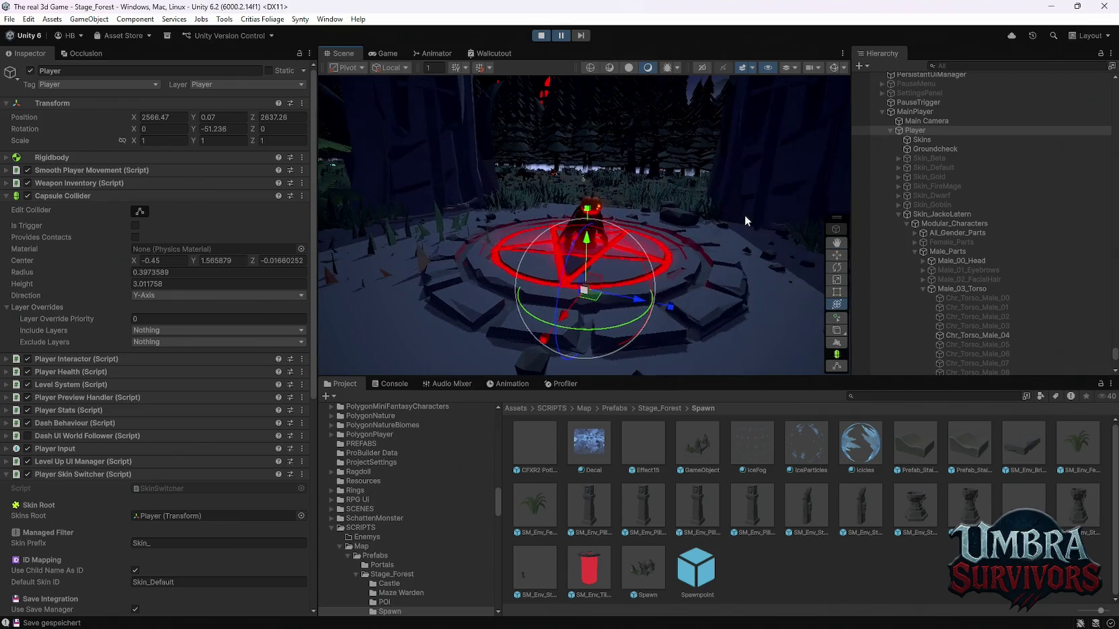
# Step: Raise the Player to height 2.29, turn it to Y 1.956, and check the Game view
pyautogui.moveTo(586, 239); pyautogui.dragTo(587, 201)
pyautogui.moveTo(573, 278); pyautogui.dragTo(557, 278)
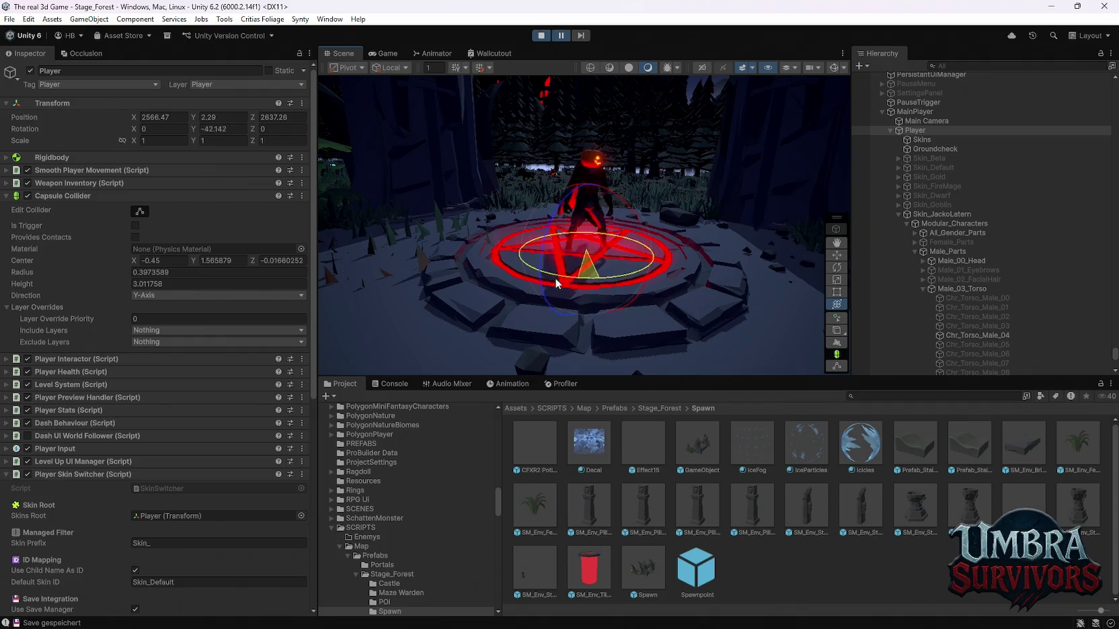
pyautogui.moveTo(469, 284); pyautogui.dragTo(587, 237)
pyautogui.click(375, 54)
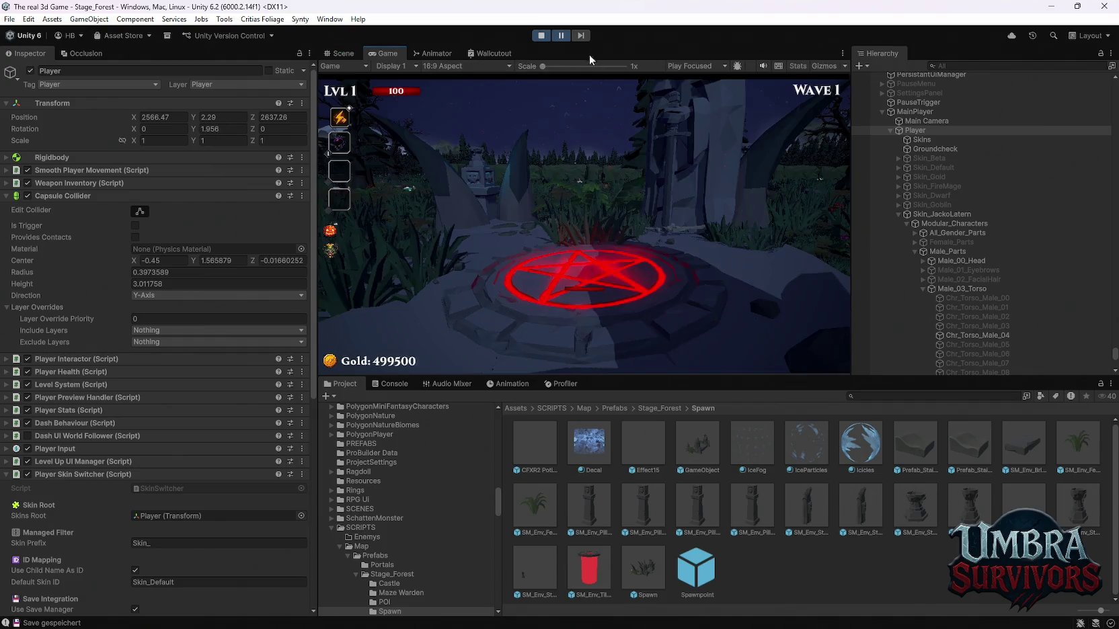
# Step: Let the game run briefly, then pause it so a wolf walks up beside the pentagram
pyautogui.click(558, 37)
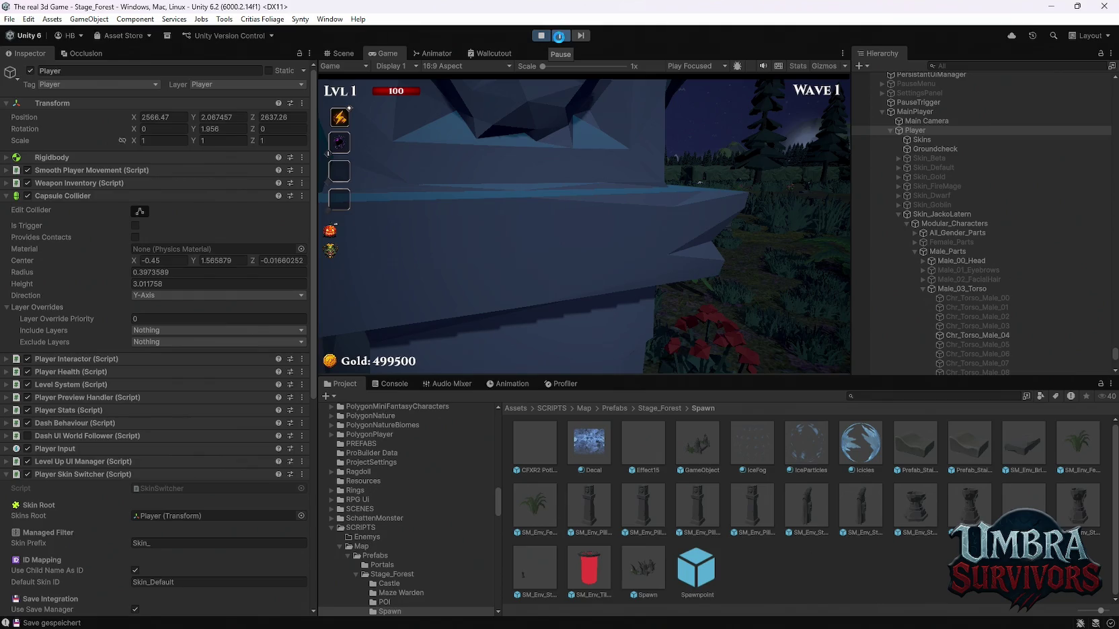
pyautogui.click(353, 54)
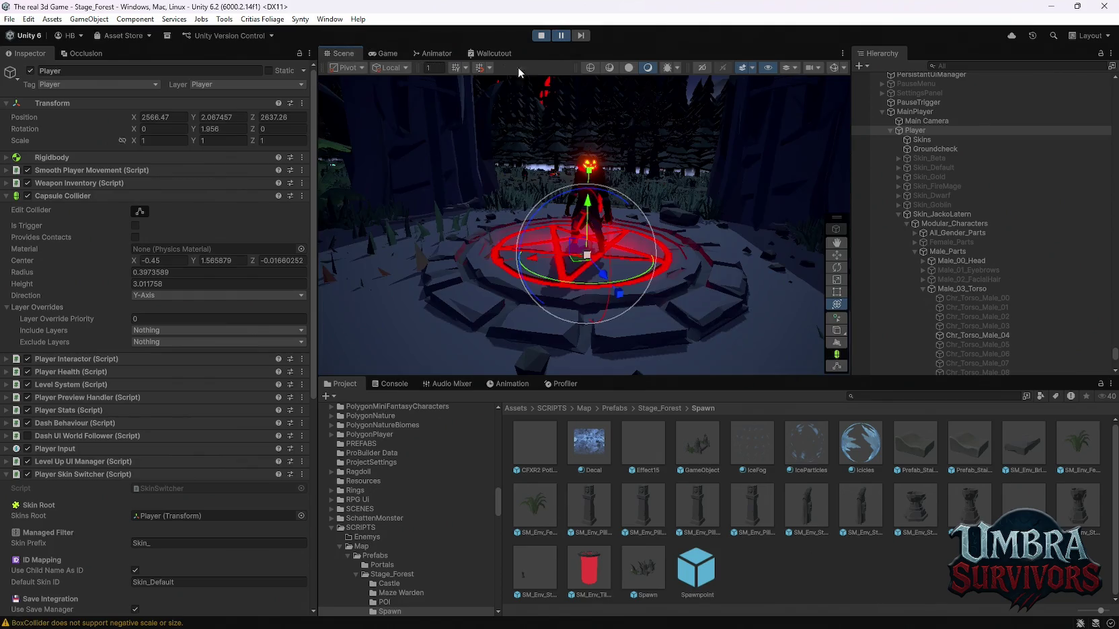
pyautogui.click(562, 36)
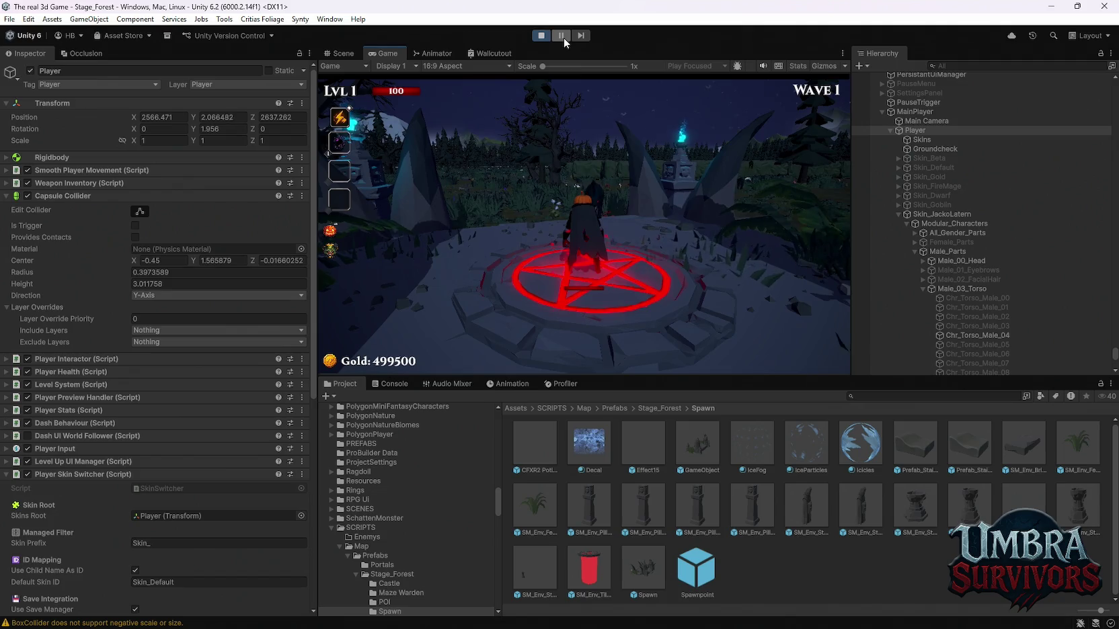
pyautogui.click(563, 38)
# Step: Select Polygonal Wolf Black(Clone), frame it with F and orbit around it
pyautogui.moveTo(579, 215)
pyautogui.mouseDown()
pyautogui.moveTo(592, 227)
pyautogui.moveTo(553, 231)
pyautogui.mouseUp()
pyautogui.click(553, 231)
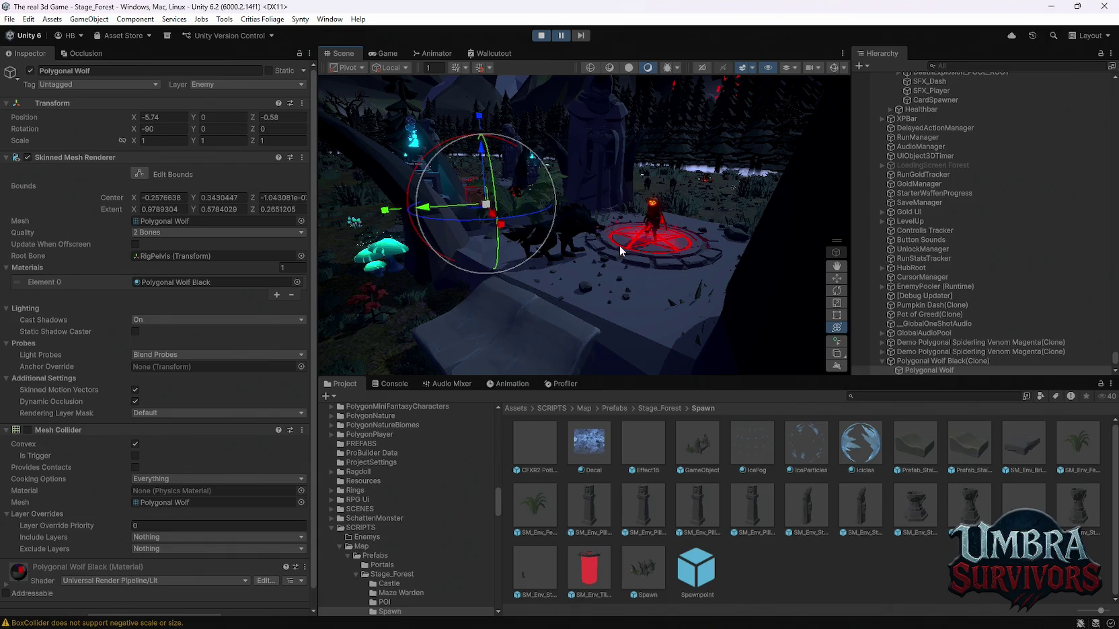
pyautogui.click(930, 361)
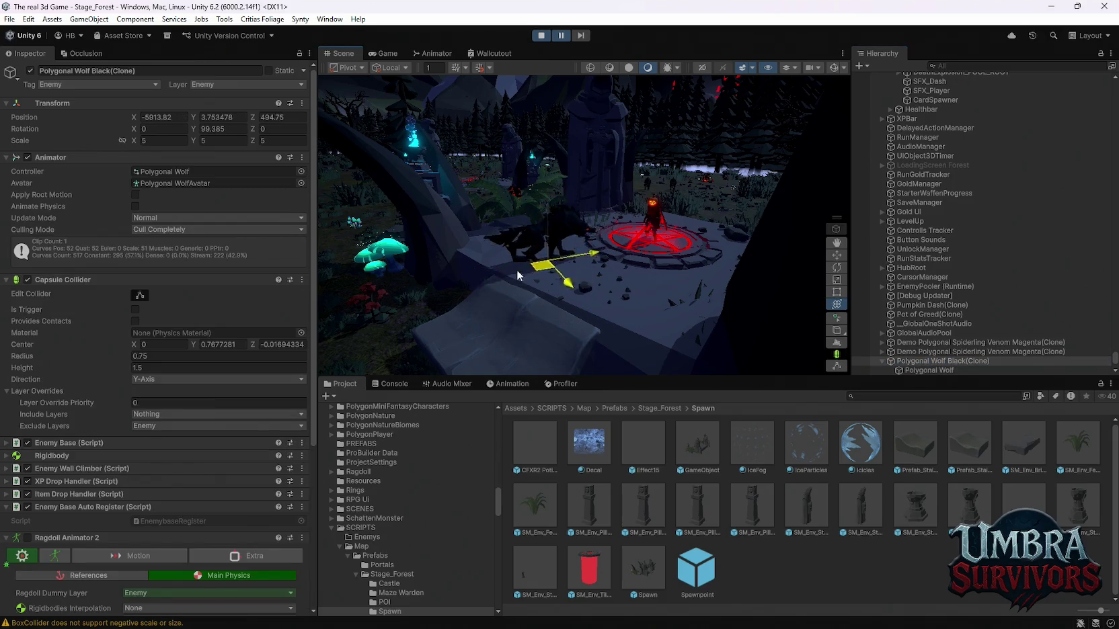
pyautogui.press('f')
pyautogui.moveTo(667, 220)
pyautogui.mouseDown()
pyautogui.moveTo(635, 207)
pyautogui.moveTo(668, 194)
pyautogui.moveTo(660, 204)
pyautogui.moveTo(664, 176)
pyautogui.mouseUp()
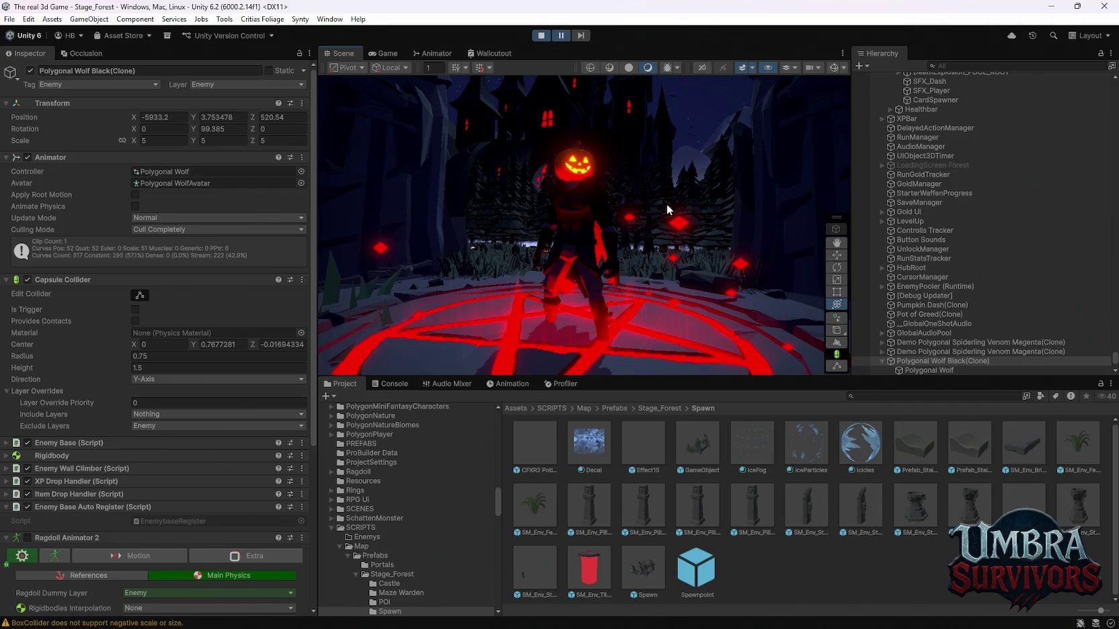
# Step: Select the player object and move the view in close to it
pyautogui.click(570, 222)
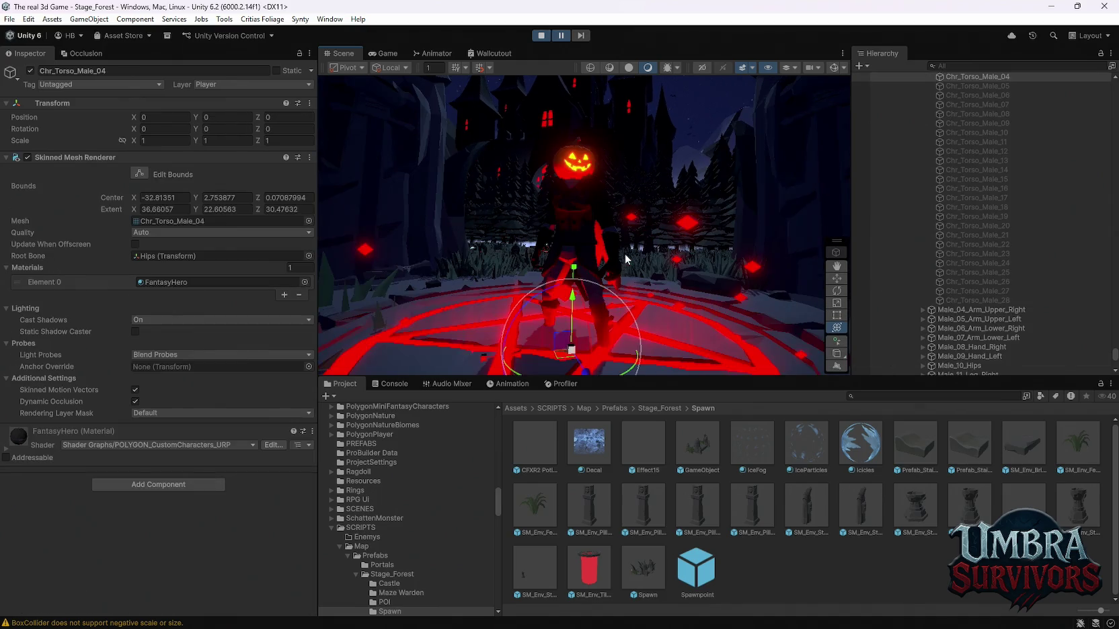
pyautogui.scroll(-3, 577, 261)
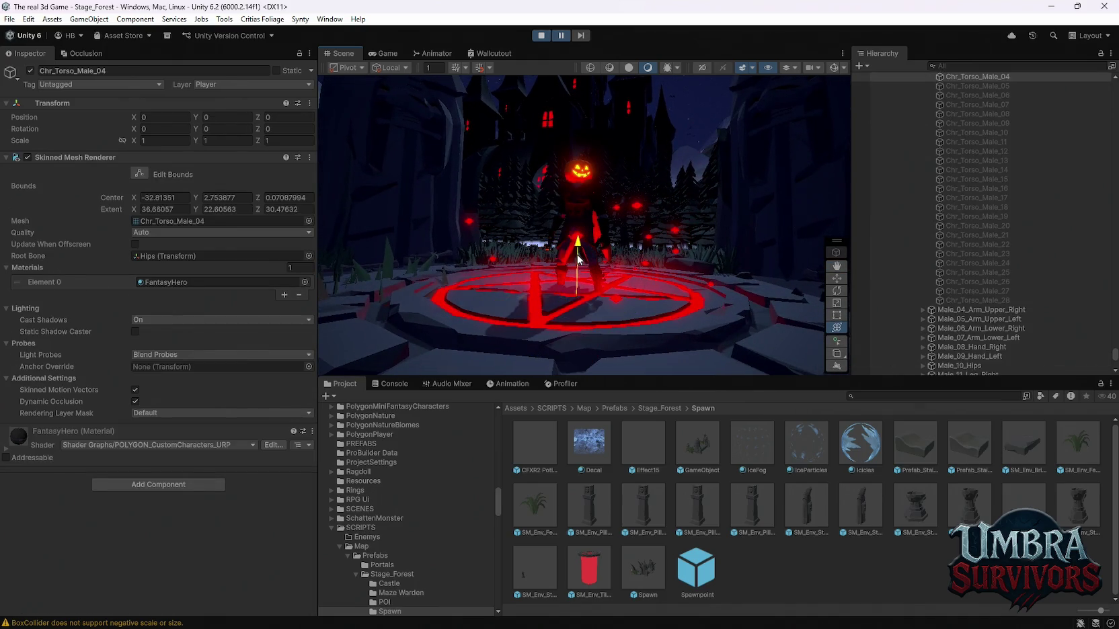
pyautogui.scroll(5, 968, 291)
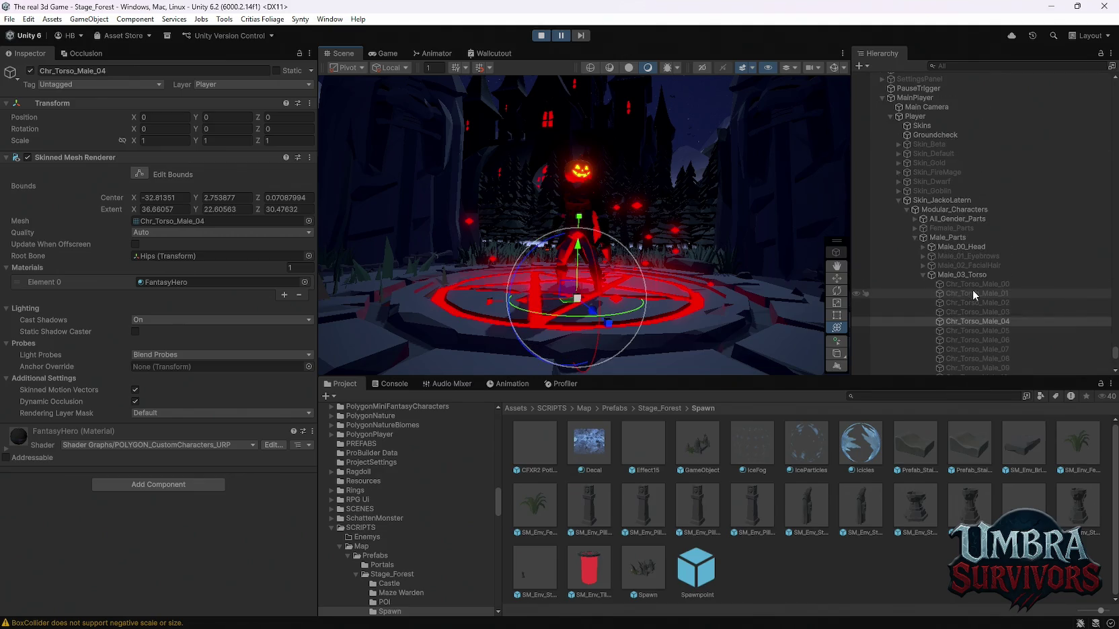
pyautogui.scroll(3, 935, 225)
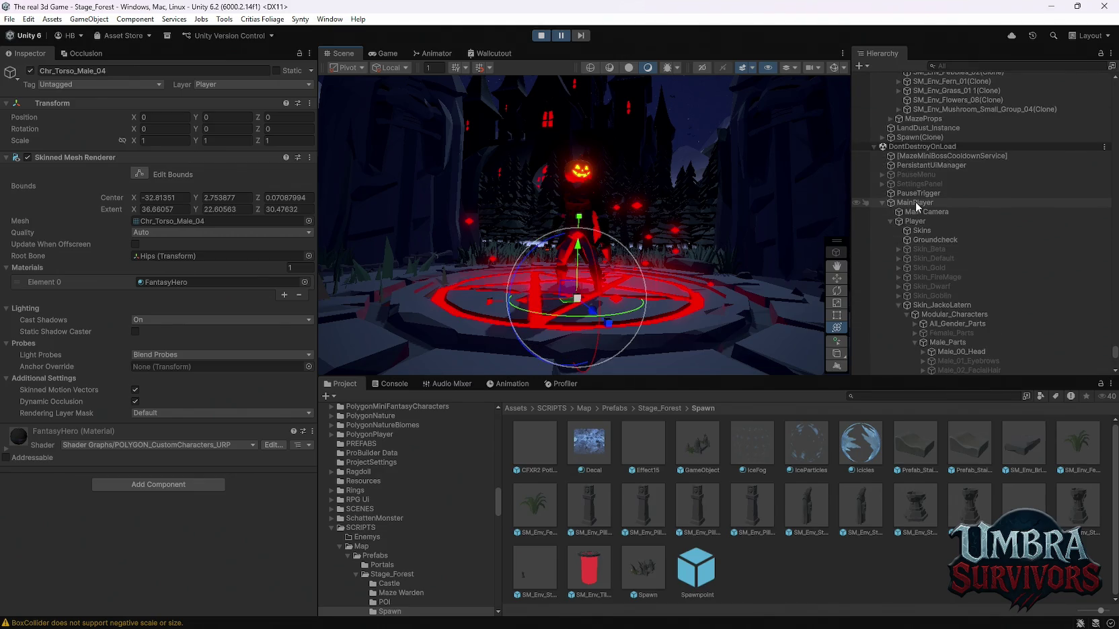
pyautogui.click(915, 221)
pyautogui.moveTo(578, 256)
pyautogui.mouseDown()
pyautogui.moveTo(648, 224)
pyautogui.moveTo(660, 177)
pyautogui.mouseUp()
pyautogui.click(660, 177)
pyautogui.moveTo(643, 279)
pyautogui.mouseDown()
pyautogui.moveTo(641, 249)
pyautogui.moveTo(652, 250)
pyautogui.moveTo(623, 224)
pyautogui.moveTo(659, 262)
pyautogui.mouseUp()
pyautogui.scroll(3, 645, 222)
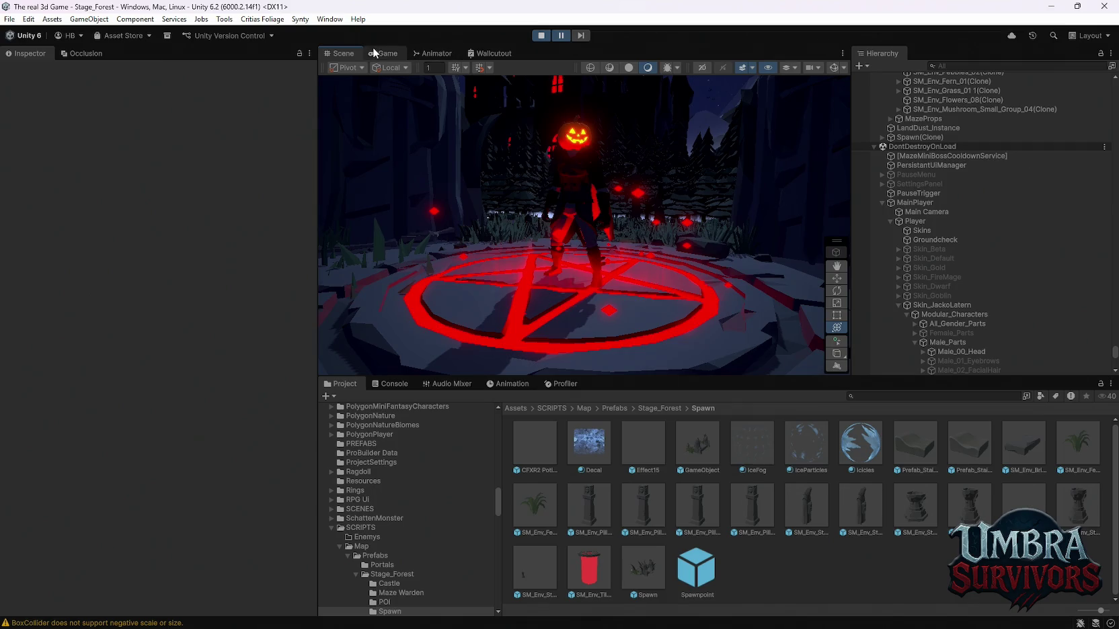
# Step: Run the game a moment, pause it, and re-angle the Scene view for a wider forest shot
pyautogui.click(376, 53)
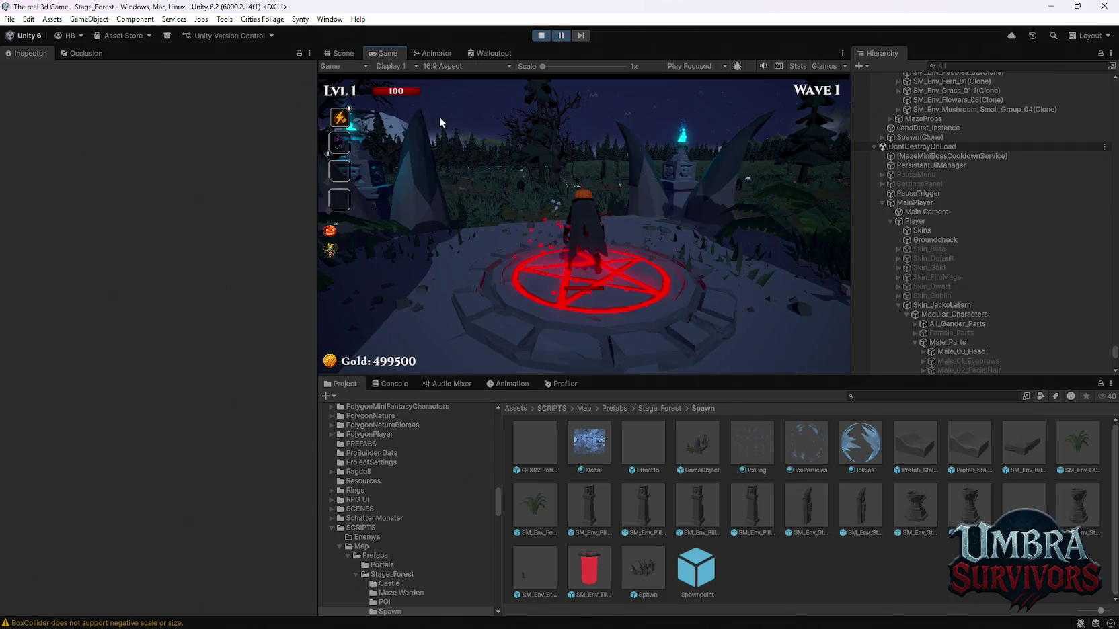
pyautogui.click(562, 37)
pyautogui.click(342, 53)
pyautogui.moveTo(609, 174); pyautogui.dragTo(613, 193)
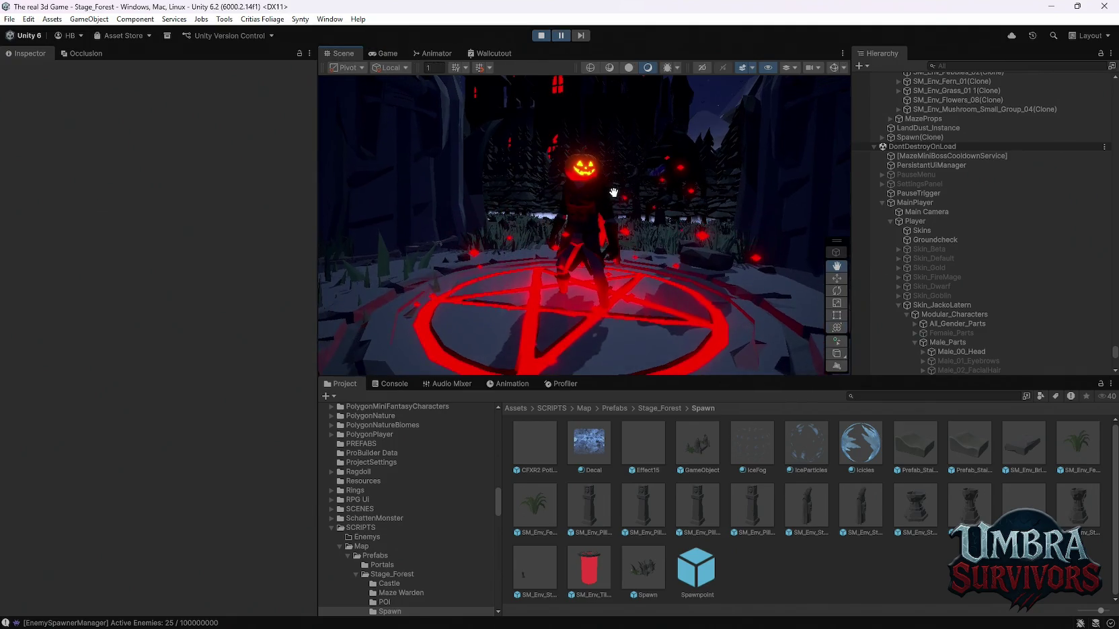
pyautogui.moveTo(671, 156); pyautogui.dragTo(669, 226)
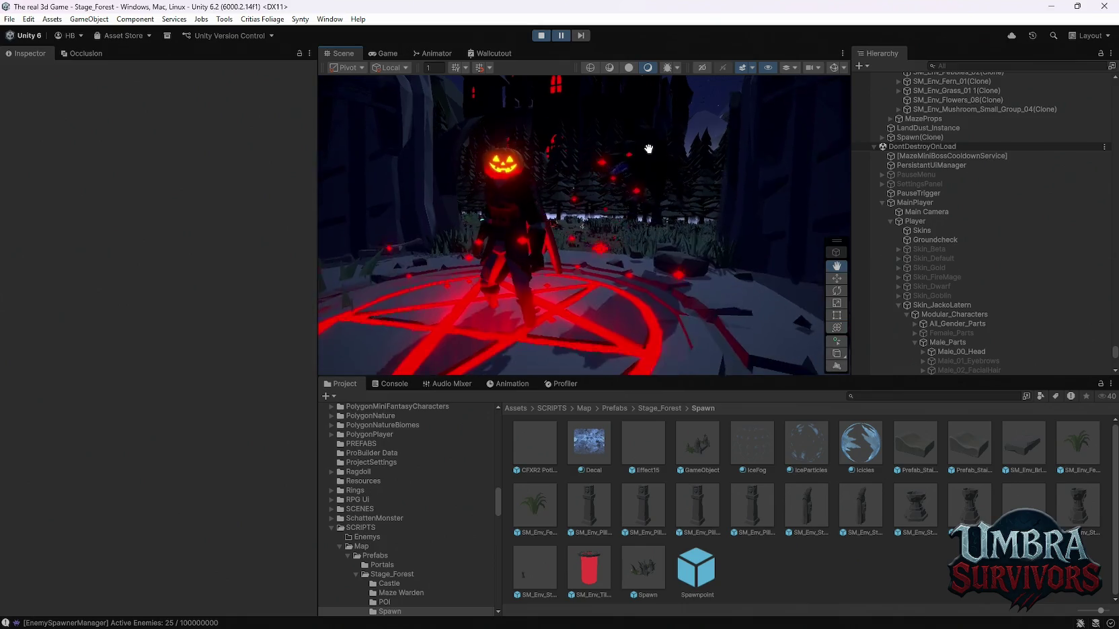
# Step: Select the Polygonal Wolf Black(Clone) and lower it to the ground, about Y 5.11
pyautogui.press('y')
pyautogui.click(642, 178)
pyautogui.scroll(-3, 941, 307)
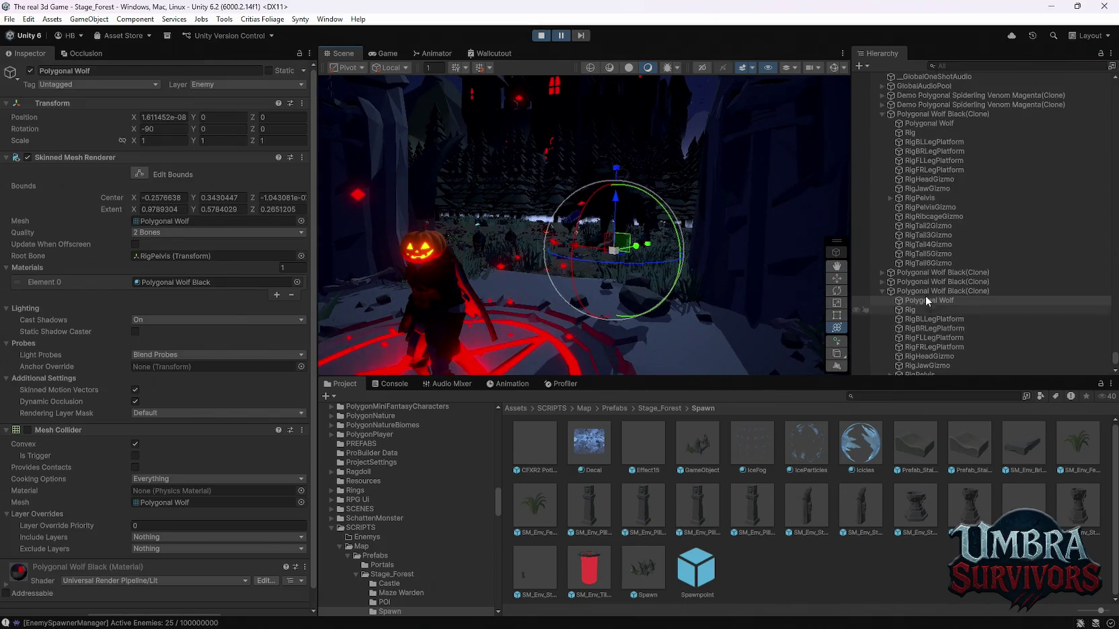
pyautogui.click(918, 293)
pyautogui.moveTo(615, 207)
pyautogui.mouseDown()
pyautogui.moveTo(616, 257)
pyautogui.moveTo(713, 186)
pyautogui.moveTo(703, 164)
pyautogui.moveTo(635, 221)
pyautogui.moveTo(637, 233)
pyautogui.mouseUp()
pyautogui.click(703, 164)
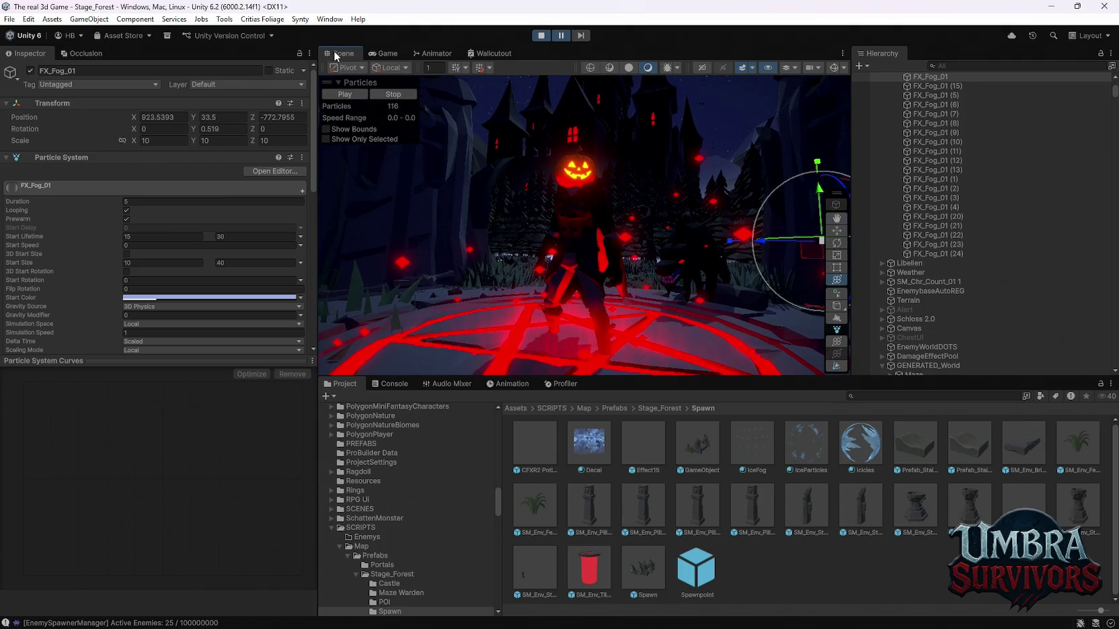
# Step: Maximize the Scene view and angle down toward the pentagram and its particle effect
pyautogui.doubleClick(335, 54)
pyautogui.moveTo(827, 214)
pyautogui.mouseDown()
pyautogui.moveTo(722, 303)
pyautogui.moveTo(748, 266)
pyautogui.mouseUp()
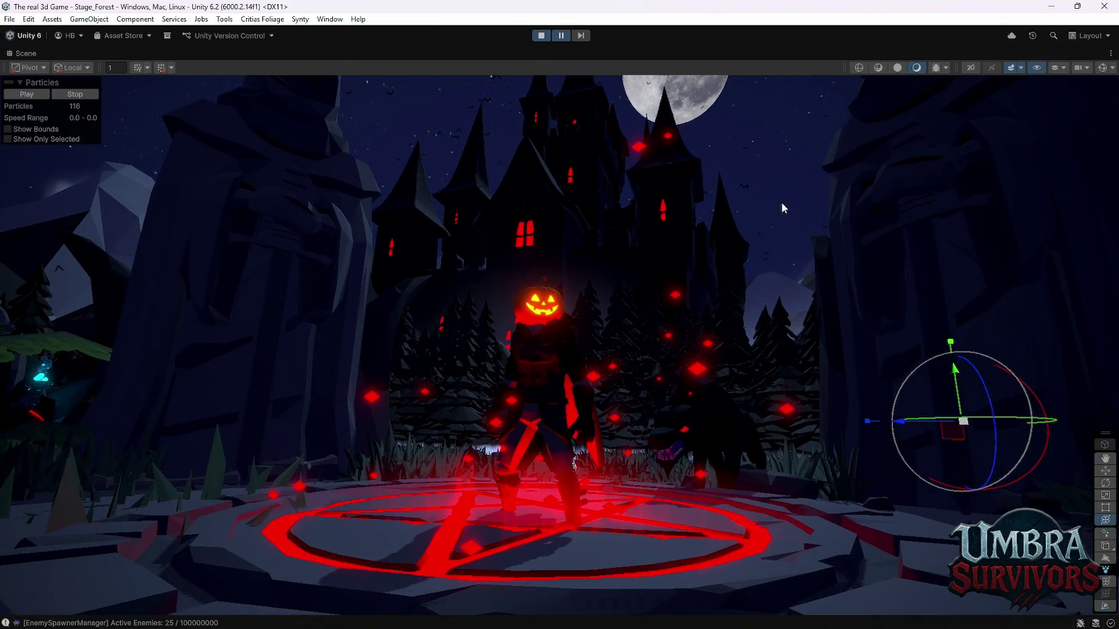
pyautogui.moveTo(781, 203)
pyautogui.mouseDown()
pyautogui.moveTo(495, 188)
pyautogui.moveTo(634, 259)
pyautogui.moveTo(637, 280)
pyautogui.moveTo(635, 228)
pyautogui.moveTo(655, 224)
pyautogui.mouseUp()
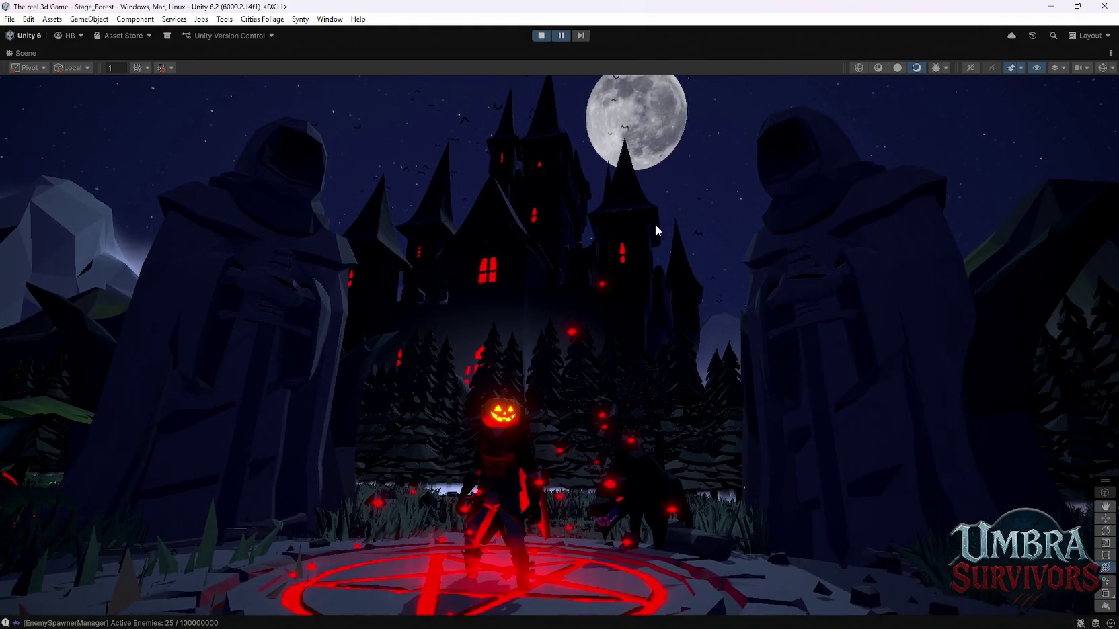
pyautogui.scroll(5, 697, 232)
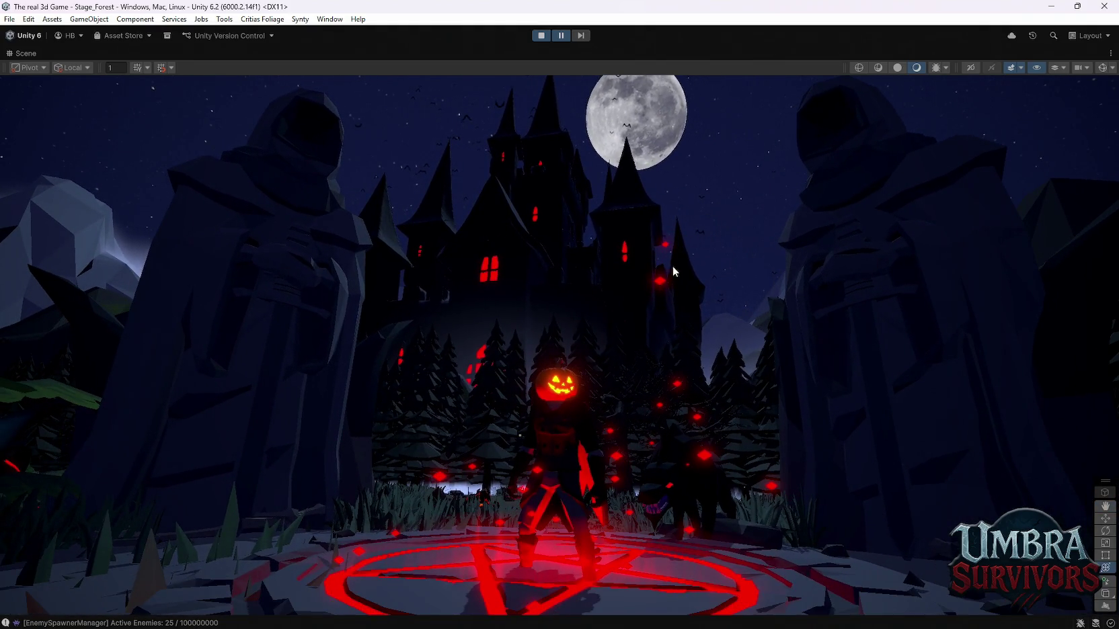
pyautogui.scroll(3, 667, 244)
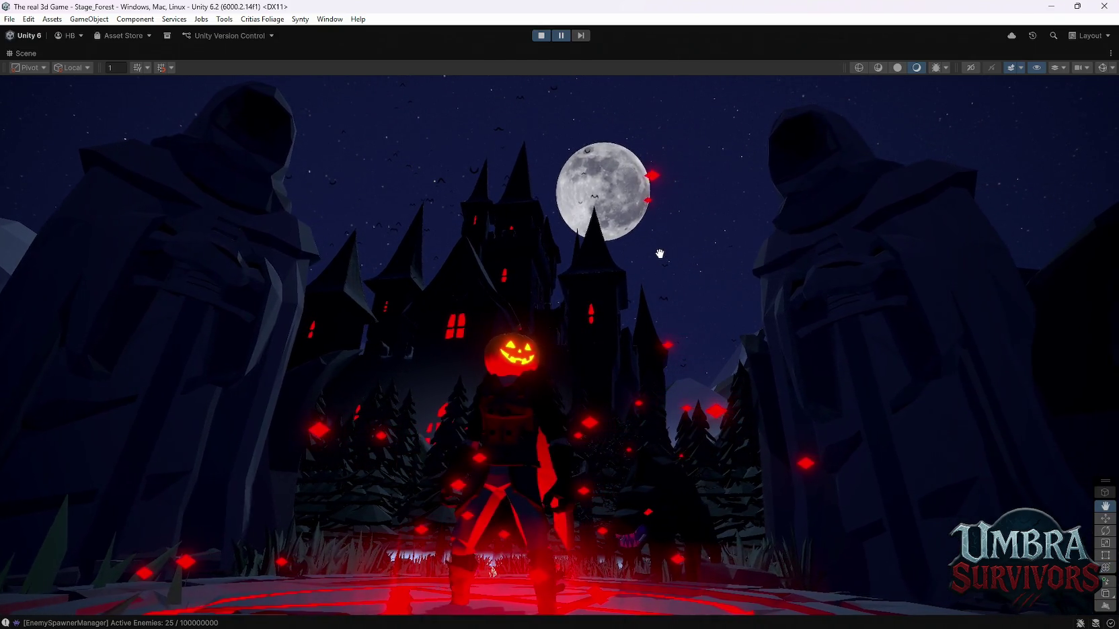
pyautogui.moveTo(696, 421); pyautogui.dragTo(671, 423)
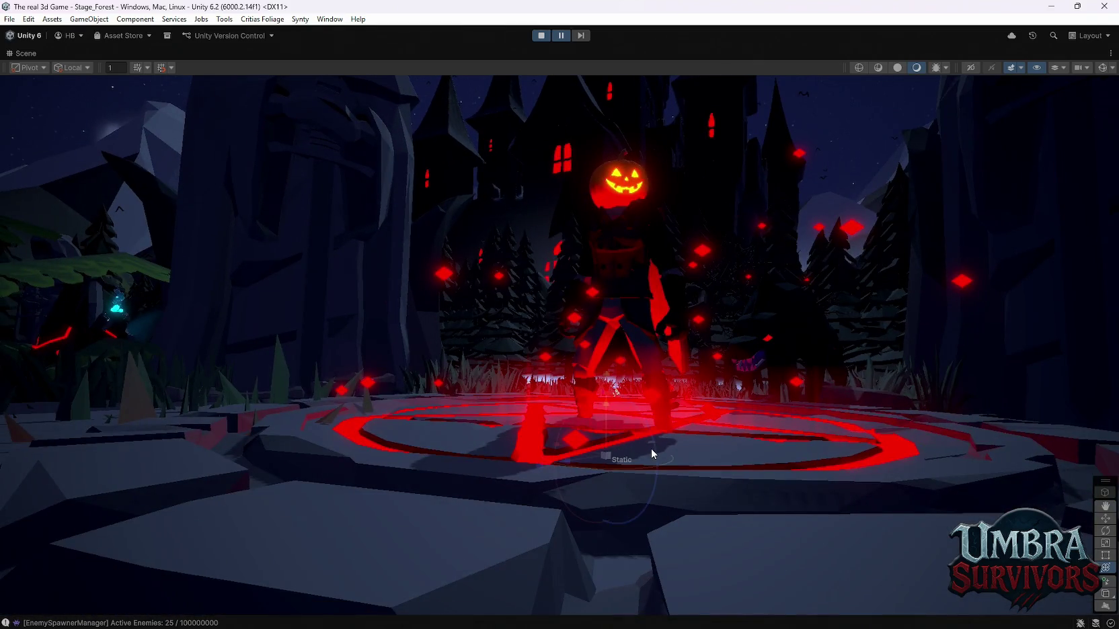
pyautogui.click(855, 232)
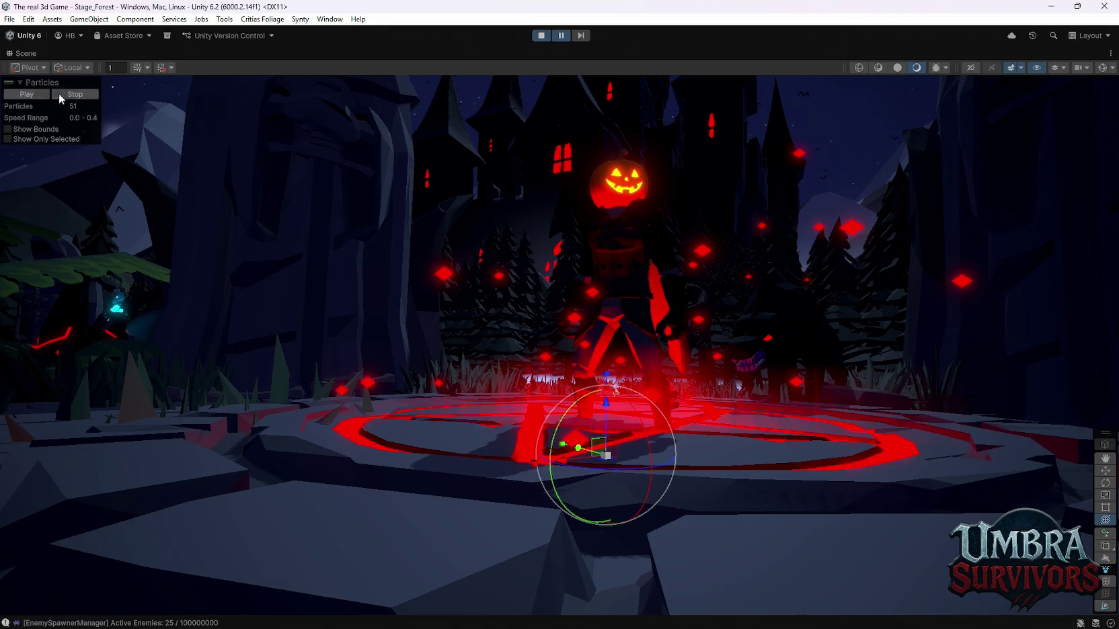
# Step: Frame the moon, castle and pentagram group, then snip a screenshot of the scene
pyautogui.moveTo(672, 228)
pyautogui.mouseDown()
pyautogui.moveTo(733, 215)
pyautogui.moveTo(761, 188)
pyautogui.mouseUp()
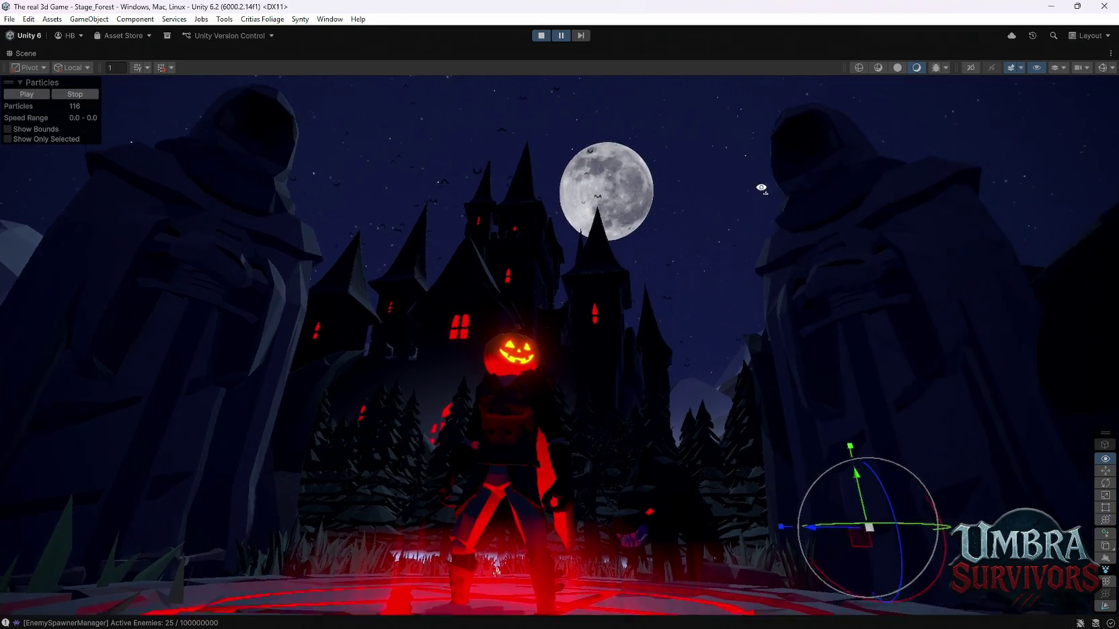
pyautogui.click(544, 179)
pyautogui.moveTo(544, 179); pyautogui.dragTo(570, 201)
pyautogui.moveTo(625, 236)
pyautogui.mouseDown()
pyautogui.moveTo(635, 262)
pyautogui.moveTo(613, 300)
pyautogui.moveTo(453, 380)
pyautogui.moveTo(512, 312)
pyautogui.moveTo(686, 412)
pyautogui.moveTo(727, 398)
pyautogui.moveTo(640, 361)
pyautogui.moveTo(503, 273)
pyautogui.moveTo(594, 288)
pyautogui.moveTo(507, 303)
pyautogui.moveTo(689, 325)
pyautogui.moveTo(686, 308)
pyautogui.moveTo(642, 330)
pyautogui.moveTo(585, 325)
pyautogui.moveTo(615, 328)
pyautogui.moveTo(618, 285)
pyautogui.moveTo(621, 296)
pyautogui.mouseUp()
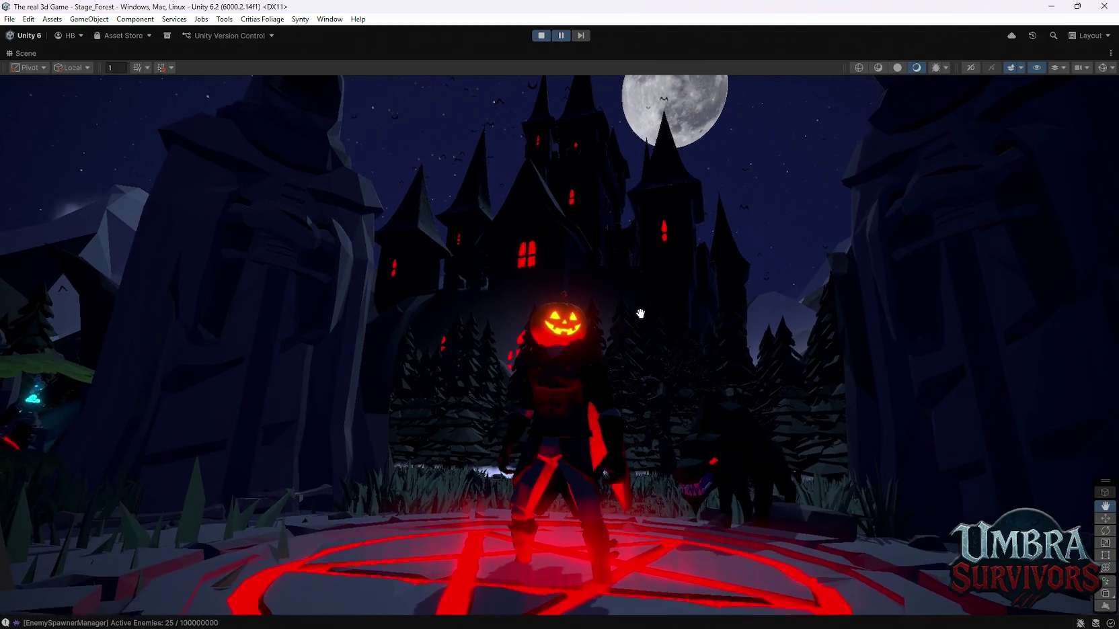
pyautogui.moveTo(649, 261)
pyautogui.mouseDown()
pyautogui.moveTo(642, 280)
pyautogui.moveTo(654, 304)
pyautogui.moveTo(661, 287)
pyautogui.moveTo(647, 285)
pyautogui.moveTo(666, 311)
pyautogui.moveTo(661, 287)
pyautogui.moveTo(666, 344)
pyautogui.mouseUp()
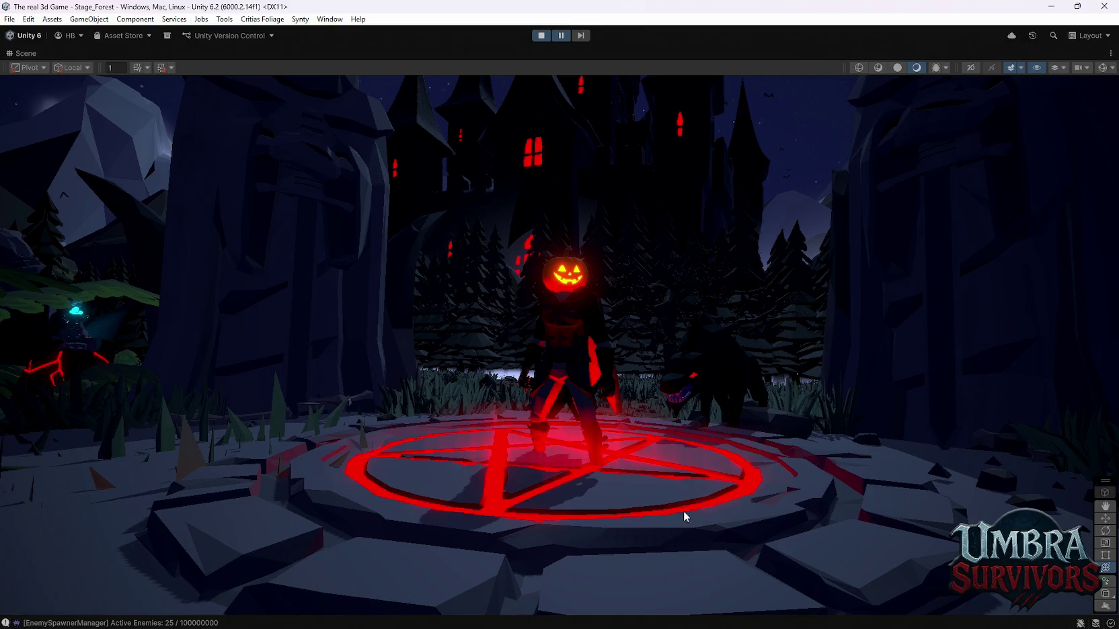
pyautogui.moveTo(509, 502); pyautogui.dragTo(611, 385)
pyautogui.scroll(5, 635, 375)
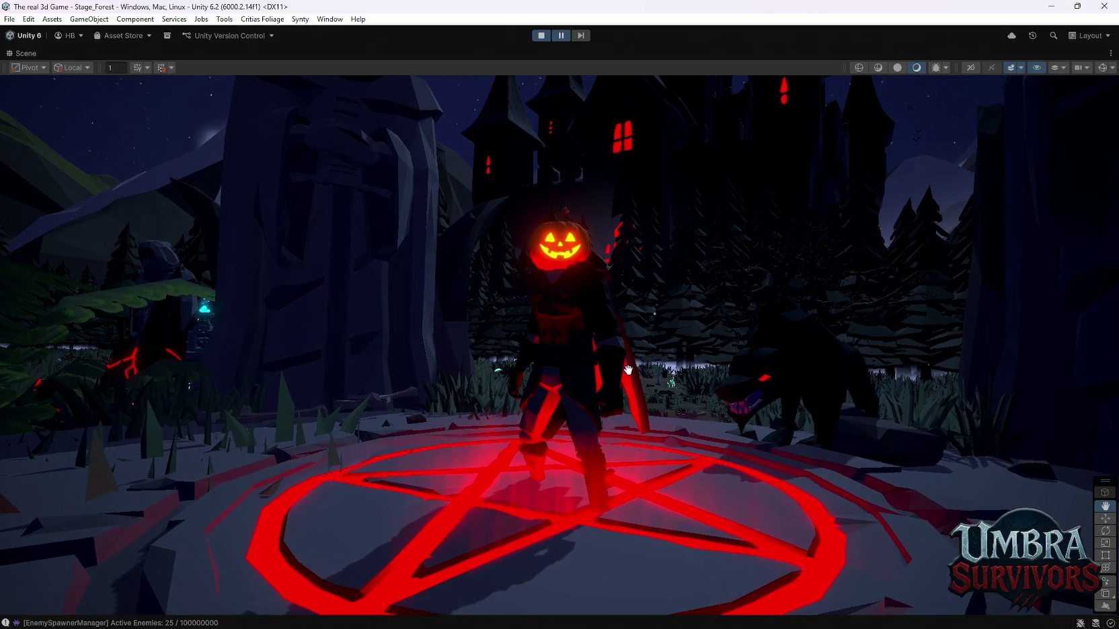
pyautogui.moveTo(640, 382); pyautogui.dragTo(624, 327)
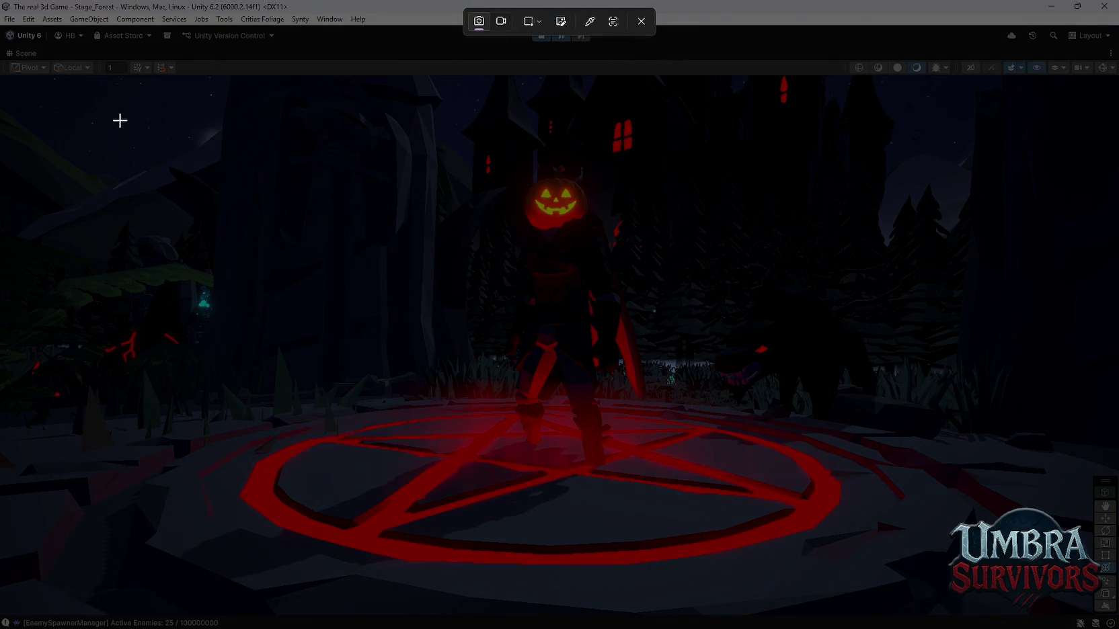
pyautogui.moveTo(3, 74)
pyautogui.mouseDown()
pyautogui.moveTo(1039, 546)
pyautogui.moveTo(1114, 625)
pyautogui.mouseUp()
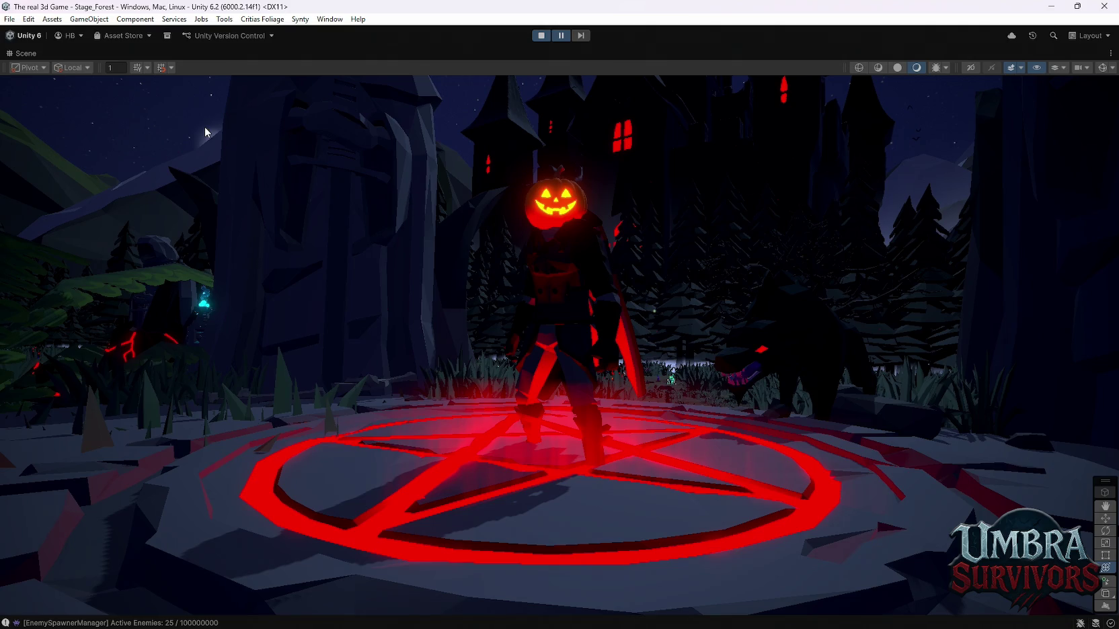
# Step: Restore the editor layout, deactivate Skin_JackoLatern and activate Skin_Goblin on the player
pyautogui.doubleClick(23, 53)
pyautogui.scroll(10, 1045, 270)
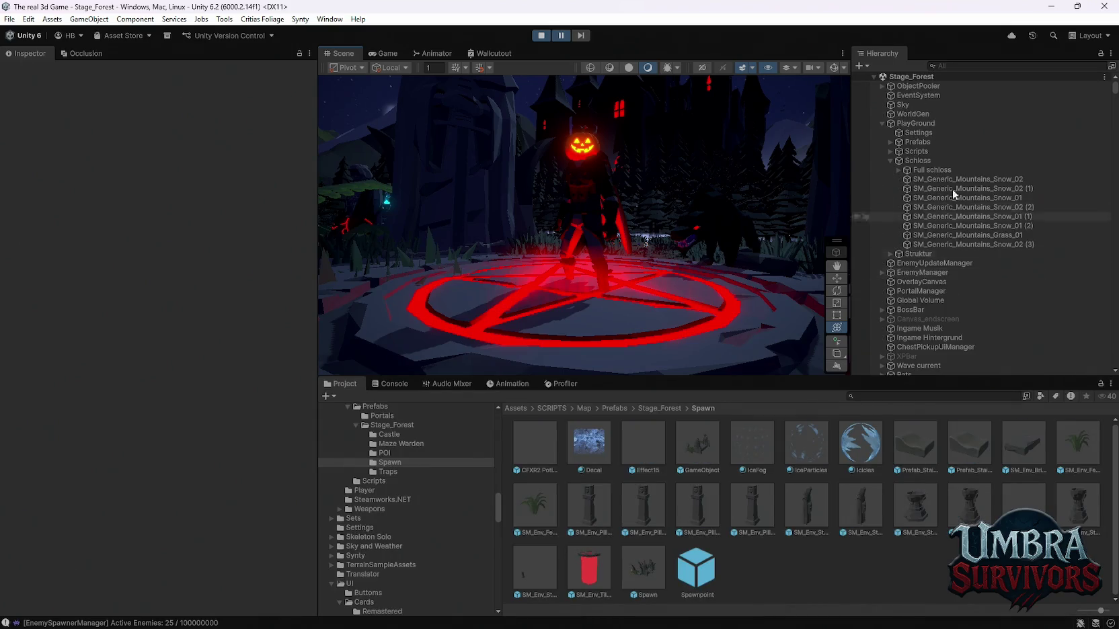
pyautogui.scroll(-15, 963, 196)
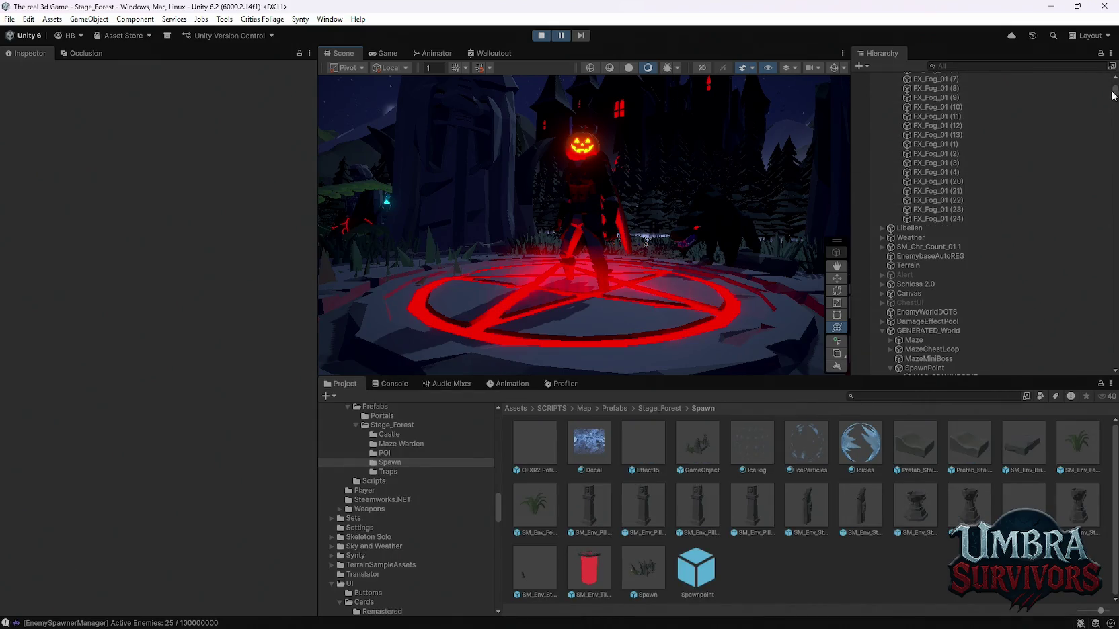
pyautogui.moveTo(1114, 254); pyautogui.dragTo(1110, 77)
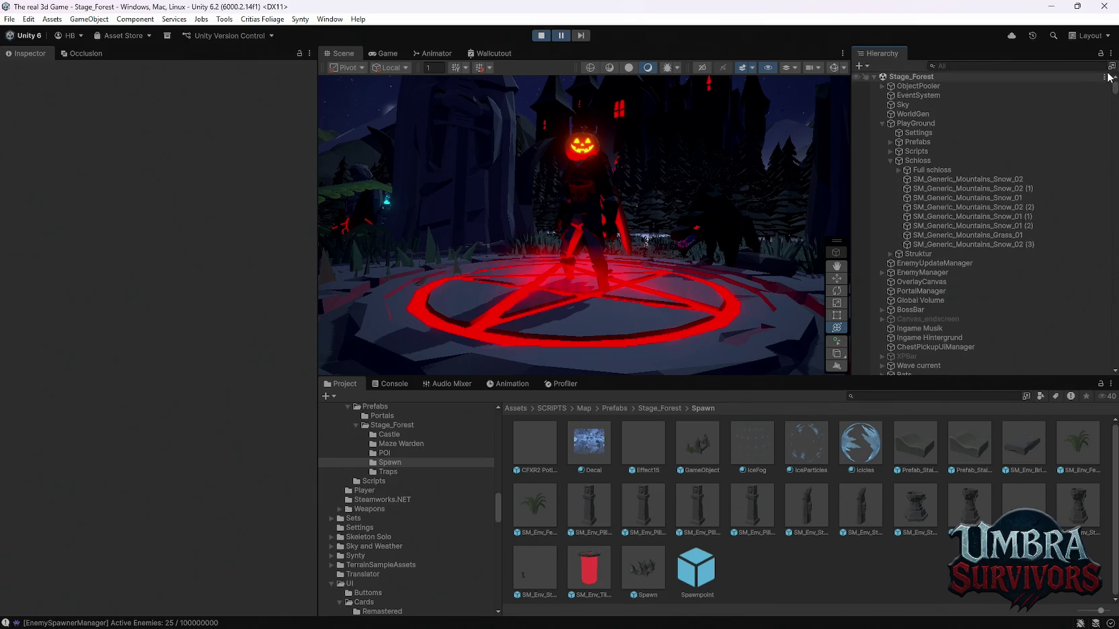
pyautogui.click(872, 76)
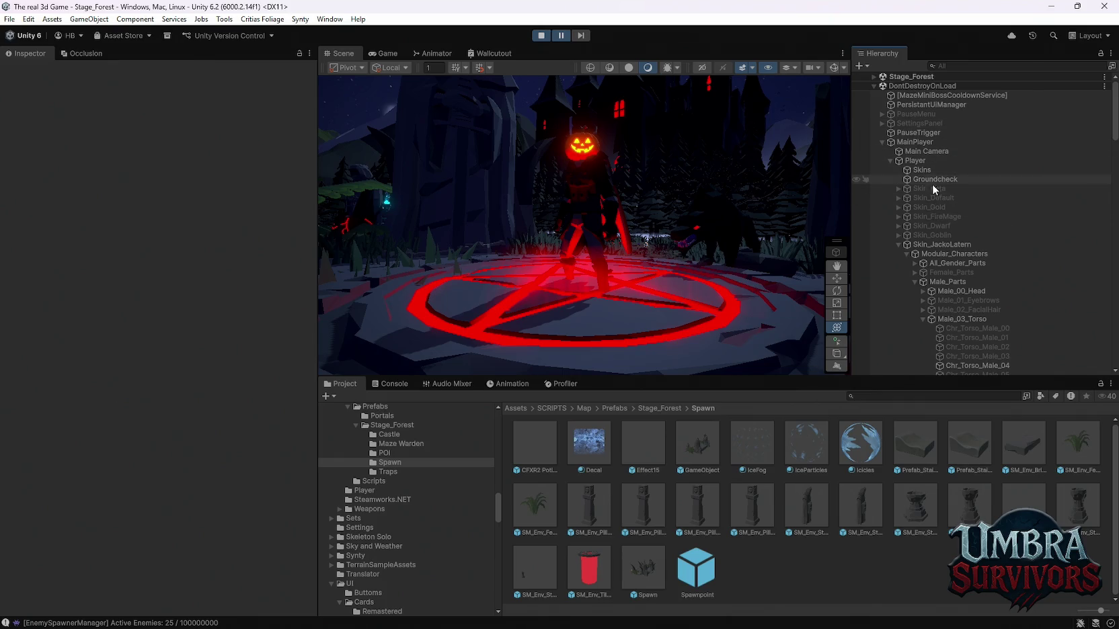
pyautogui.click(943, 246)
pyautogui.click(30, 71)
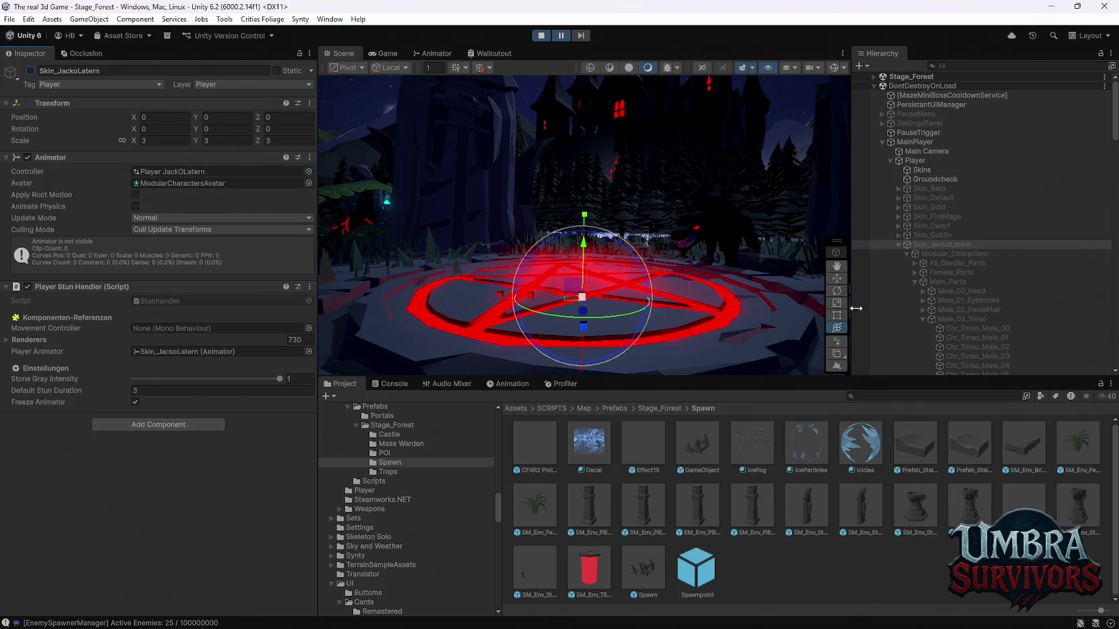
pyautogui.click(924, 236)
pyautogui.click(30, 70)
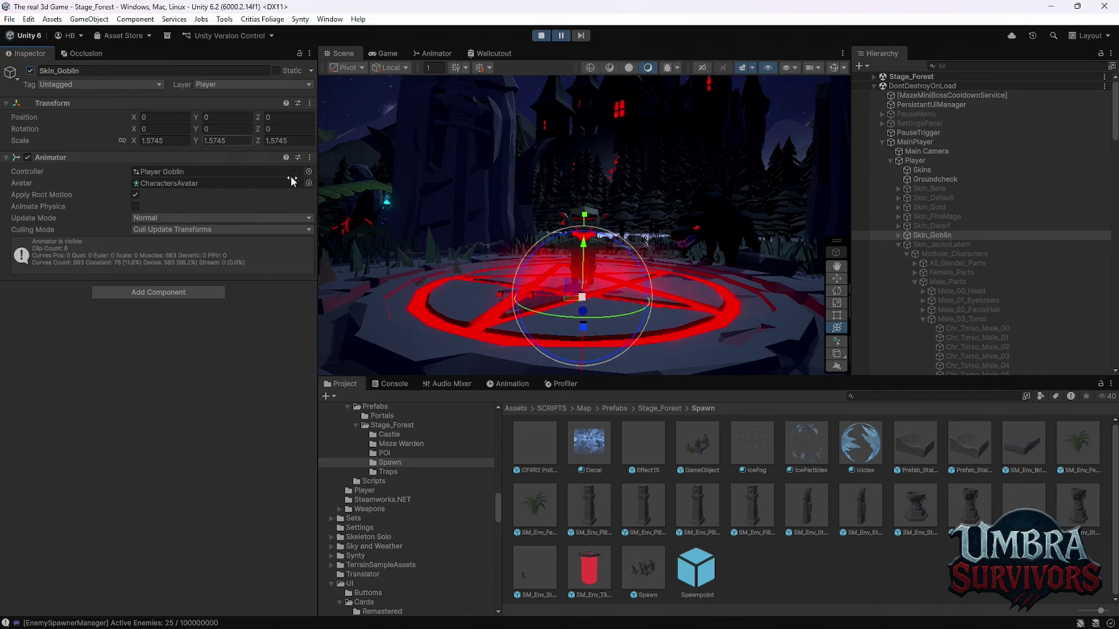
# Step: Unpause the game in the Game view, then select FX_Fog_01 back in the Scene view
pyautogui.click(385, 51)
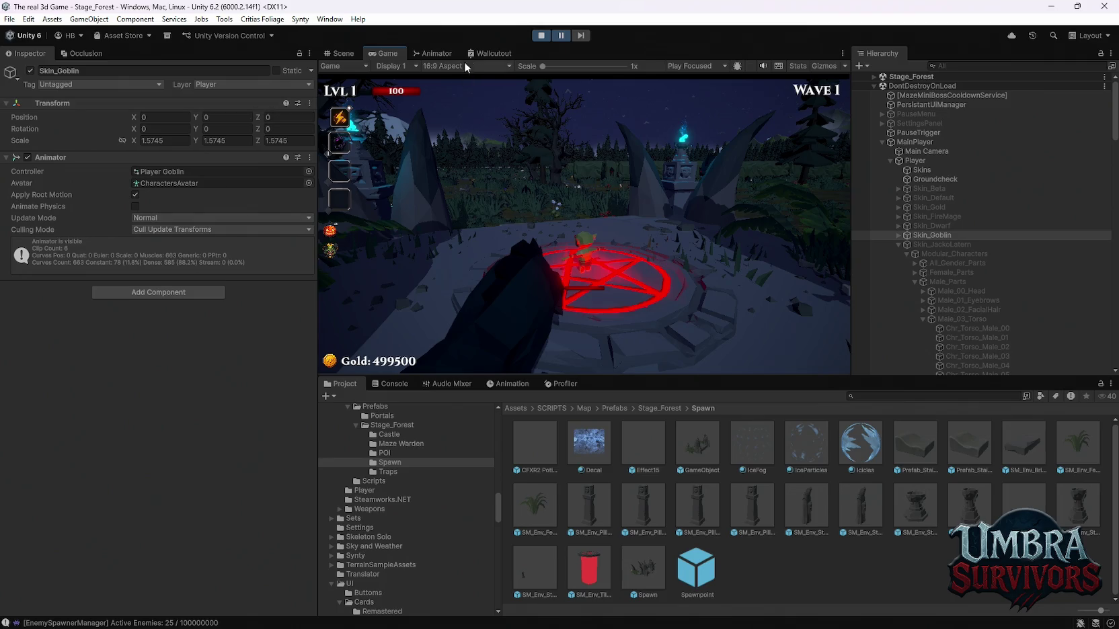
pyautogui.click(563, 37)
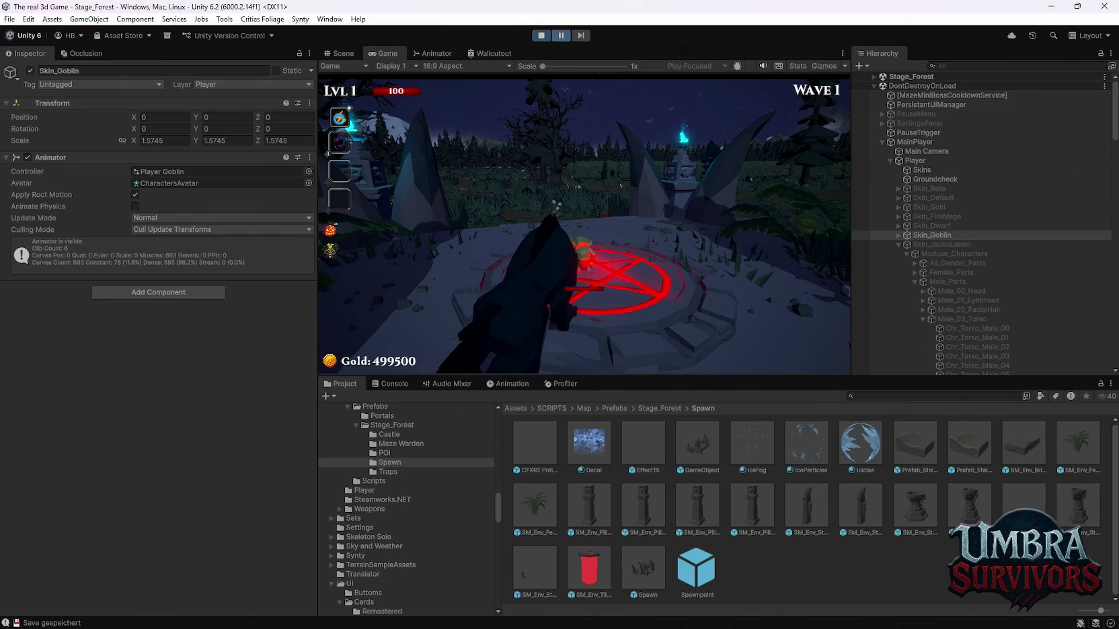
pyautogui.click(345, 49)
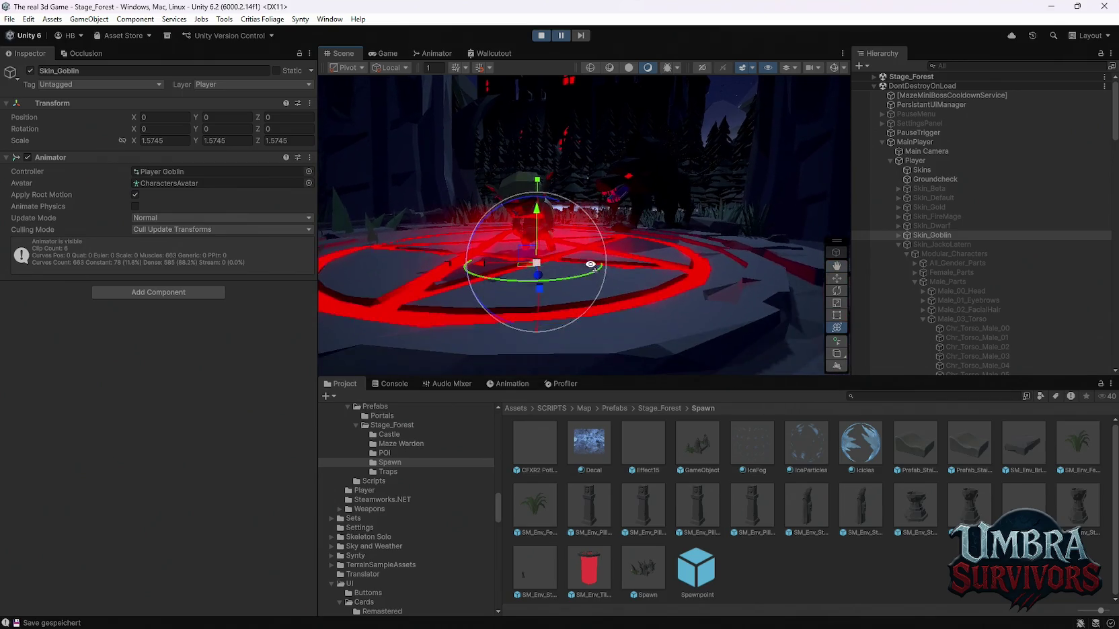
pyautogui.click(639, 207)
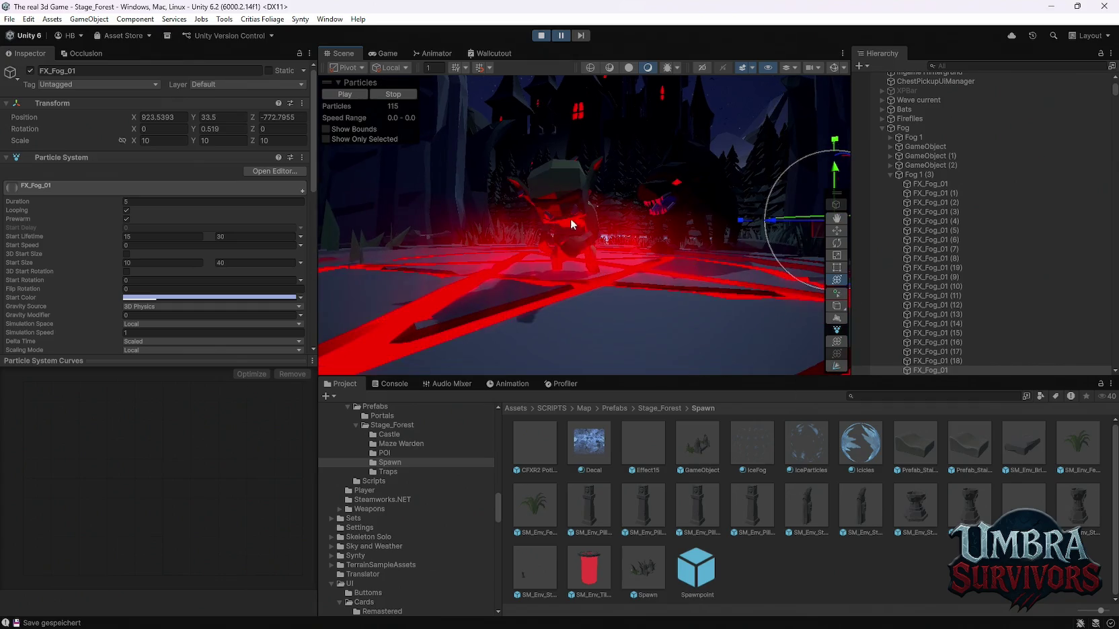
# Step: Select FX_SunBeam_01 through FX_SunBeam_01 (9) and deactivate them all
pyautogui.click(581, 235)
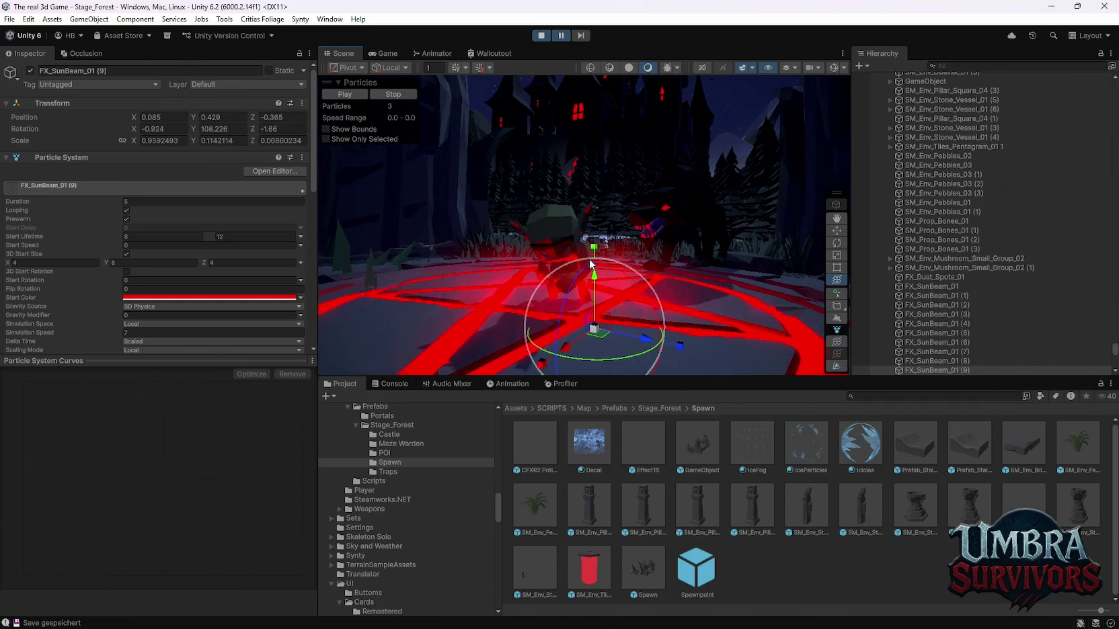
pyautogui.moveTo(602, 238); pyautogui.dragTo(638, 241)
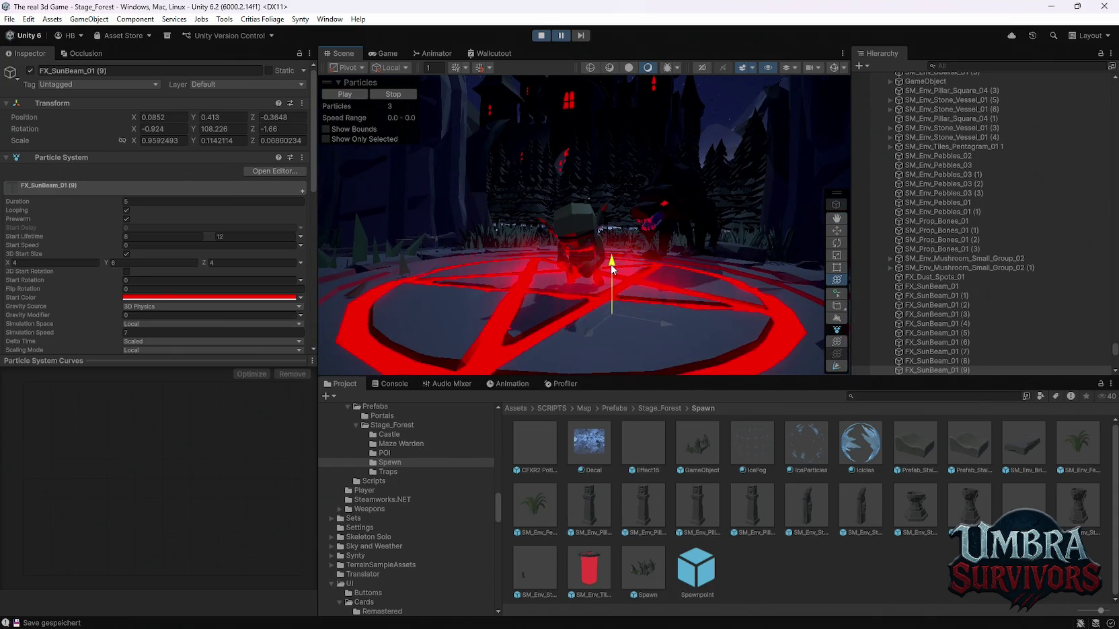
pyautogui.keyDown('shift'); pyautogui.click(935, 290); pyautogui.keyUp('shift')
pyautogui.click(31, 71)
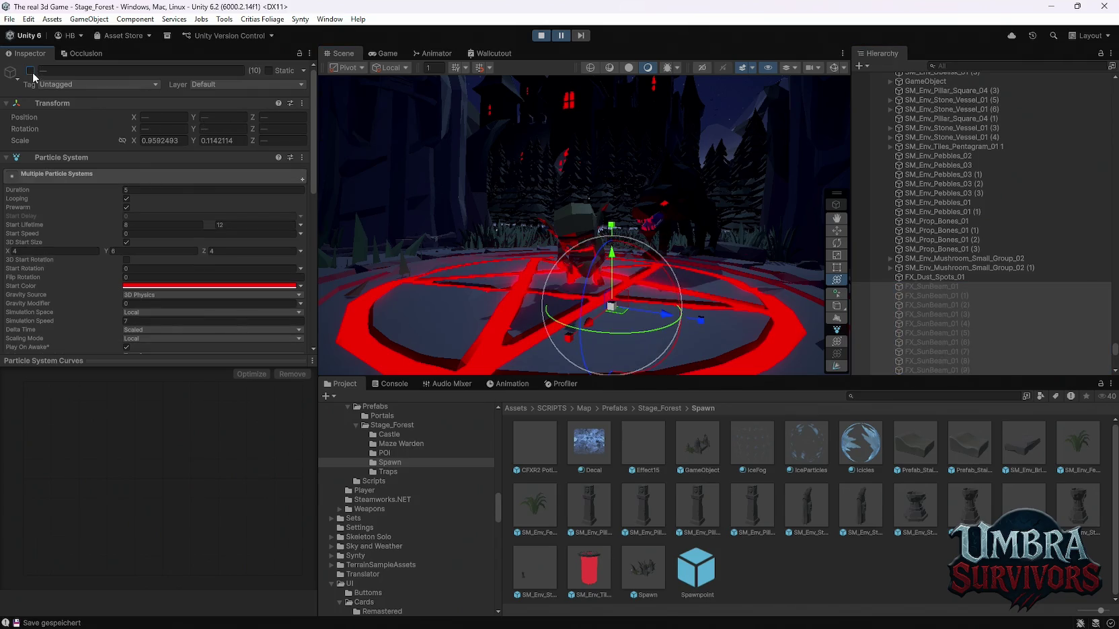
# Step: Orbit the view to show the castle behind the characters and maximize the Scene view
pyautogui.click(729, 101)
pyautogui.scroll(-5, 609, 201)
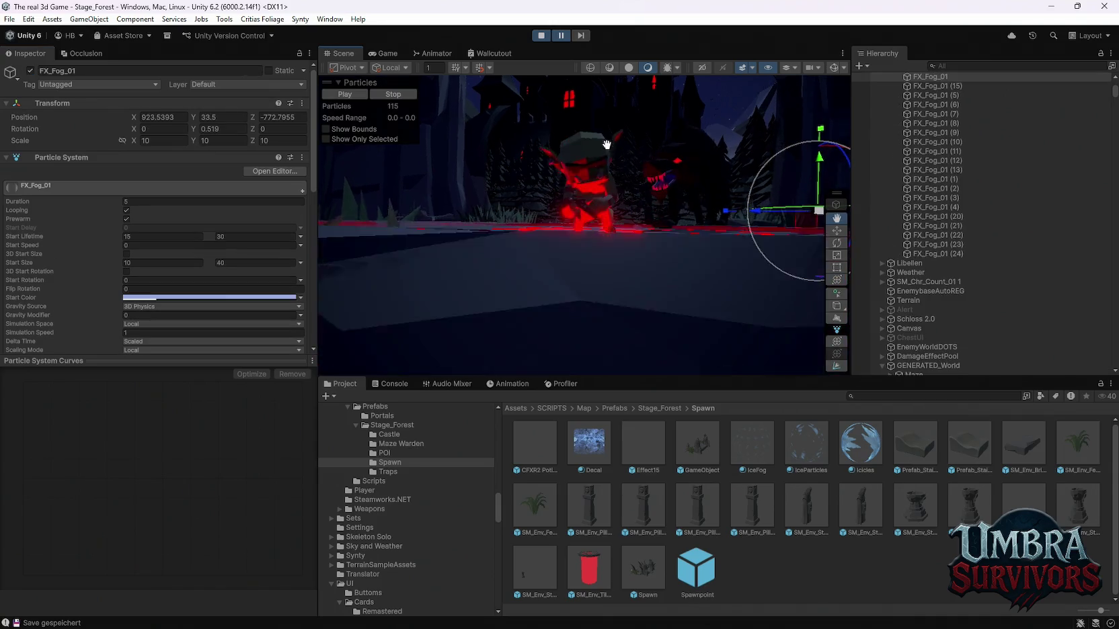
pyautogui.moveTo(573, 222)
pyautogui.mouseDown()
pyautogui.moveTo(590, 221)
pyautogui.moveTo(590, 233)
pyautogui.moveTo(596, 204)
pyautogui.moveTo(607, 231)
pyautogui.mouseUp()
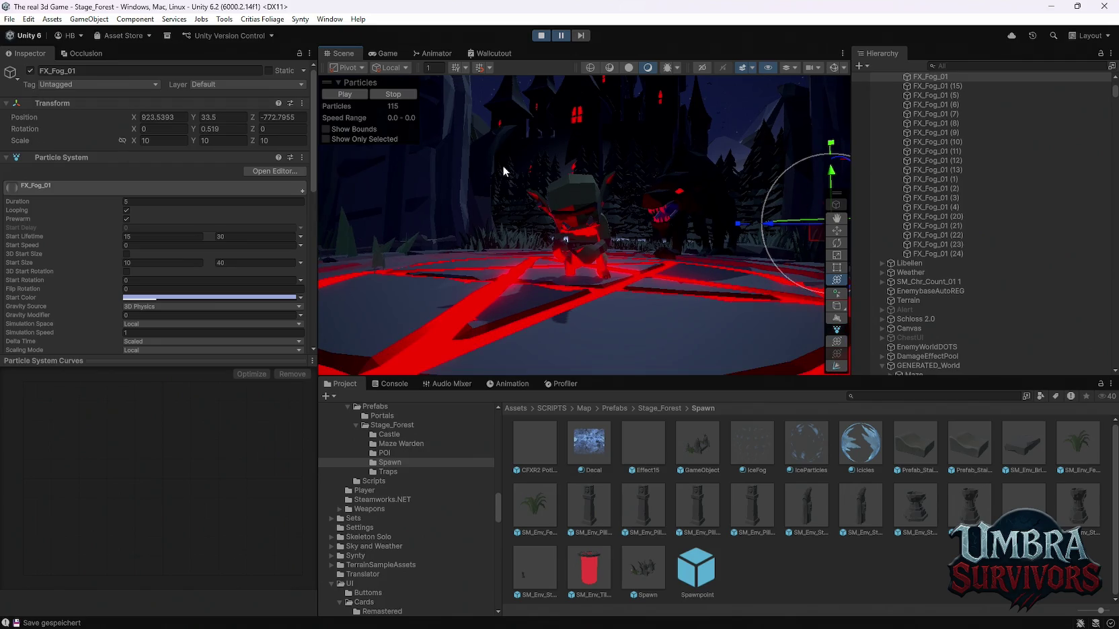
pyautogui.moveTo(700, 234); pyautogui.dragTo(678, 229)
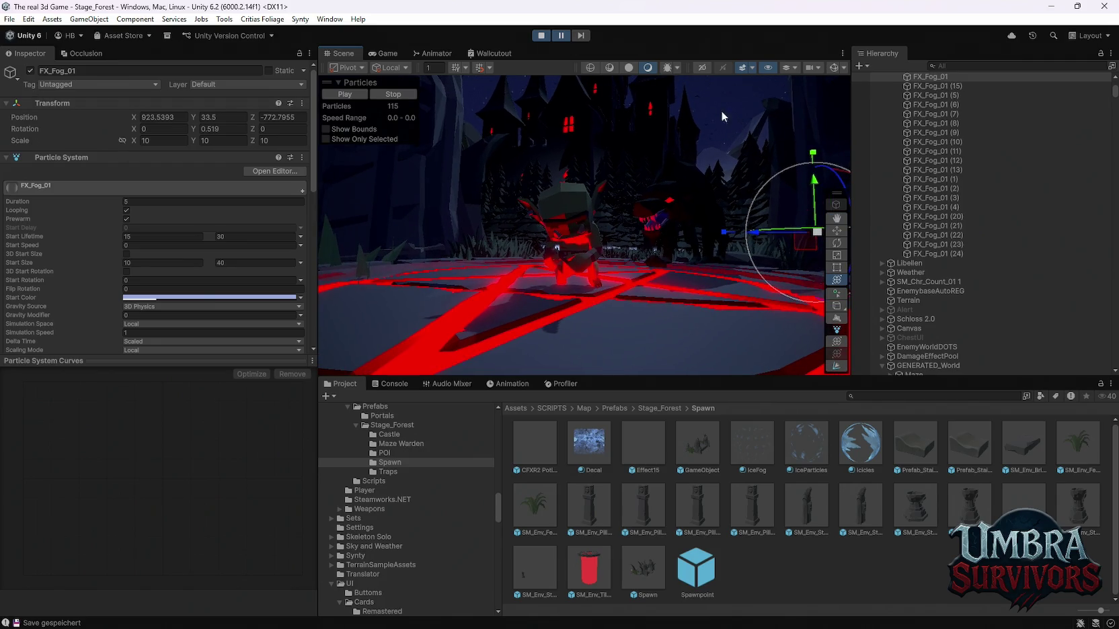
pyautogui.doubleClick(342, 51)
# Step: Swing and fly the camera in to frame the castle, goblin and wolf together
pyautogui.moveTo(811, 142)
pyautogui.mouseDown()
pyautogui.moveTo(474, 206)
pyautogui.moveTo(649, 268)
pyautogui.moveTo(632, 286)
pyautogui.moveTo(696, 304)
pyautogui.moveTo(644, 285)
pyautogui.moveTo(662, 287)
pyautogui.moveTo(683, 325)
pyautogui.mouseUp()
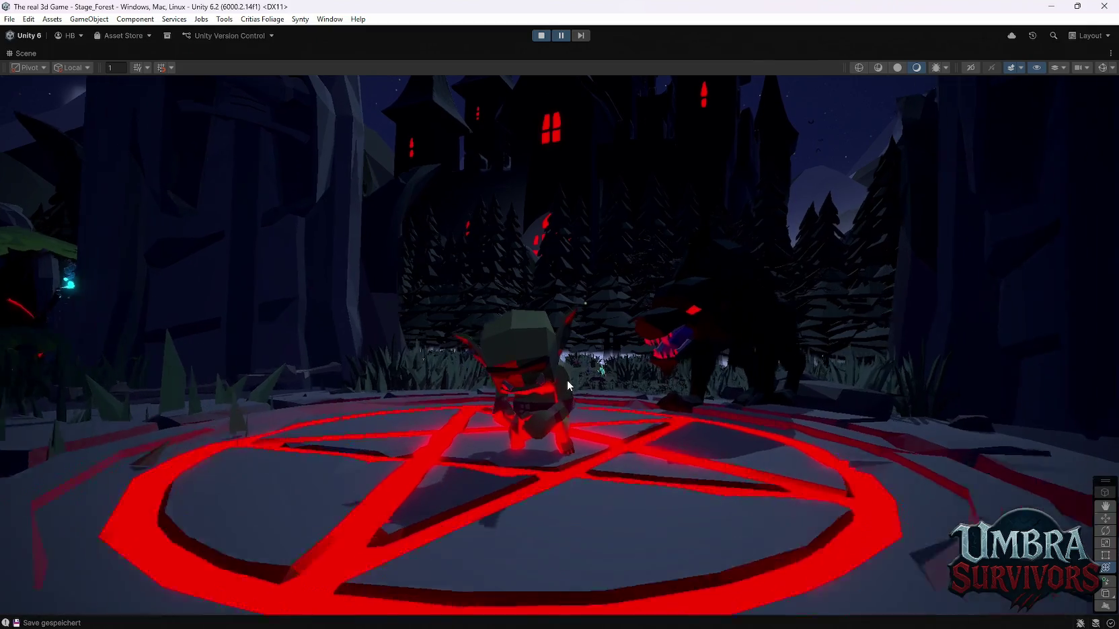
pyautogui.moveTo(619, 337)
pyautogui.mouseDown()
pyautogui.moveTo(610, 360)
pyautogui.moveTo(604, 267)
pyautogui.moveTo(643, 240)
pyautogui.moveTo(621, 243)
pyautogui.moveTo(611, 278)
pyautogui.mouseUp()
pyautogui.moveTo(727, 290)
pyautogui.mouseDown()
pyautogui.moveTo(639, 297)
pyautogui.moveTo(704, 284)
pyautogui.moveTo(644, 295)
pyautogui.moveTo(660, 309)
pyautogui.moveTo(656, 336)
pyautogui.moveTo(669, 325)
pyautogui.moveTo(658, 316)
pyautogui.mouseUp()
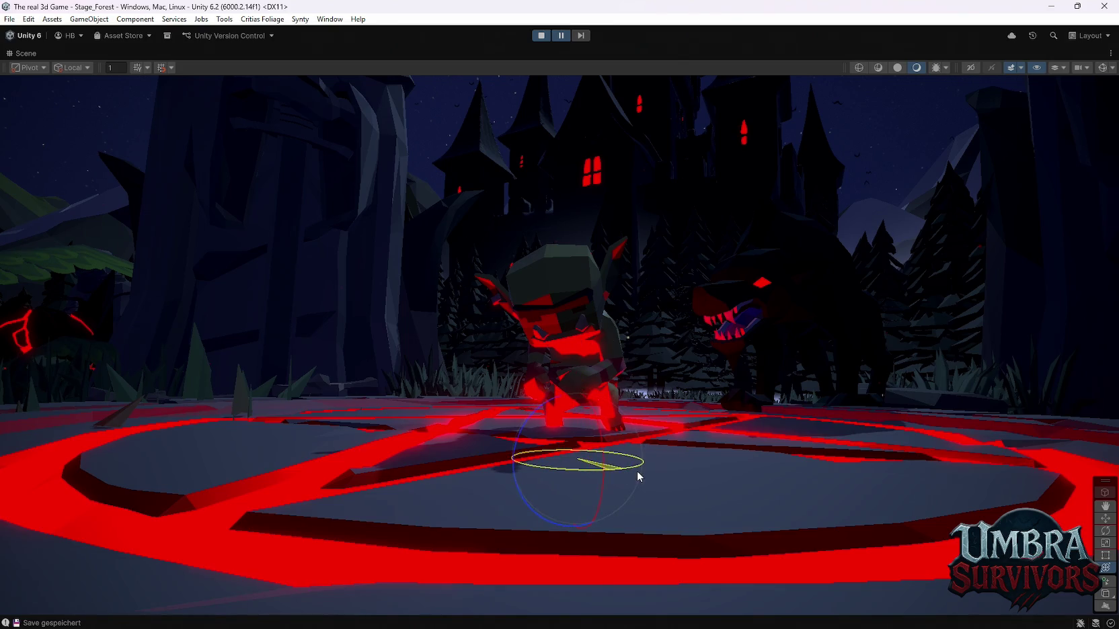
# Step: Restore the editor layout and toggle the scene effects off and back on
pyautogui.doubleClick(25, 53)
pyautogui.scroll(3, 1006, 276)
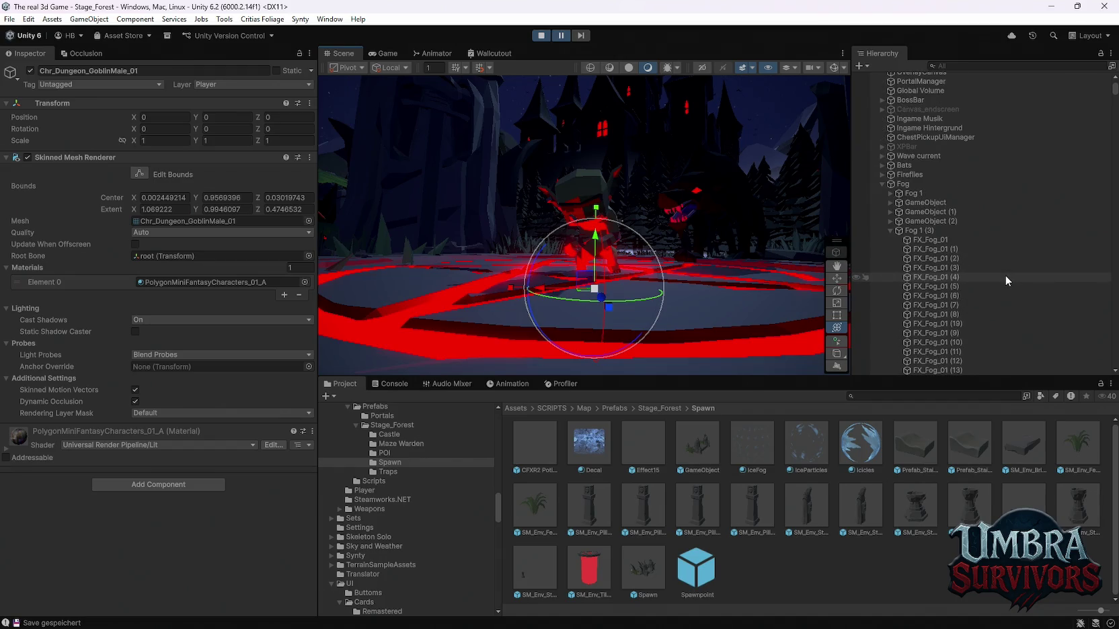
pyautogui.scroll(10, 997, 277)
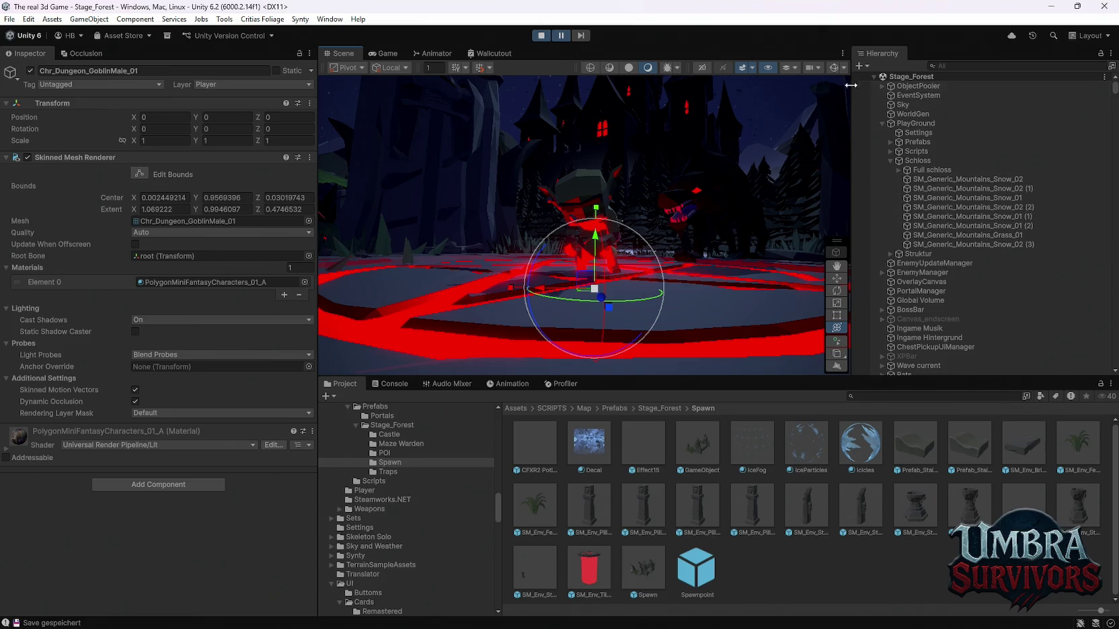
pyautogui.click(648, 68)
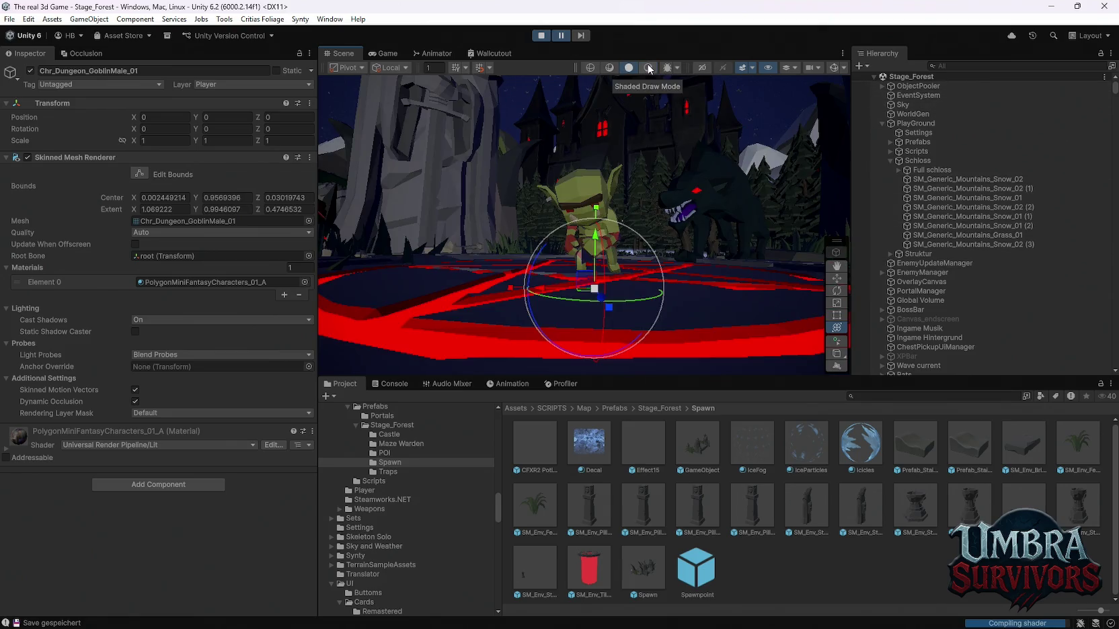
pyautogui.click(648, 67)
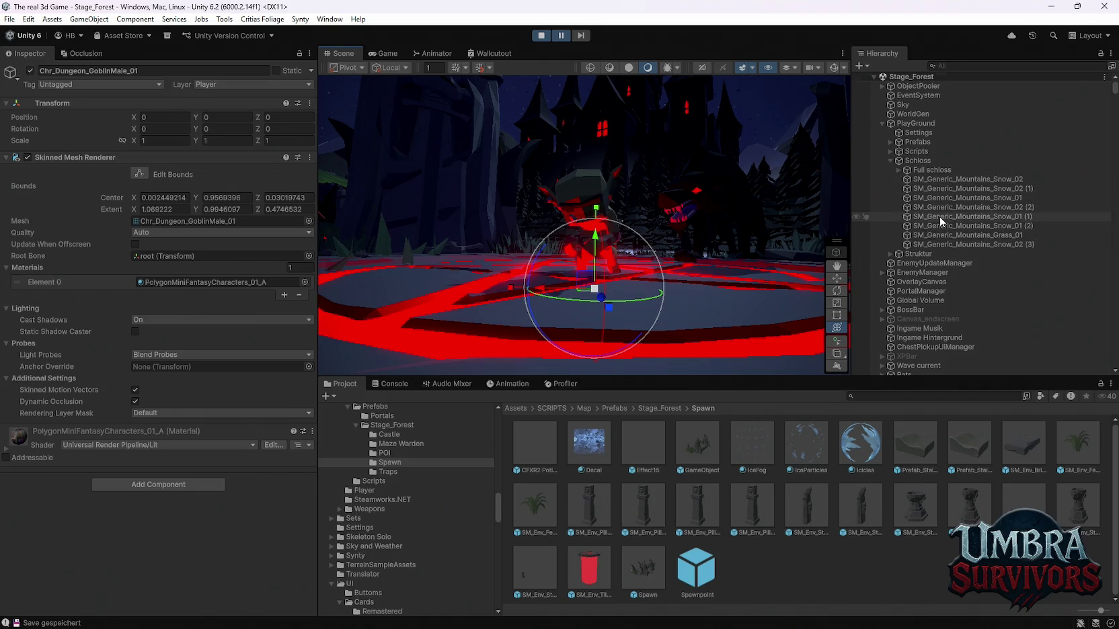
# Step: Rotate the goblin player a few degrees around its vertical axis
pyautogui.scroll(-3, 941, 218)
pyautogui.scroll(3, 962, 197)
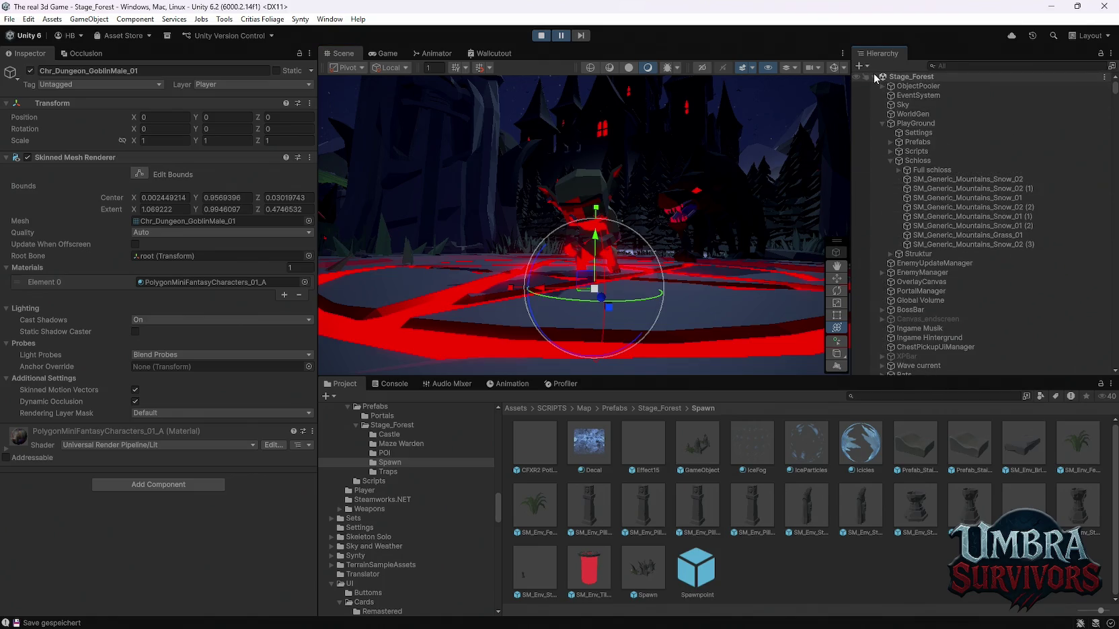
pyautogui.click(874, 76)
pyautogui.moveTo(631, 301)
pyautogui.mouseDown()
pyautogui.moveTo(667, 294)
pyautogui.moveTo(599, 296)
pyautogui.mouseUp()
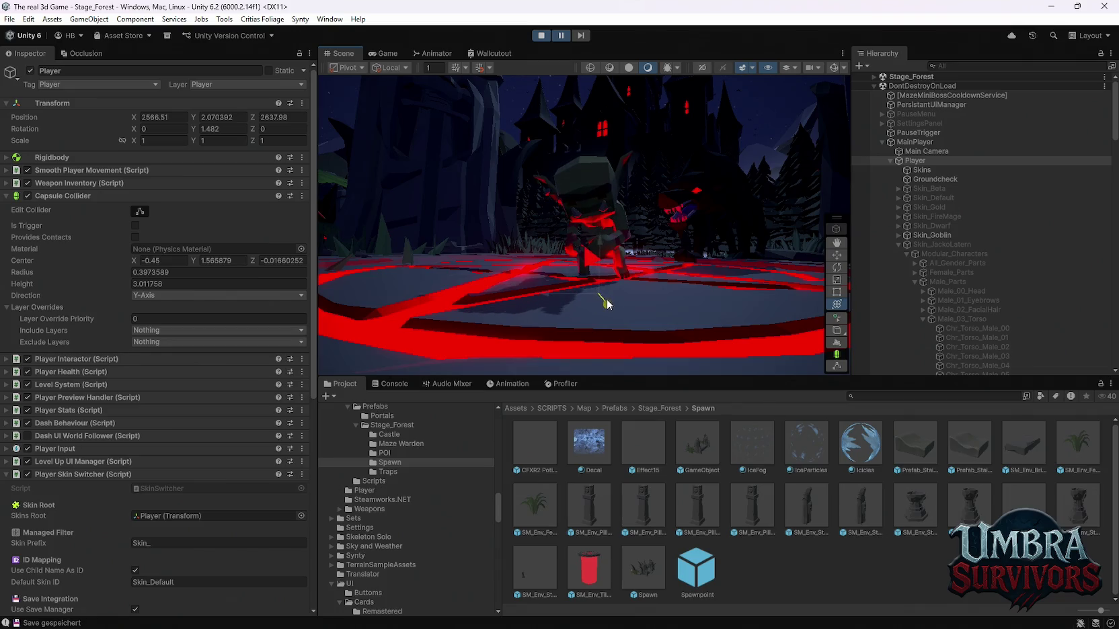
# Step: Orbit the view closer to the characters and maximize the Scene view
pyautogui.click(673, 216)
pyautogui.moveTo(752, 126)
pyautogui.mouseDown()
pyautogui.moveTo(653, 190)
pyautogui.moveTo(671, 189)
pyautogui.mouseUp()
pyautogui.scroll(-3, 669, 189)
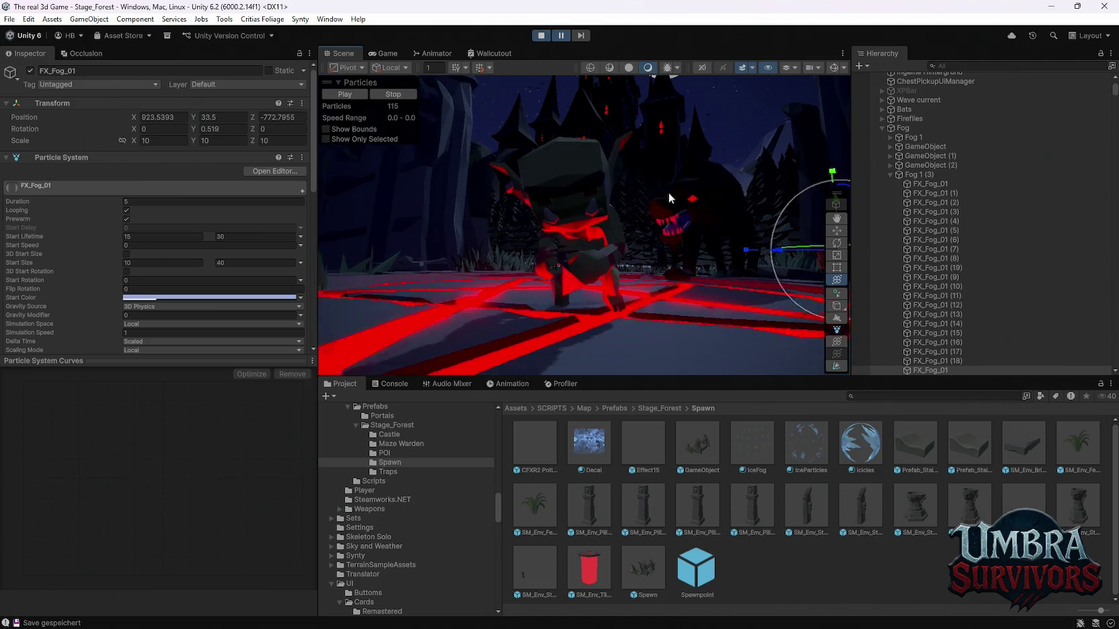
pyautogui.doubleClick(354, 53)
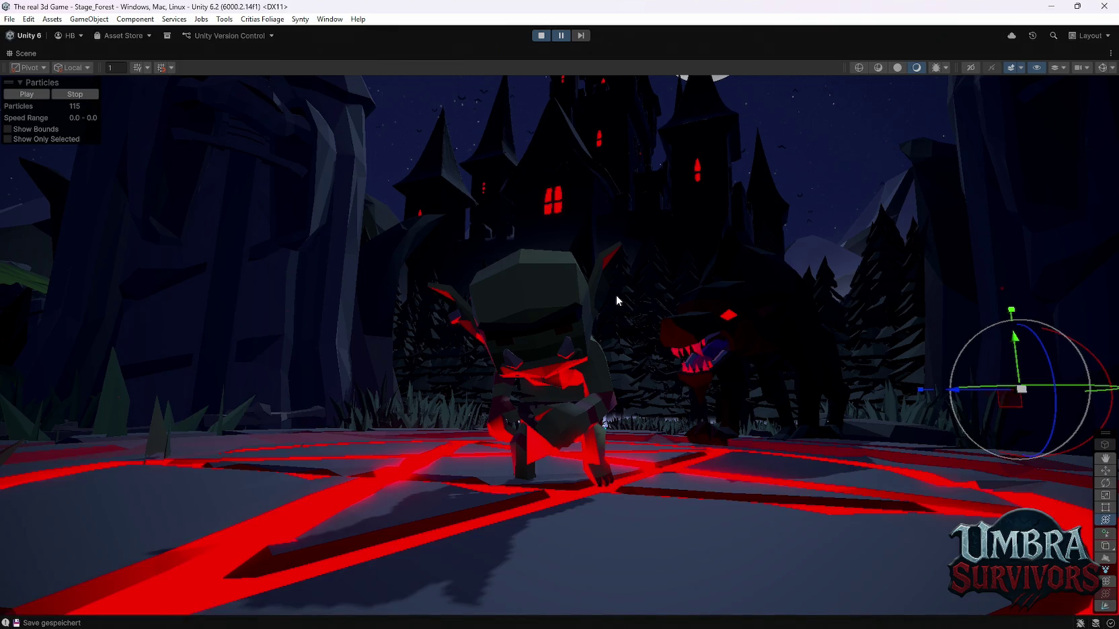
# Step: Reframe the goblin and wolf, snip a full-screen screenshot, and restore the panel layout
pyautogui.moveTo(633, 273)
pyautogui.mouseDown()
pyautogui.moveTo(347, 233)
pyautogui.moveTo(549, 294)
pyautogui.mouseUp()
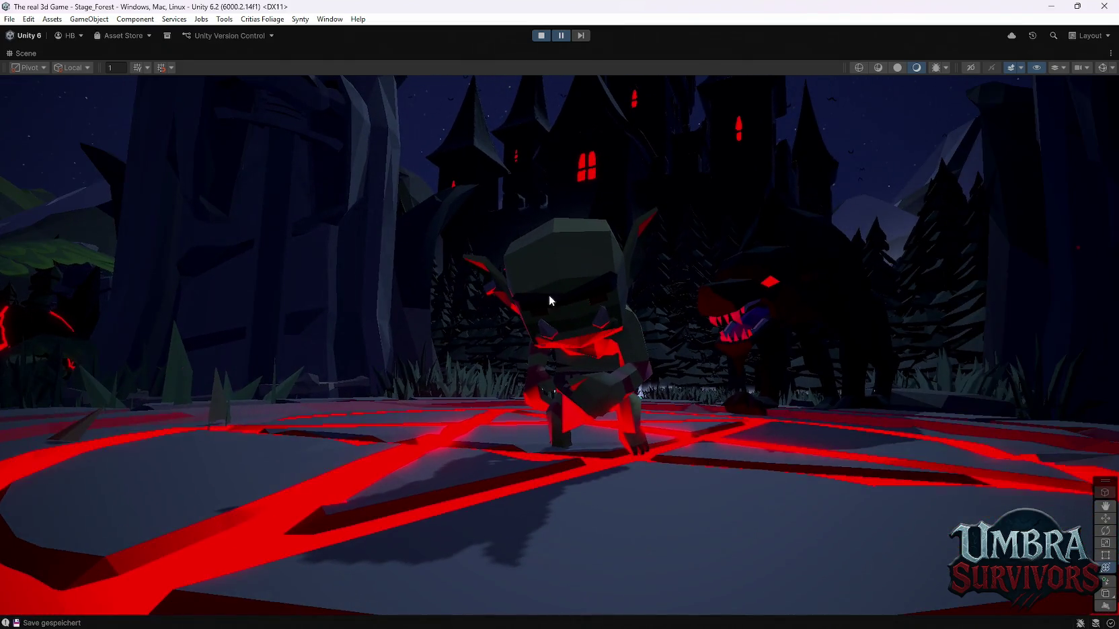
pyautogui.moveTo(656, 324); pyautogui.dragTo(649, 324)
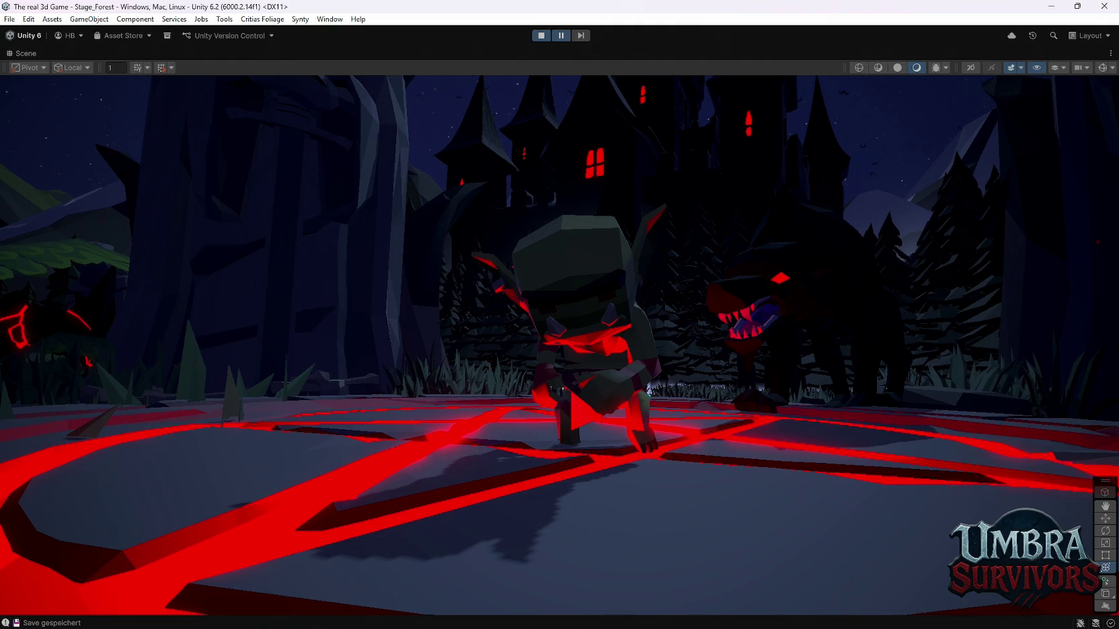
pyautogui.press('super+shift+s')
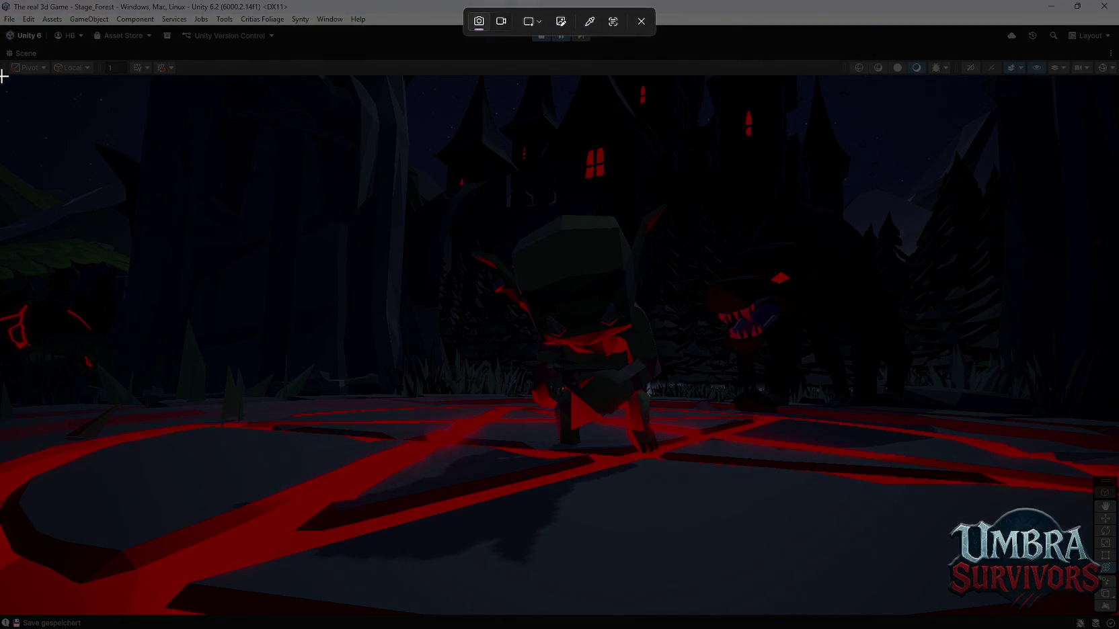
pyautogui.moveTo(4, 74)
pyautogui.mouseDown()
pyautogui.moveTo(1075, 580)
pyautogui.moveTo(1116, 624)
pyautogui.mouseUp()
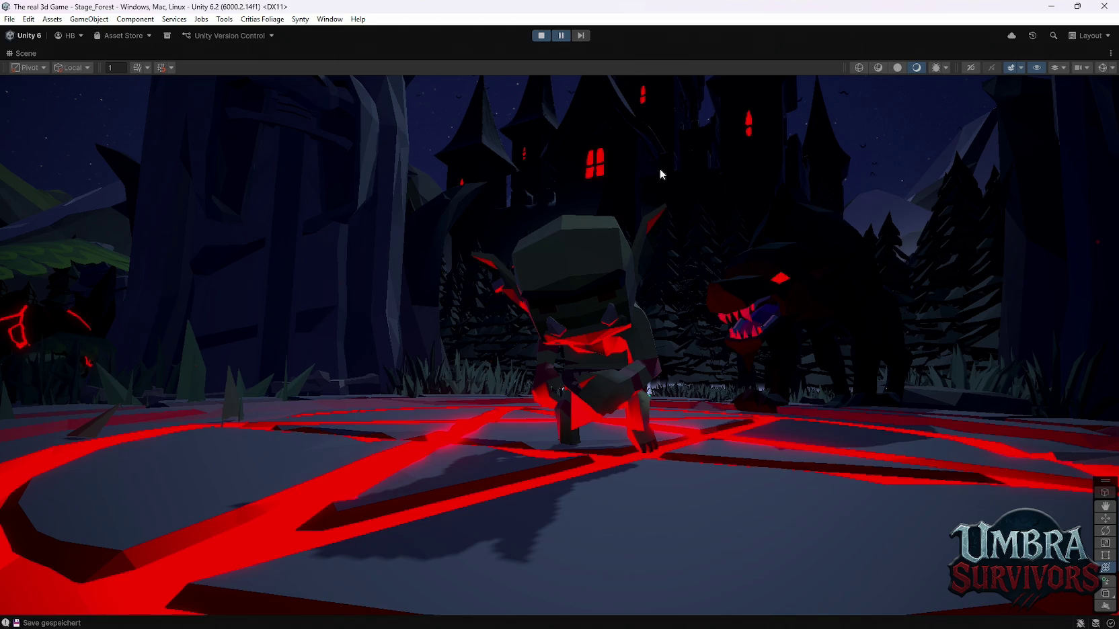
pyautogui.doubleClick(20, 54)
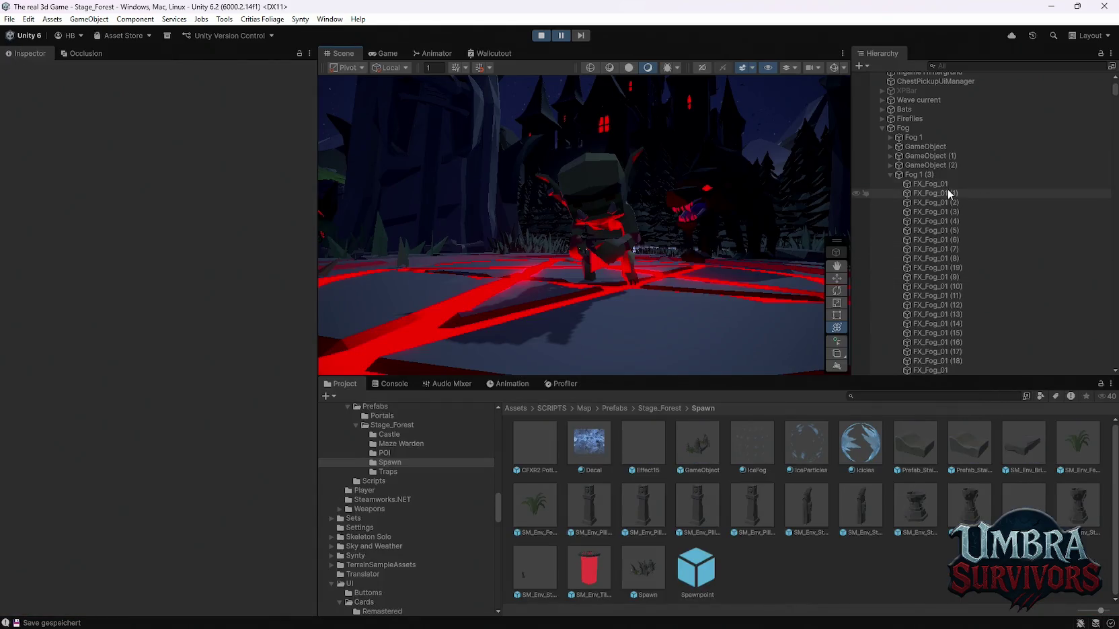
# Step: Deactivate Skin_Goblin and activate Skin_Dwarf on the player
pyautogui.scroll(3, 920, 133)
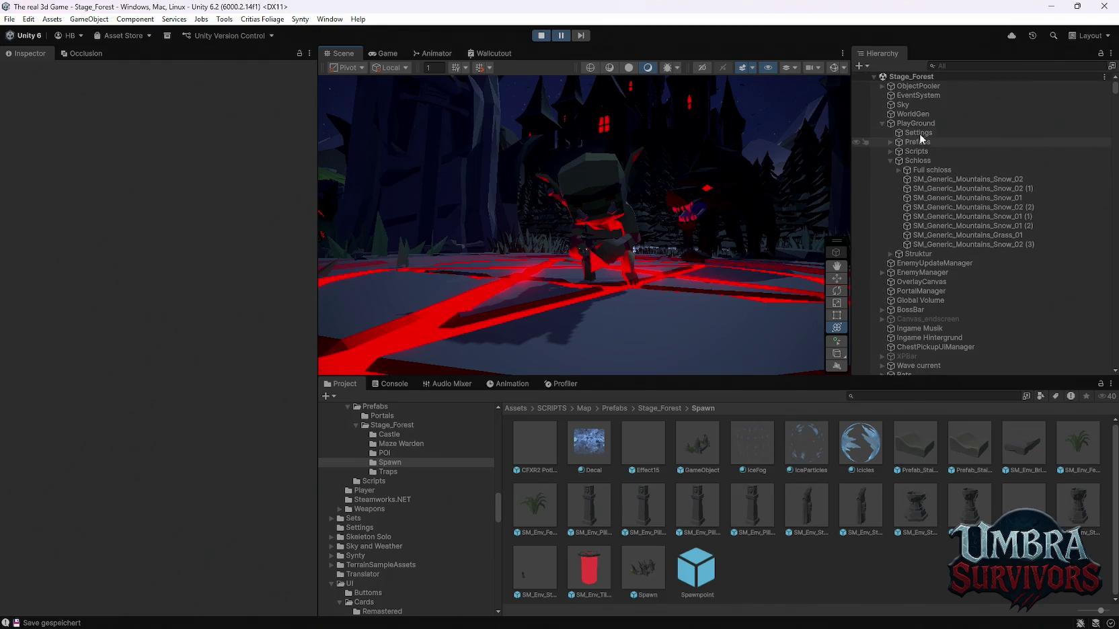
pyautogui.click(873, 77)
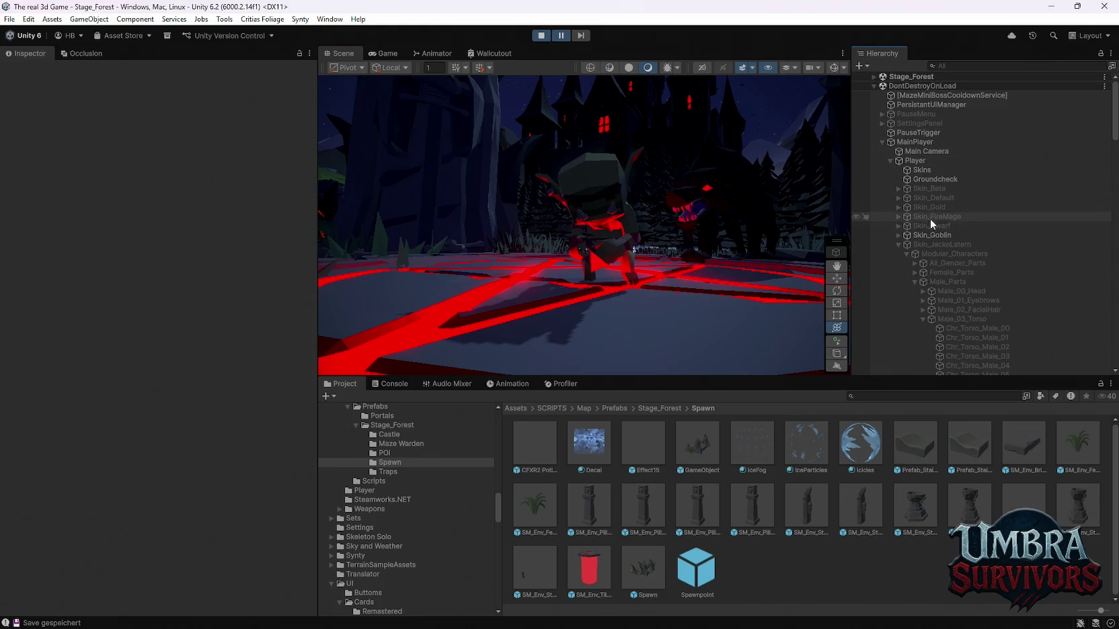
pyautogui.click(921, 234)
pyautogui.click(30, 70)
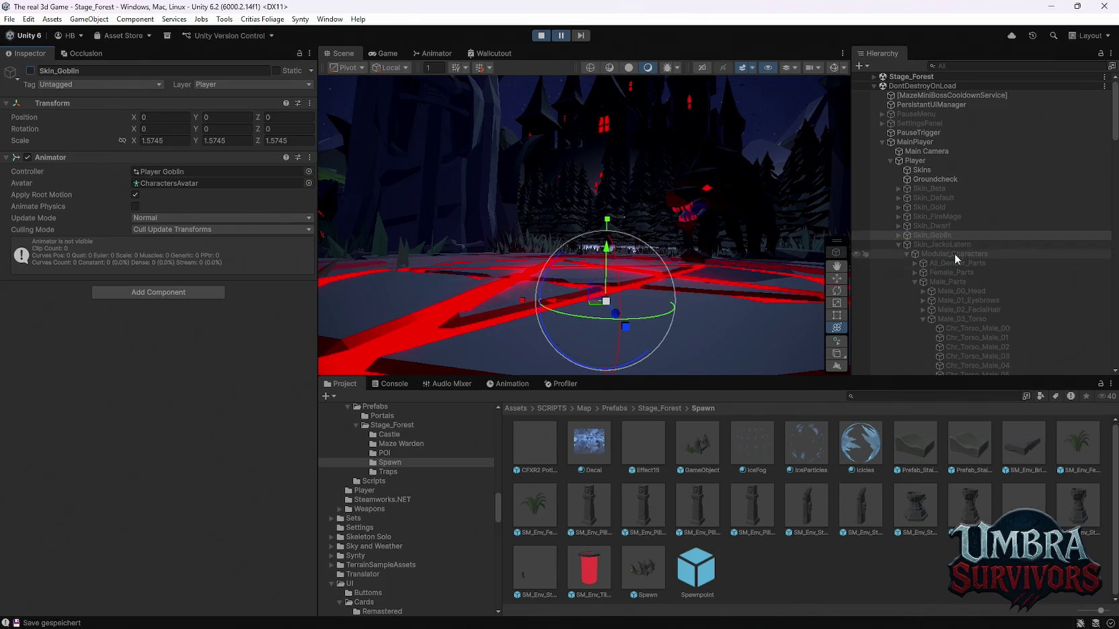
pyautogui.click(948, 226)
pyautogui.click(30, 70)
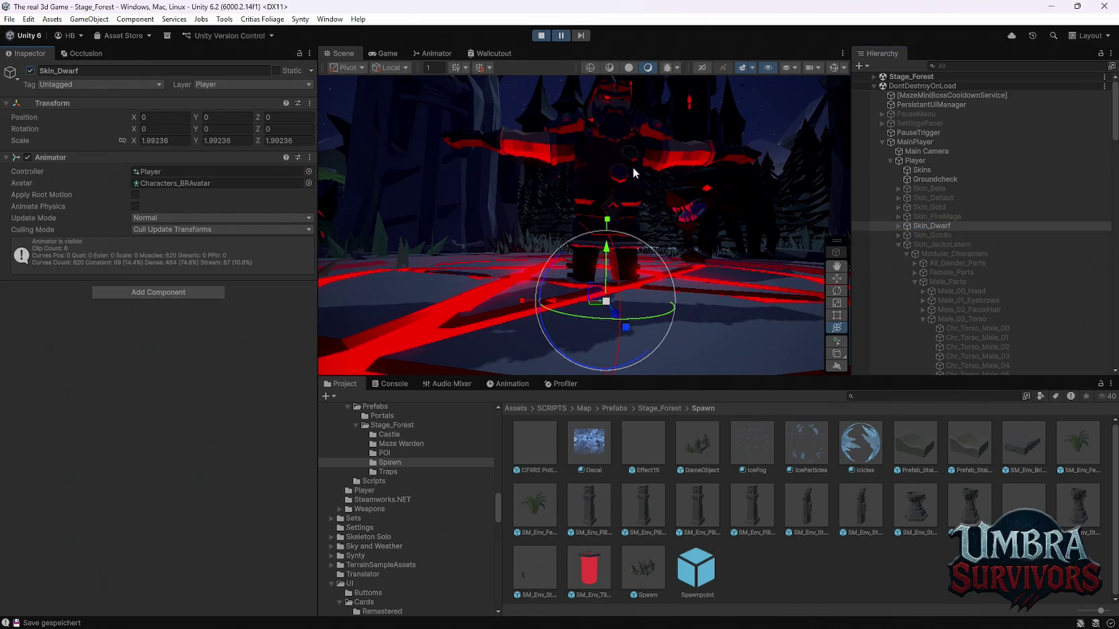
# Step: Pause the game and inspect the wolf object back in the Scene view
pyautogui.click(372, 52)
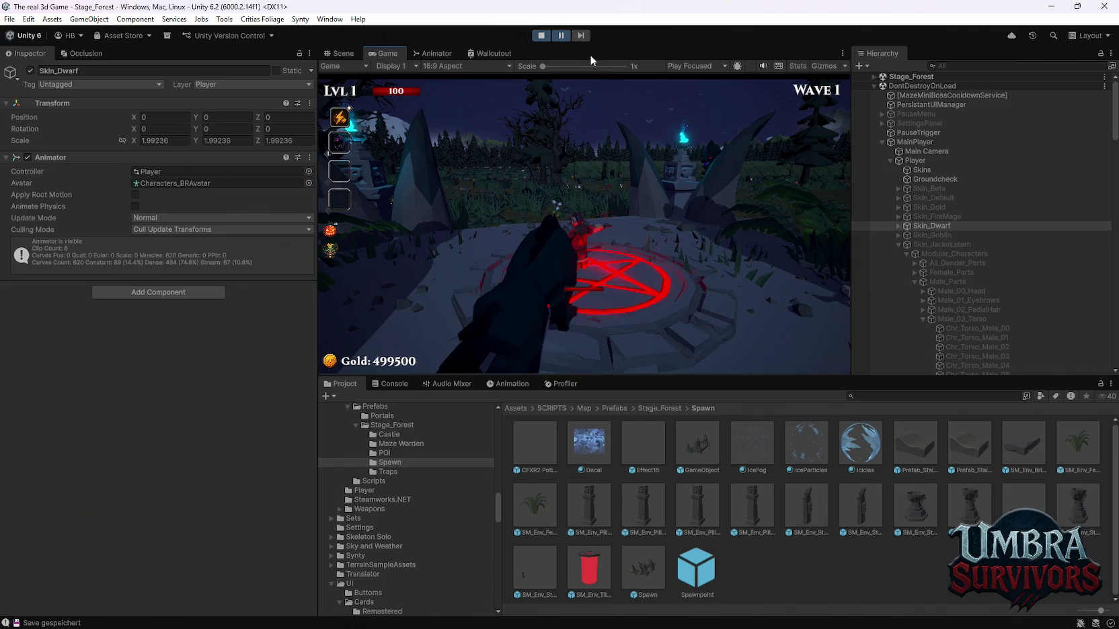
pyautogui.click(561, 36)
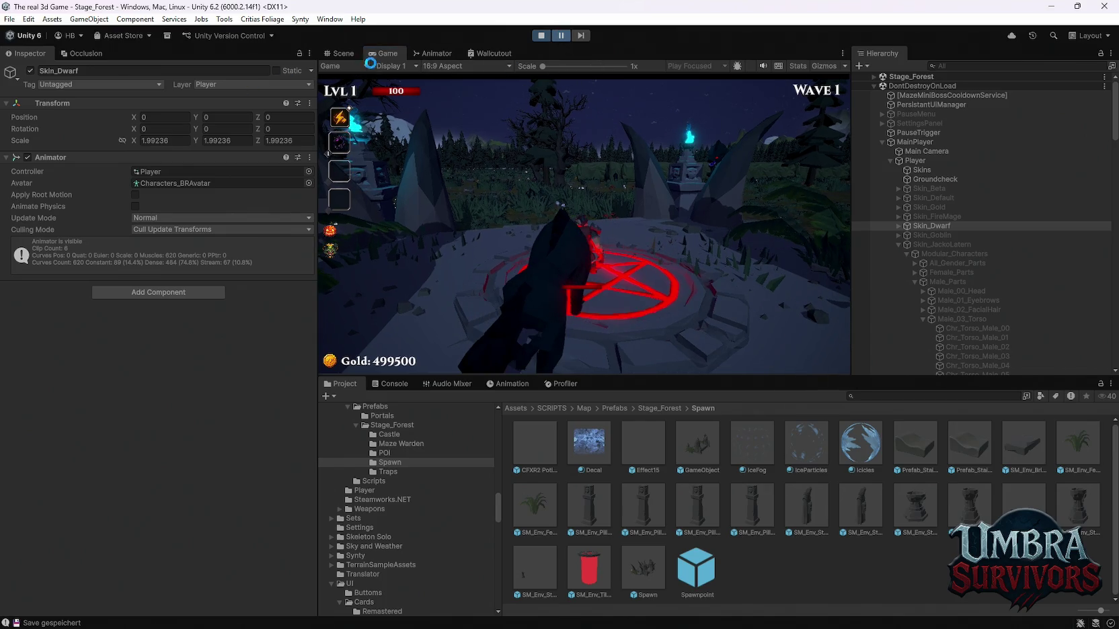
pyautogui.click(351, 52)
pyautogui.click(695, 254)
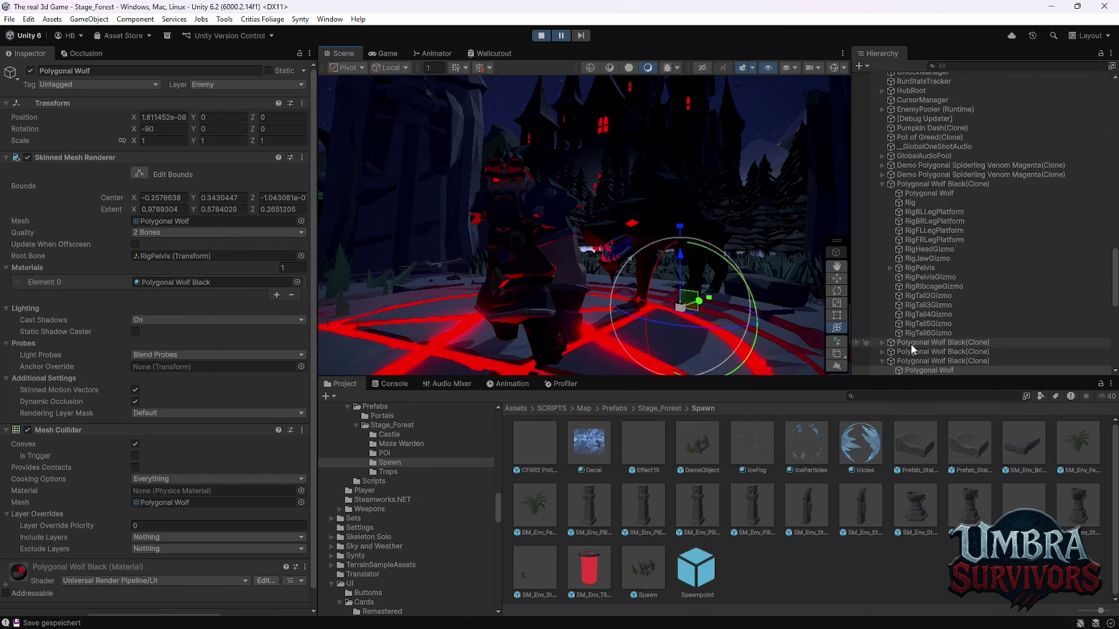
pyautogui.click(727, 285)
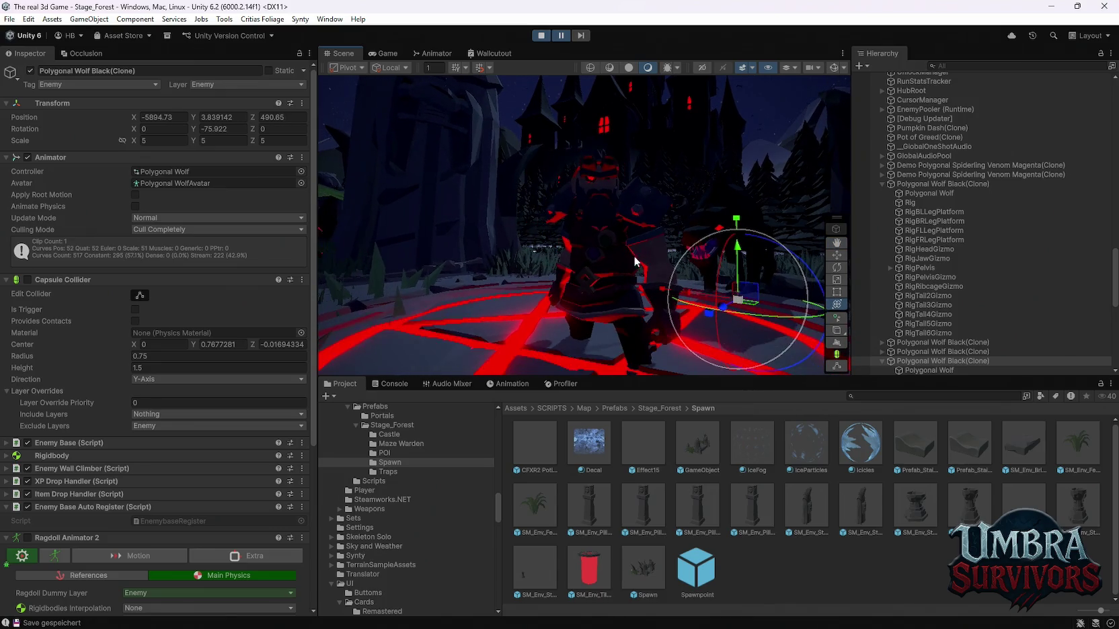
pyautogui.click(725, 179)
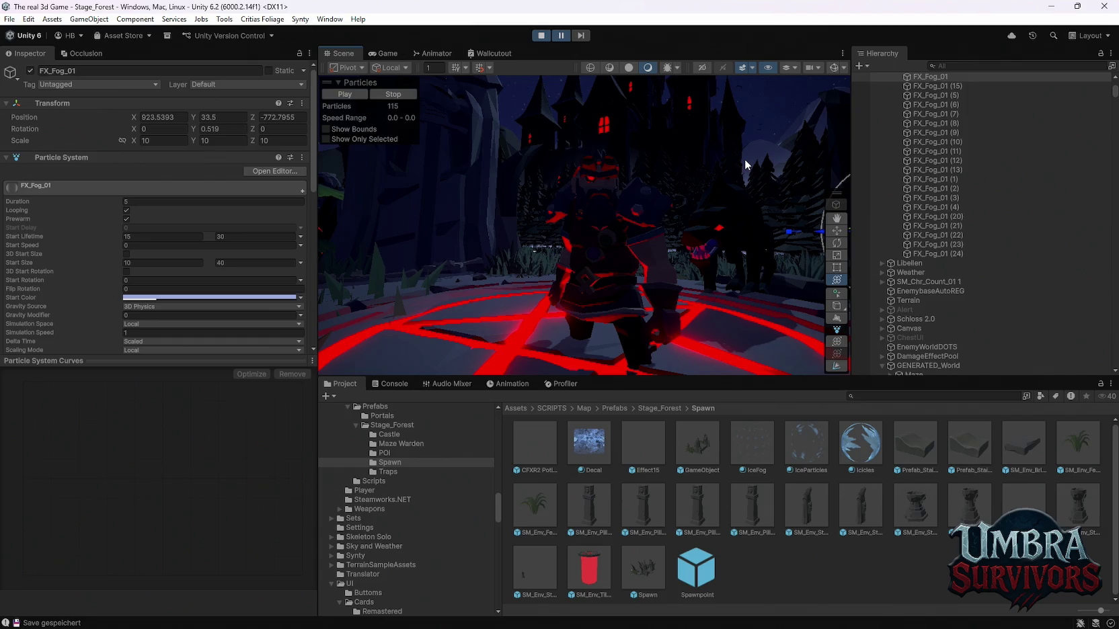
pyautogui.press('q')
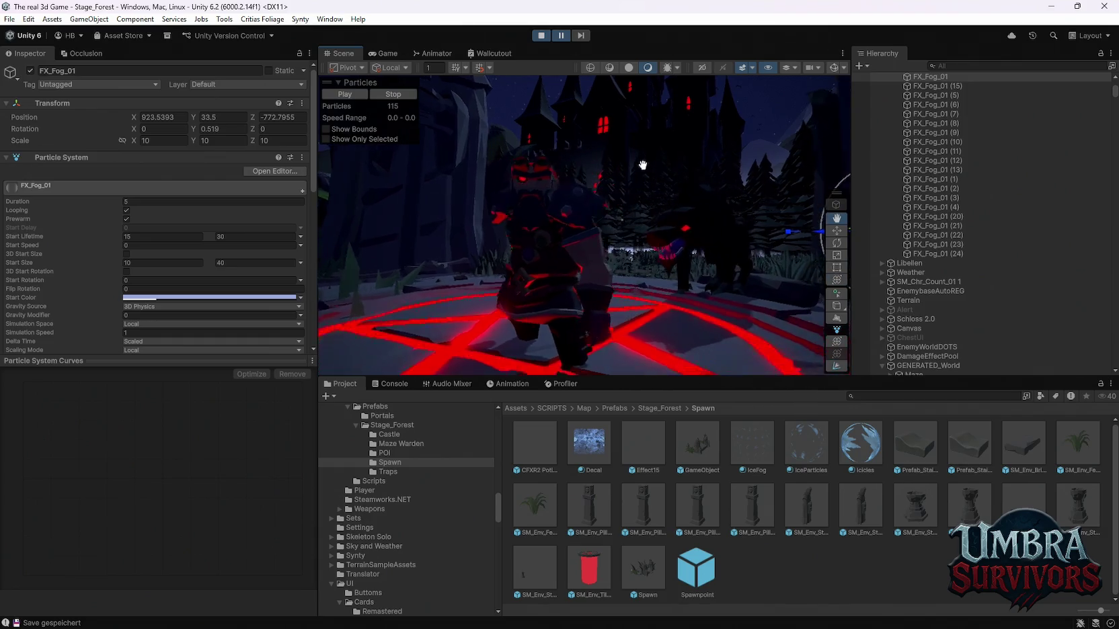
pyautogui.press('y')
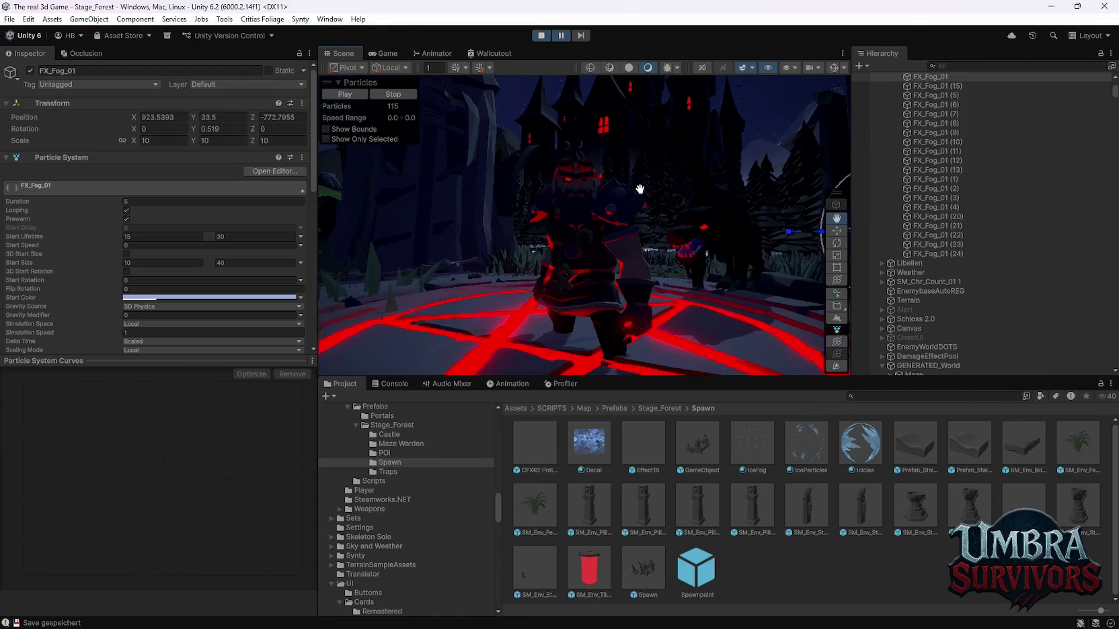
pyautogui.scroll(5, 928, 266)
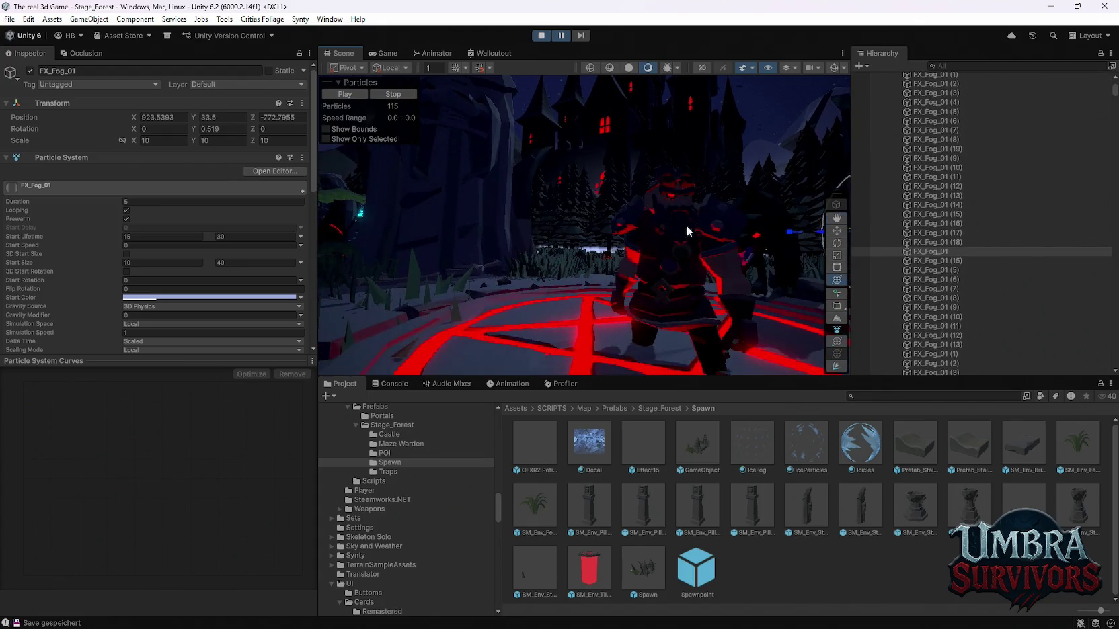
# Step: Select Player and nudge it slightly forward on the pentagram to Z 2639.02
pyautogui.click(608, 256)
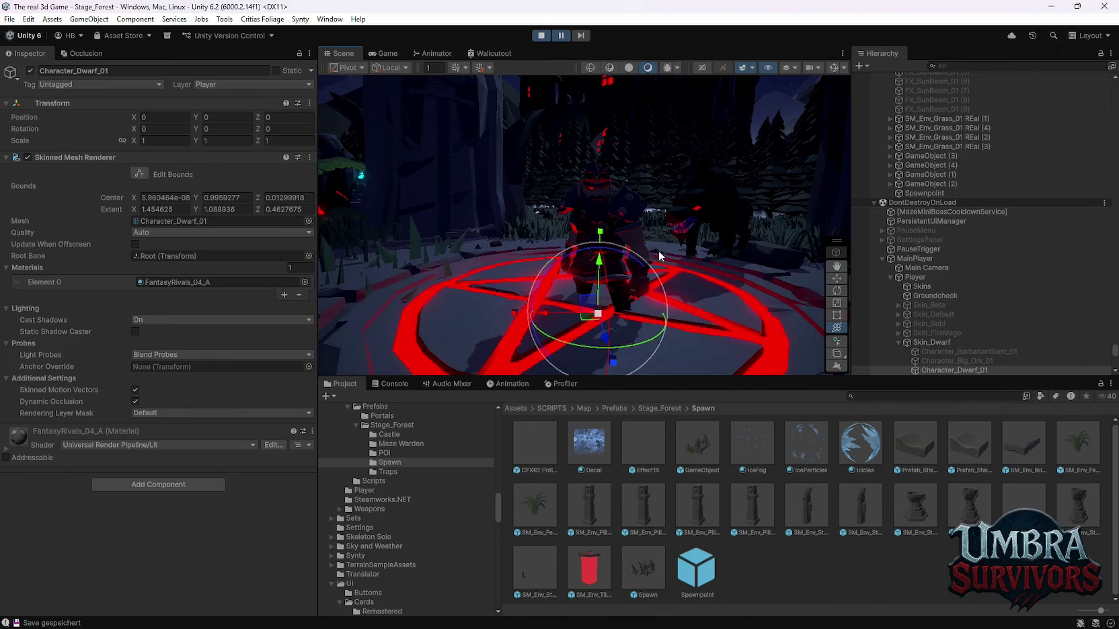
pyautogui.click(948, 341)
pyautogui.click(918, 277)
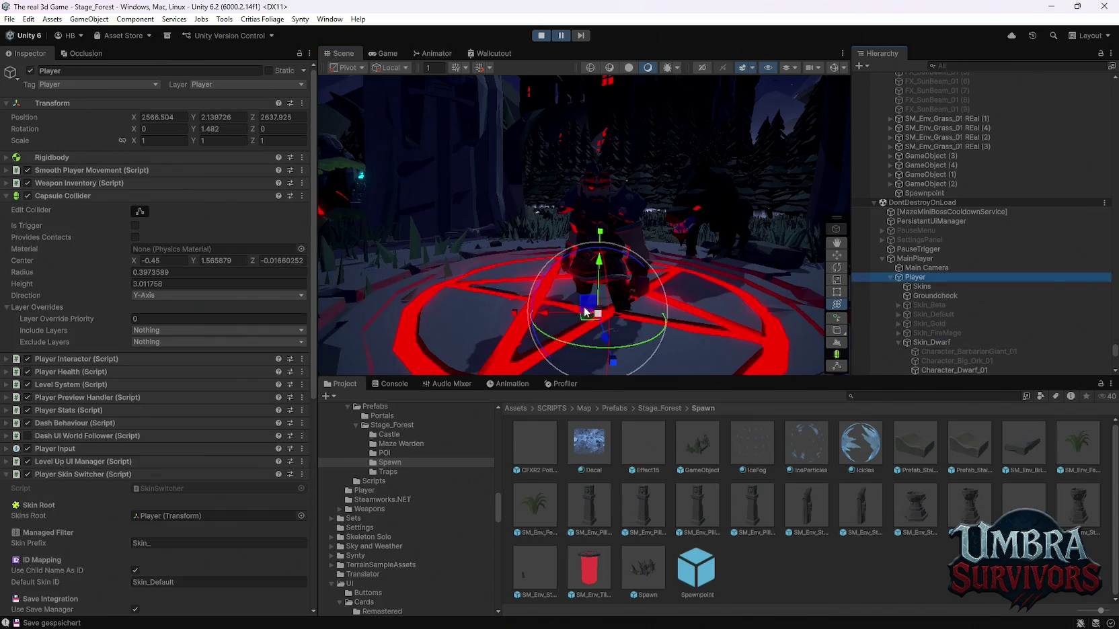
pyautogui.moveTo(589, 317); pyautogui.dragTo(592, 339)
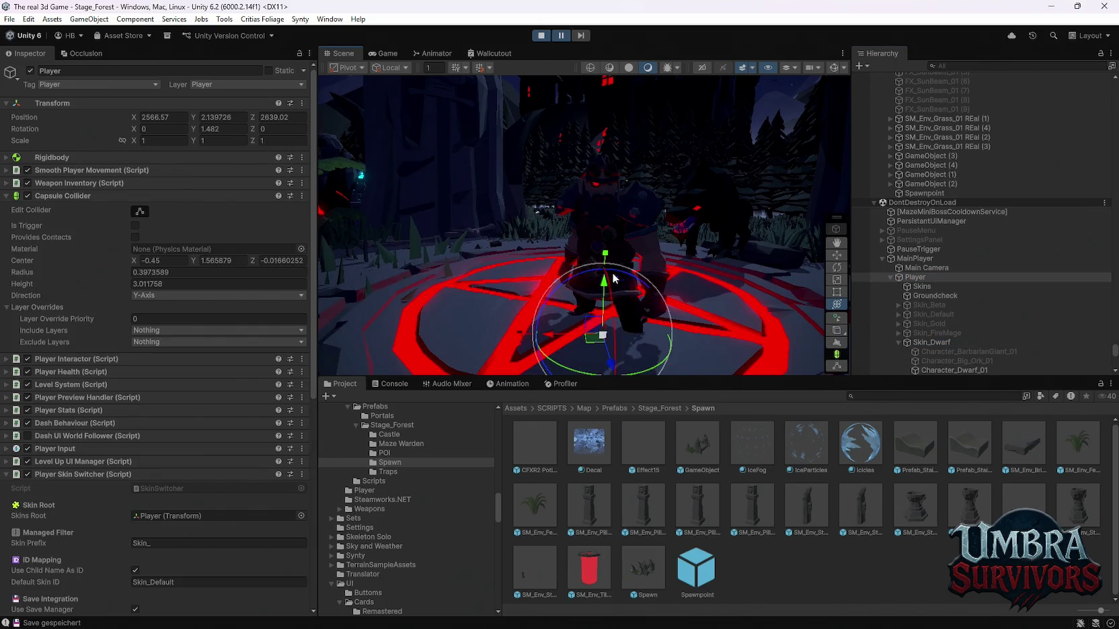
pyautogui.moveTo(605, 220)
pyautogui.mouseDown()
pyautogui.moveTo(627, 195)
pyautogui.moveTo(642, 278)
pyautogui.moveTo(645, 197)
pyautogui.mouseUp()
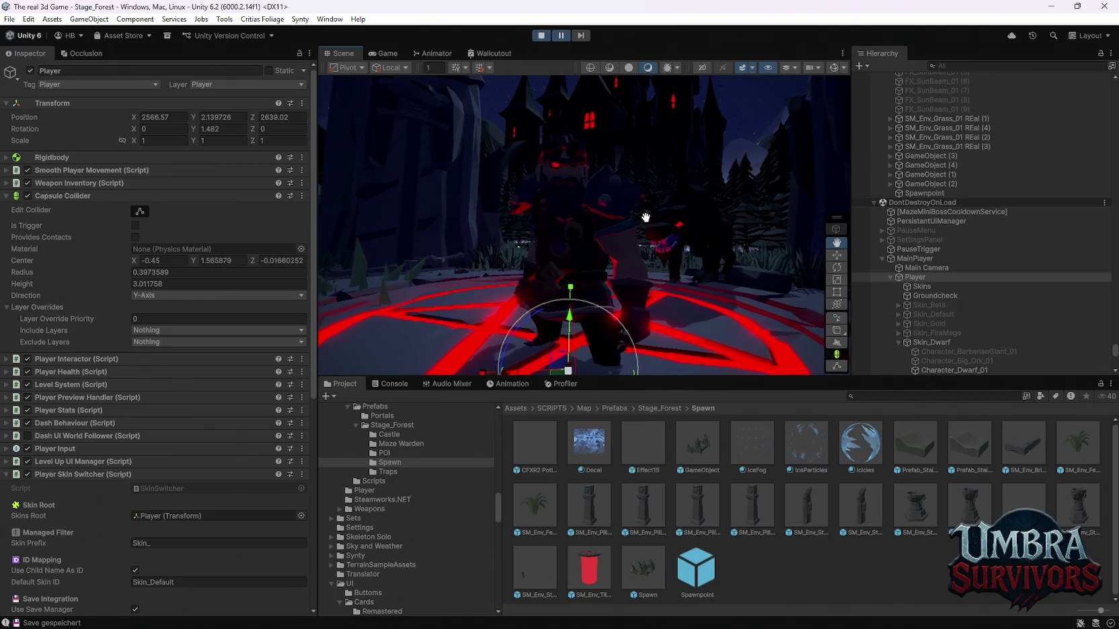
pyautogui.click(741, 108)
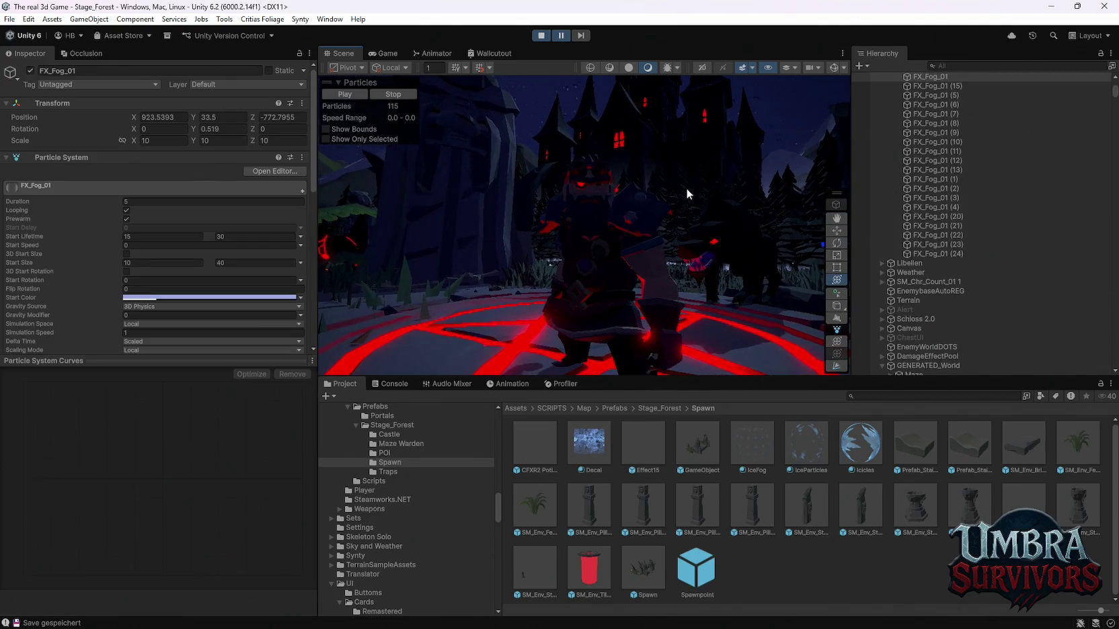
pyautogui.moveTo(692, 224)
pyautogui.mouseDown()
pyautogui.moveTo(705, 233)
pyautogui.moveTo(640, 227)
pyautogui.mouseUp()
# Step: Select Player and raise it slightly above the pentagram, to about Y 2.31
pyautogui.doubleClick(343, 53)
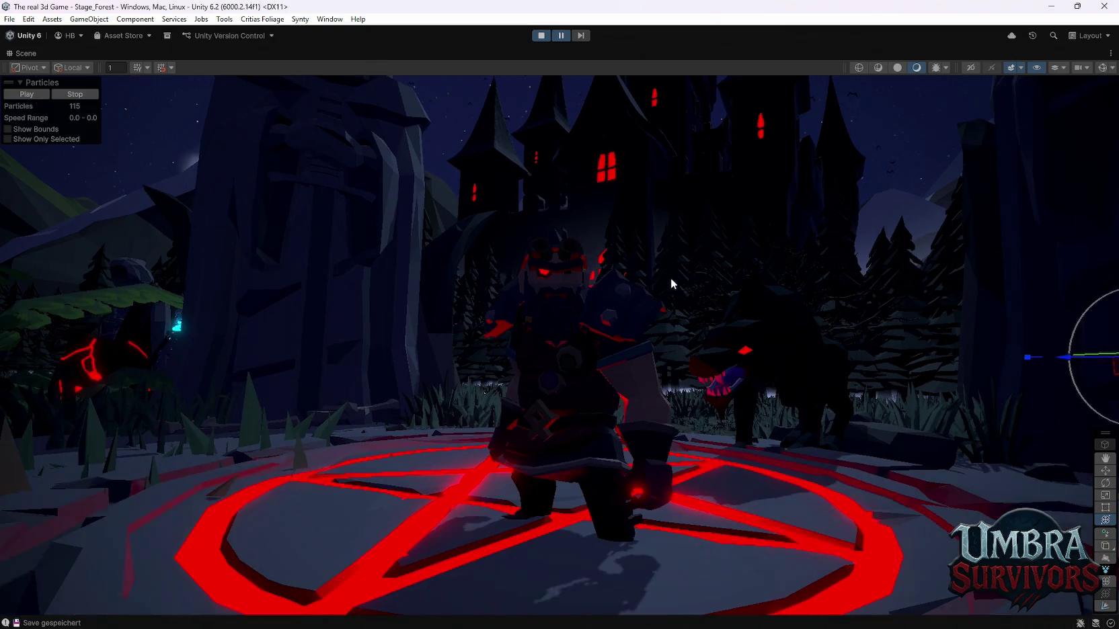
pyautogui.moveTo(876, 164)
pyautogui.mouseDown()
pyautogui.moveTo(404, 143)
pyautogui.moveTo(430, 161)
pyautogui.moveTo(767, 253)
pyautogui.moveTo(734, 272)
pyautogui.mouseUp()
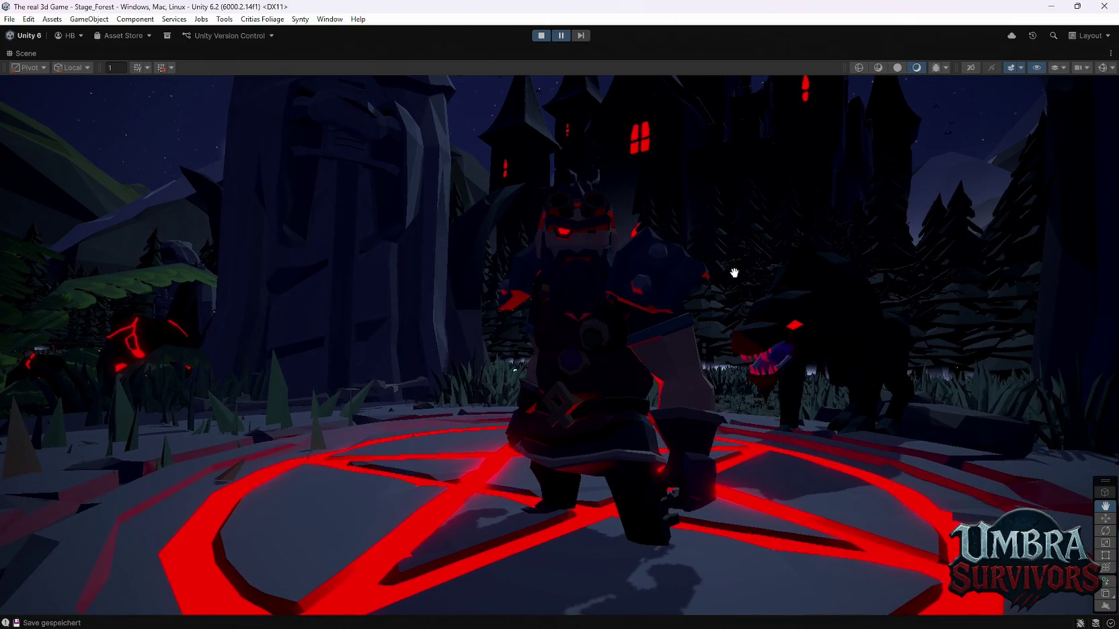
pyautogui.click(638, 493)
pyautogui.doubleClick(14, 53)
pyautogui.scroll(10, 988, 269)
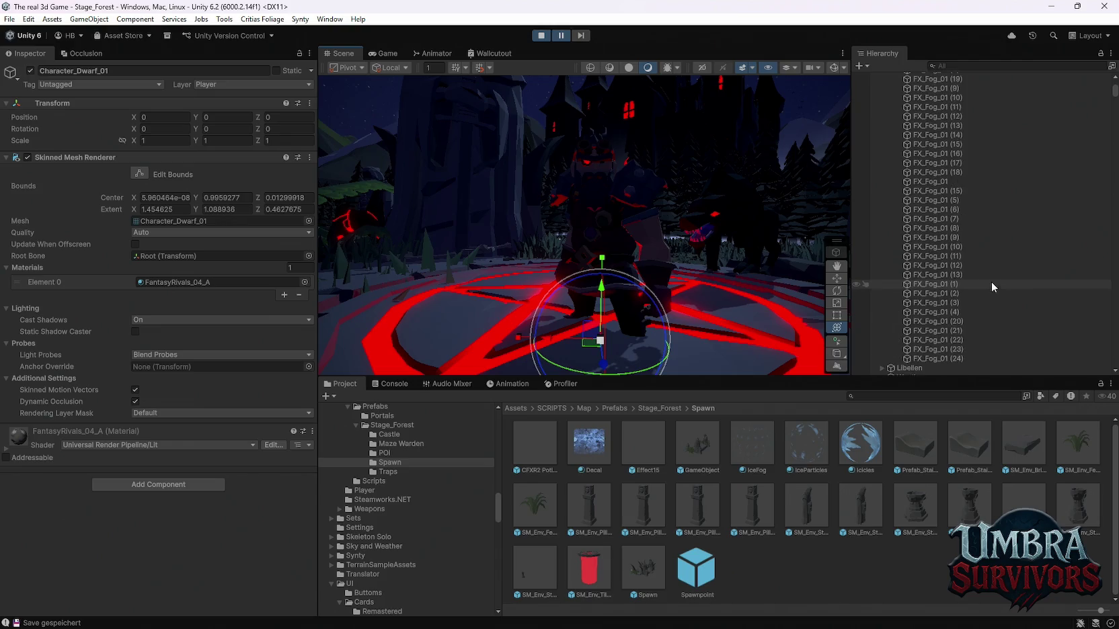
pyautogui.click(874, 76)
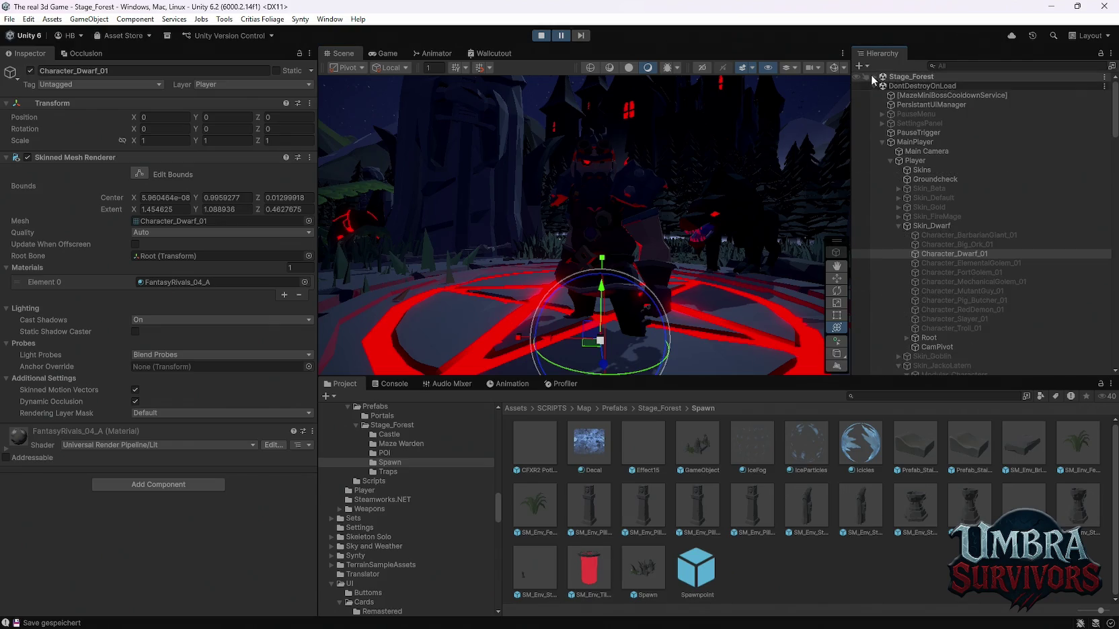
pyautogui.click(913, 160)
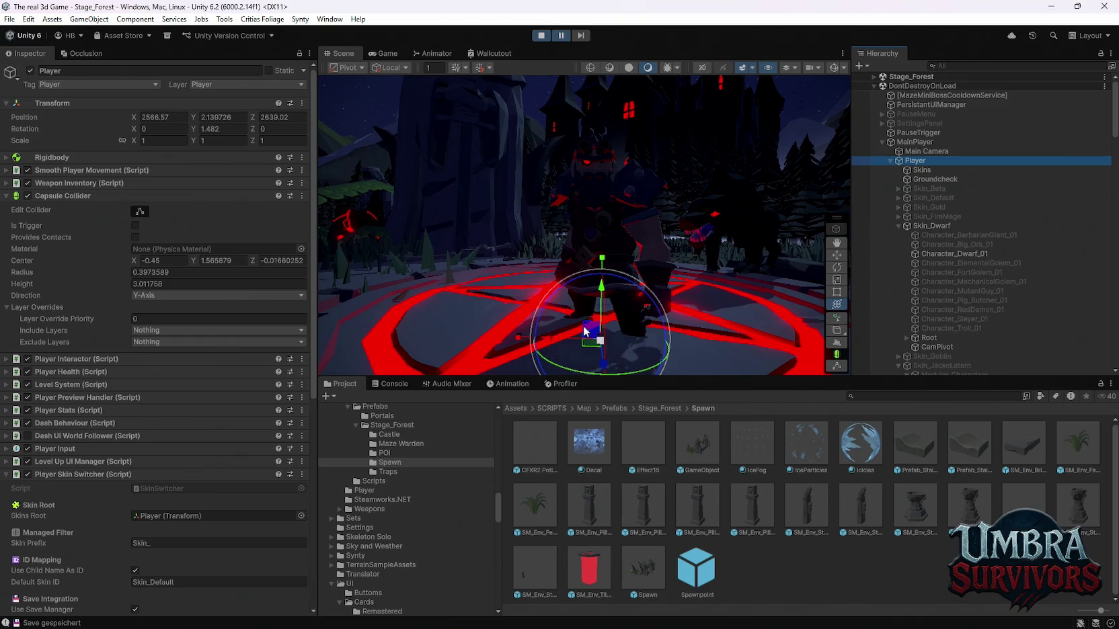
pyautogui.moveTo(602, 294); pyautogui.dragTo(601, 282)
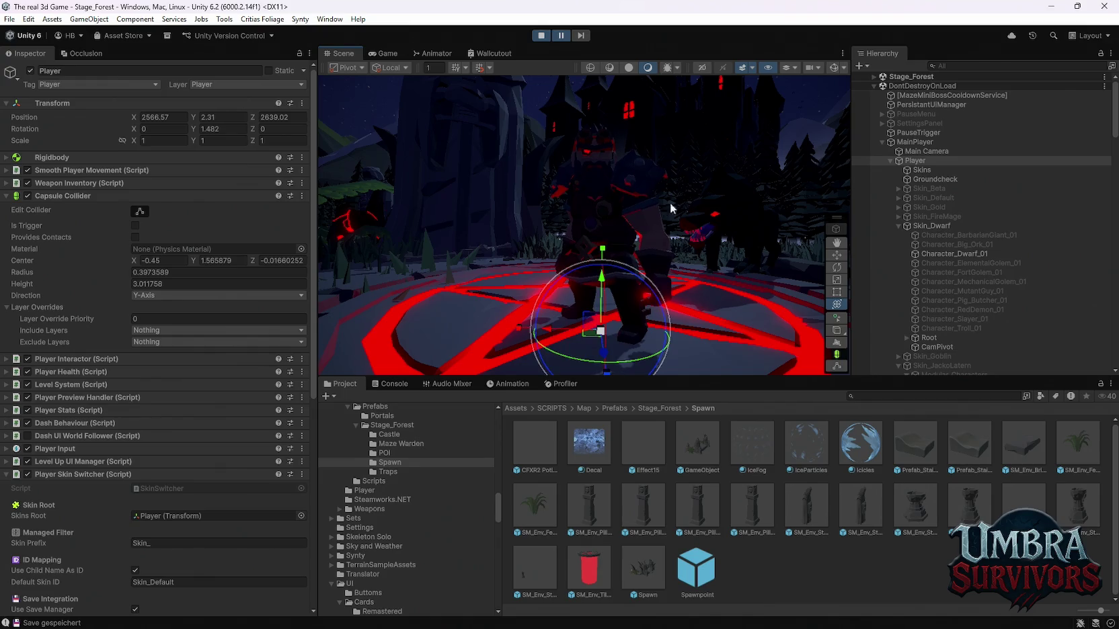
# Step: Maximize the Scene view, snip a screenshot of the dwarf beside the wolf, and restore the layout
pyautogui.doubleClick(343, 54)
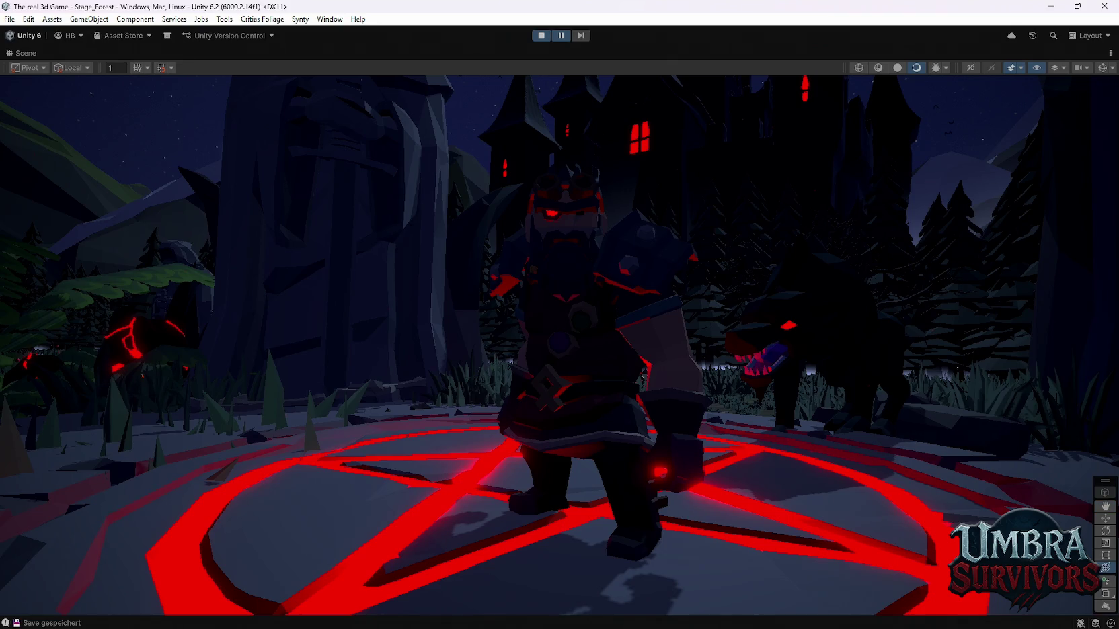
pyautogui.press('super+shift+s')
pyautogui.press('Escape')
pyautogui.moveTo(760, 388)
pyautogui.mouseDown()
pyautogui.moveTo(764, 376)
pyautogui.moveTo(764, 388)
pyautogui.mouseUp()
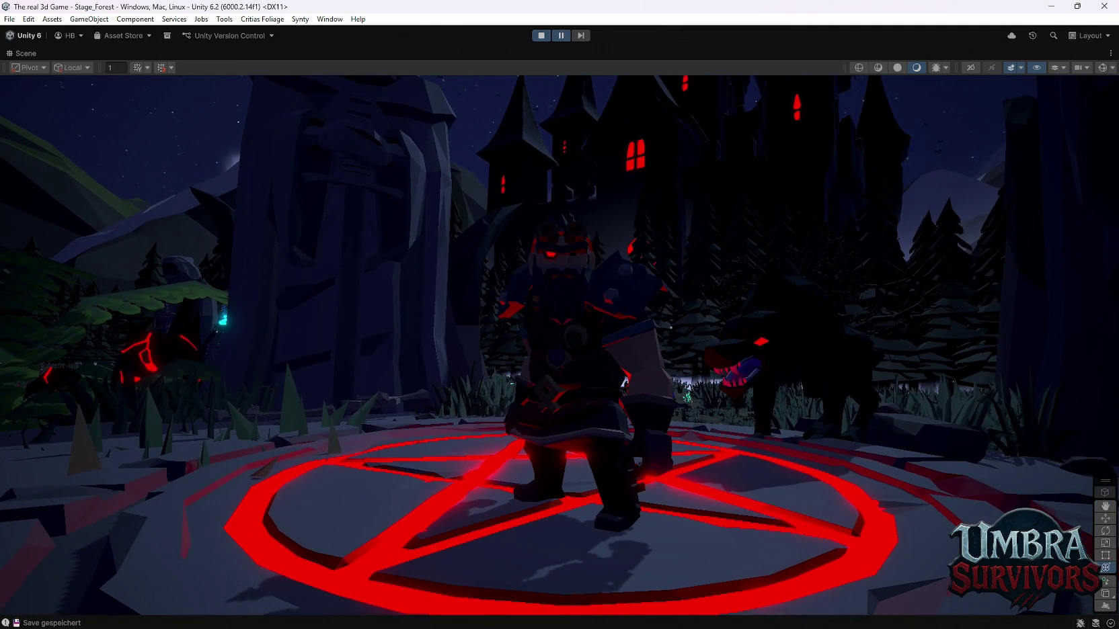
pyautogui.press('super+shift+s')
pyautogui.moveTo(1112, 73); pyautogui.dragTo(142, 525)
pyautogui.doubleClick(31, 51)
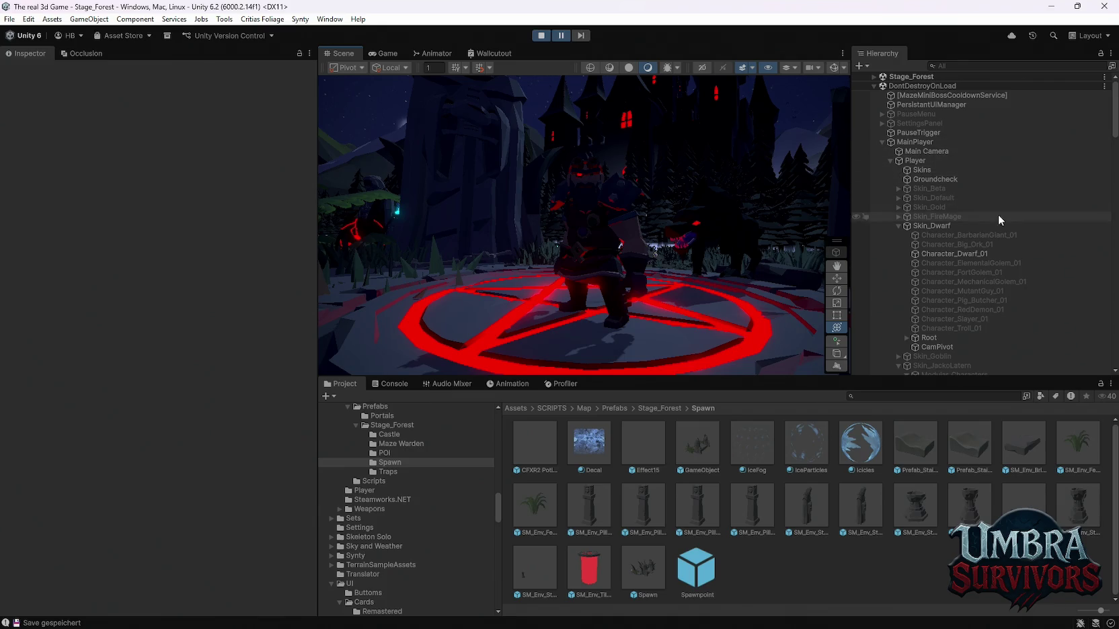
# Step: Swap the player's dwarf skin for the fire mage skin and preview it in Game view
pyautogui.click(932, 226)
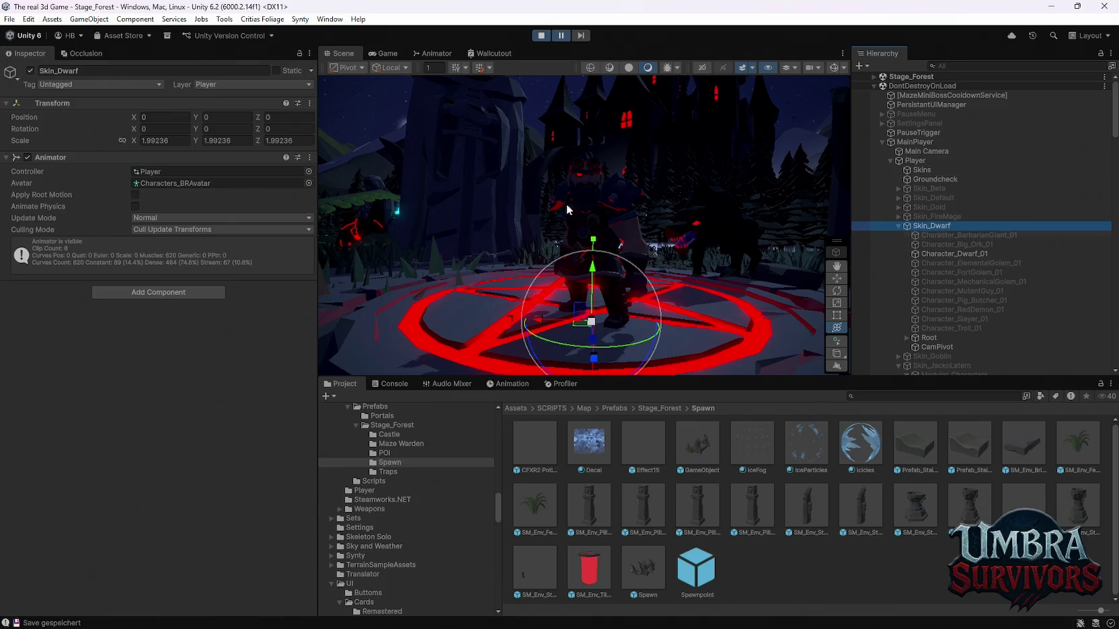
pyautogui.click(30, 71)
pyautogui.click(937, 217)
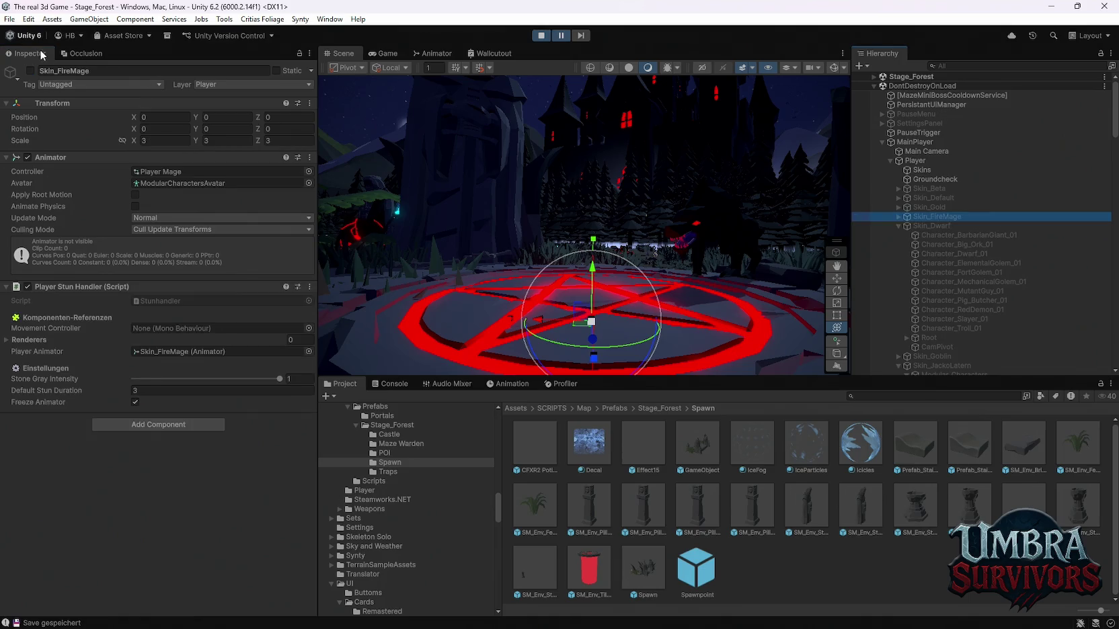
pyautogui.click(30, 70)
pyautogui.click(394, 55)
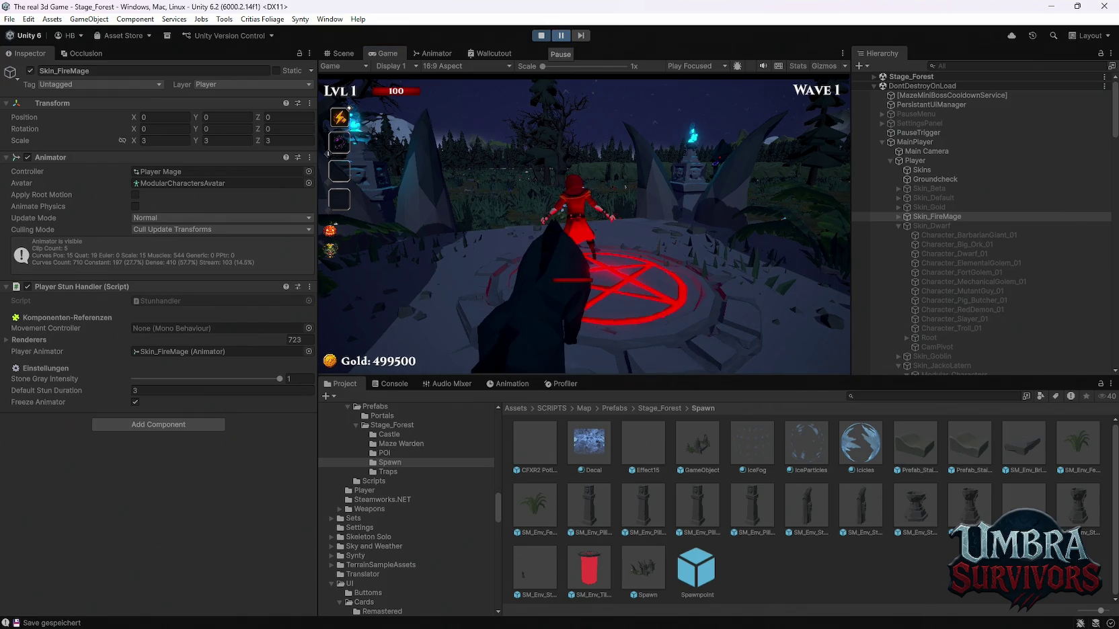
# Step: Maximize the Scene view and orbit and zoom to frame the fire mage beside the wolf
pyautogui.click(348, 53)
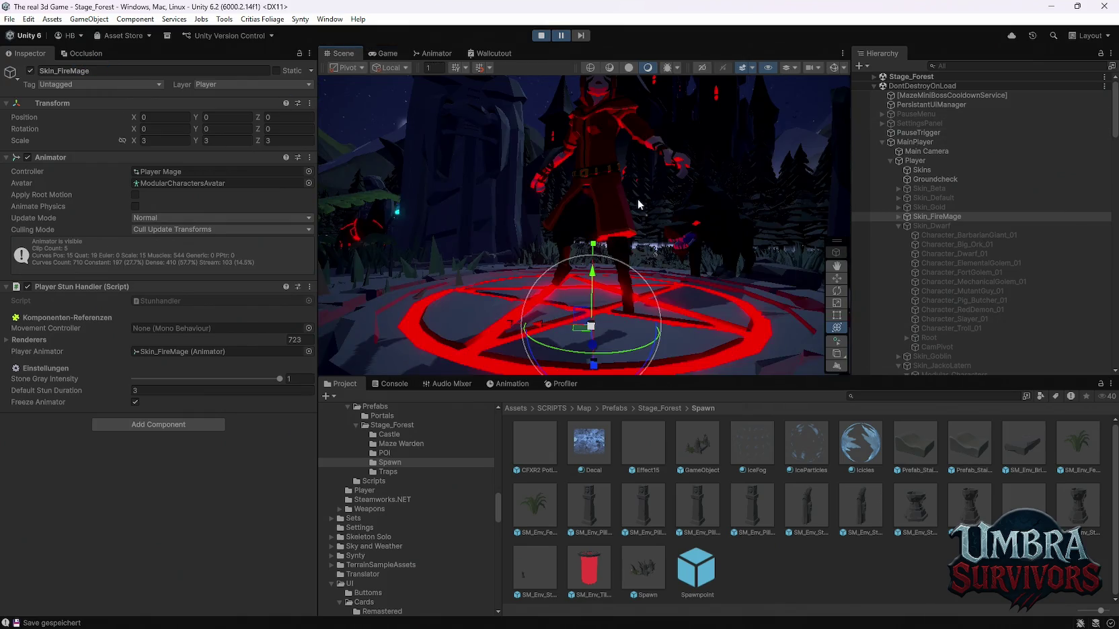
pyautogui.moveTo(641, 233); pyautogui.dragTo(646, 264)
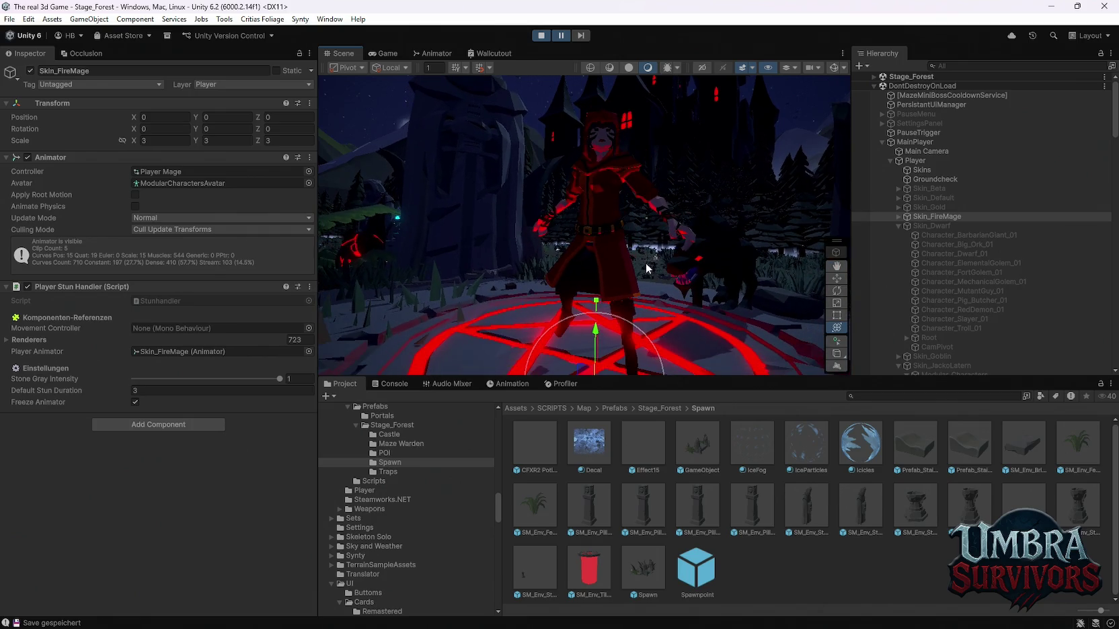
pyautogui.click(626, 159)
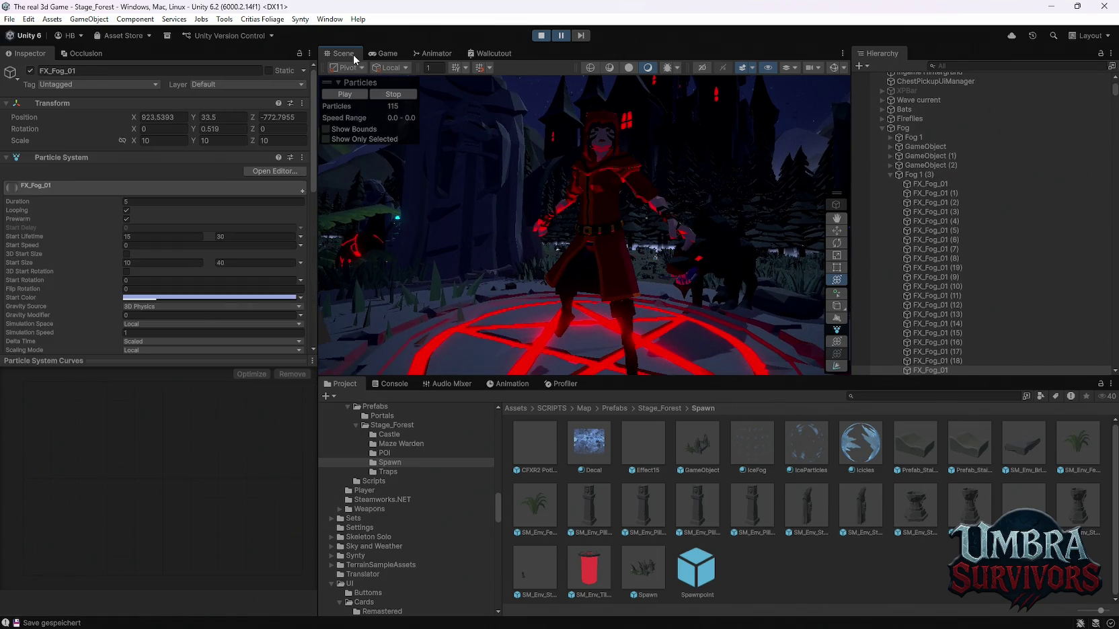
pyautogui.doubleClick(354, 54)
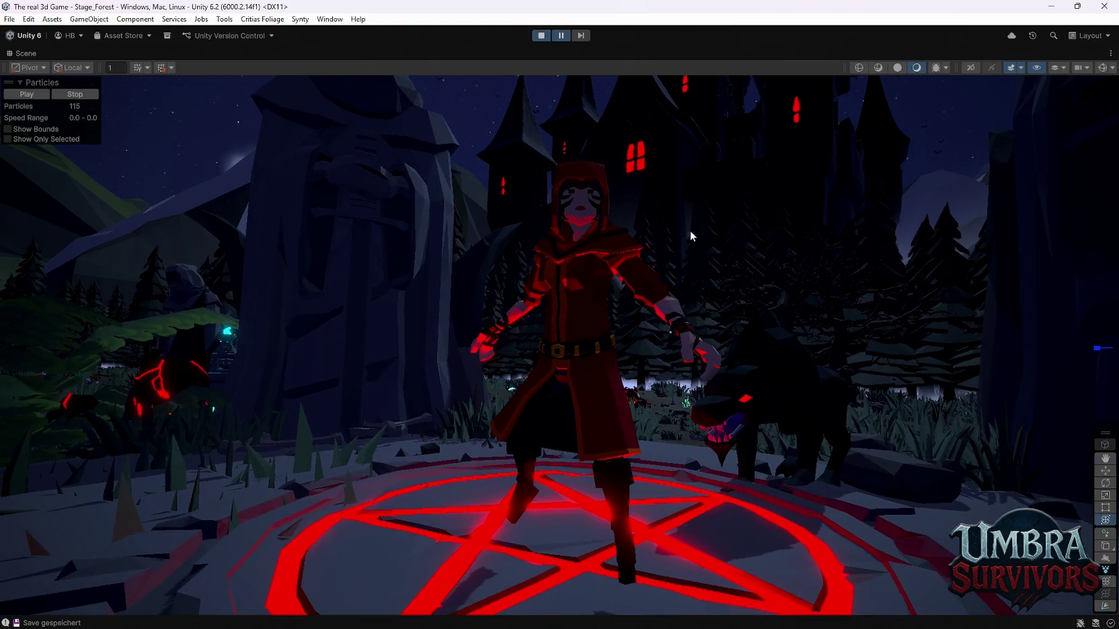
pyautogui.moveTo(663, 224); pyautogui.dragTo(672, 230)
pyautogui.press('q')
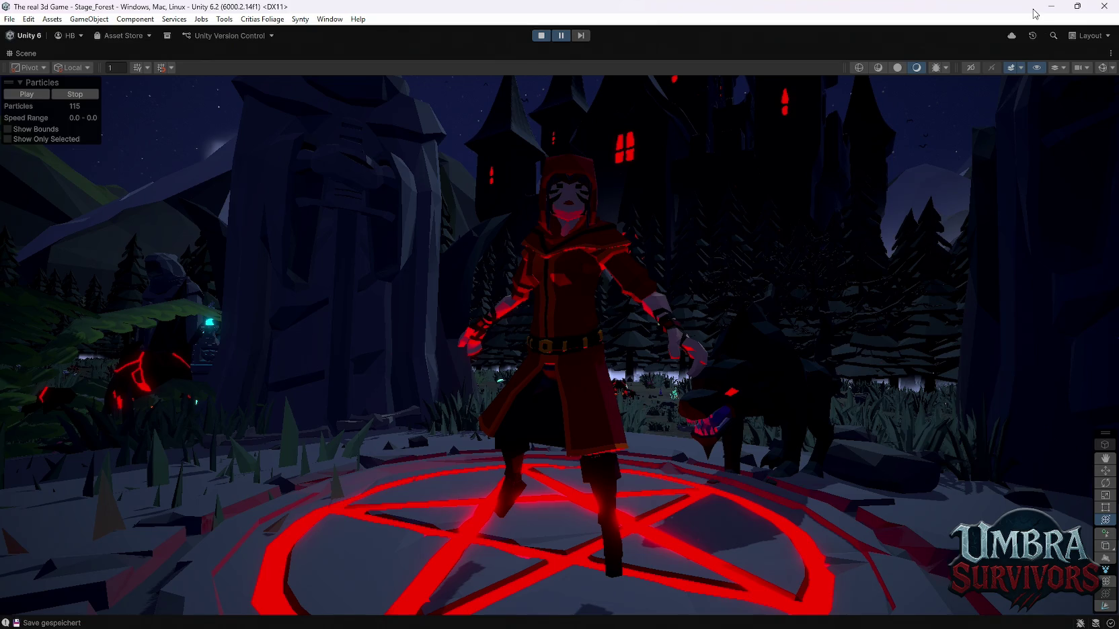
pyautogui.moveTo(779, 323)
pyautogui.mouseDown()
pyautogui.moveTo(710, 362)
pyautogui.moveTo(704, 332)
pyautogui.moveTo(682, 361)
pyautogui.moveTo(692, 374)
pyautogui.mouseUp()
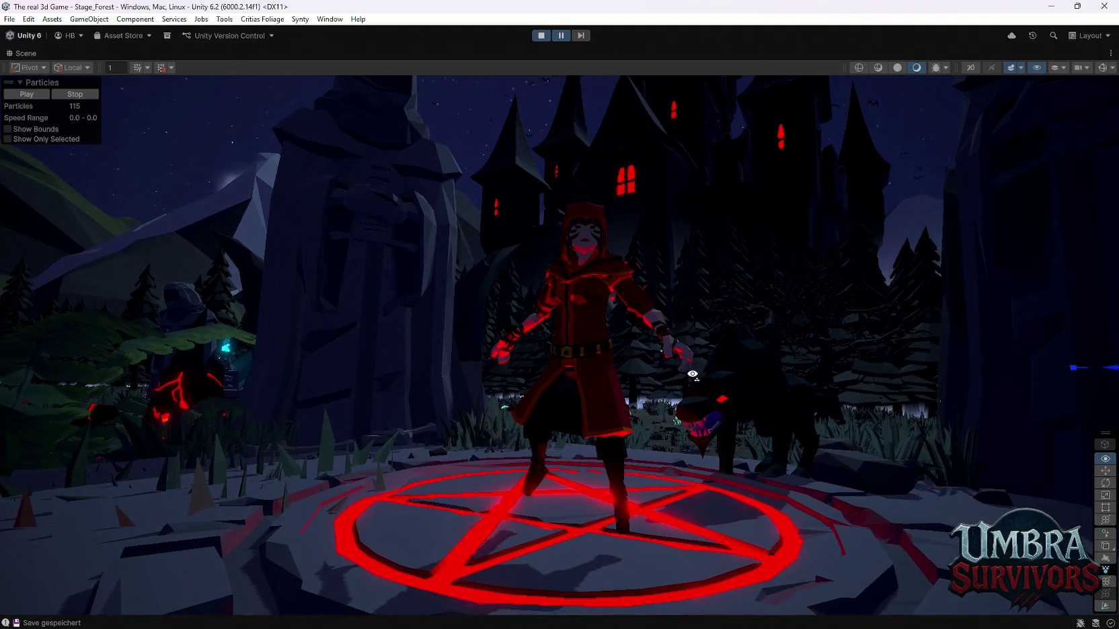
pyautogui.scroll(2, 693, 377)
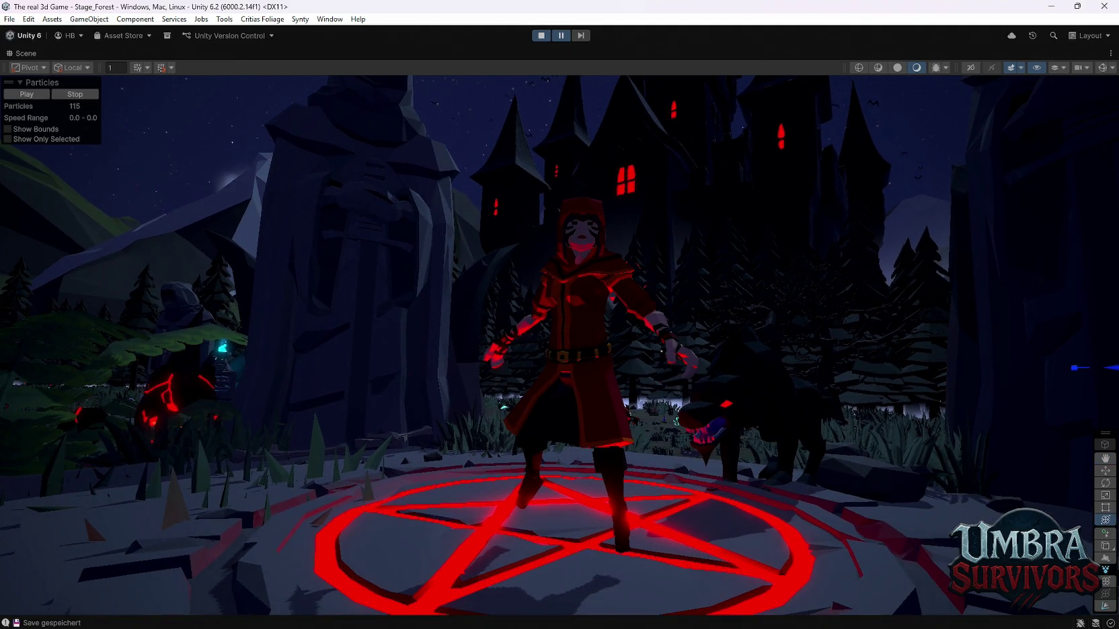
# Step: Snip the framed fire mage and wolf as a screenshot, then restore the editor layout
pyautogui.press('super+shift+s')
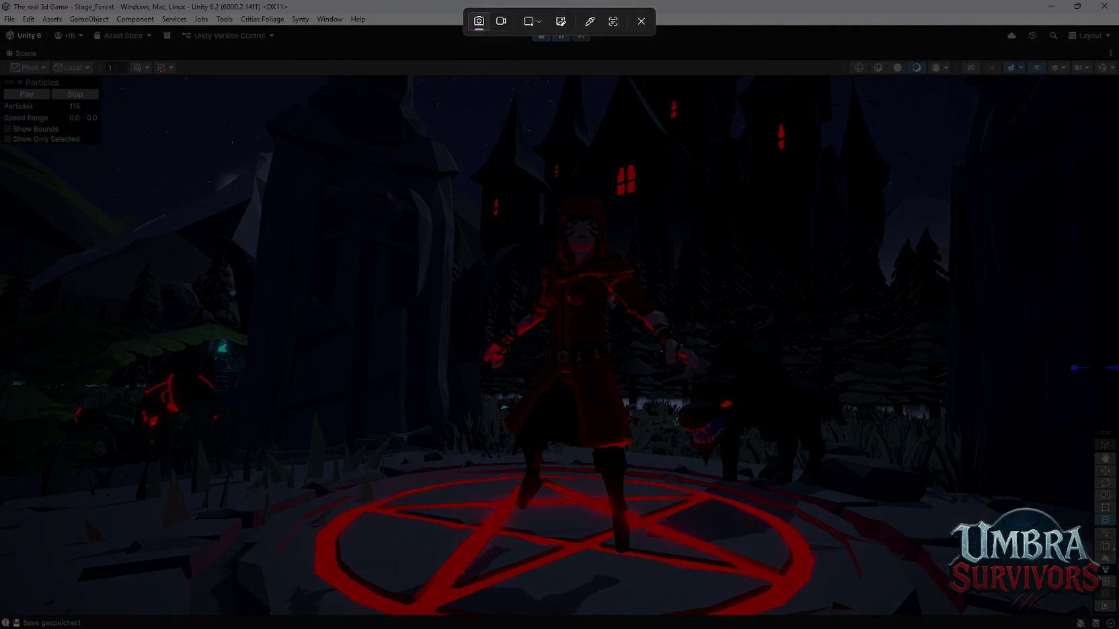
pyautogui.click(874, 248)
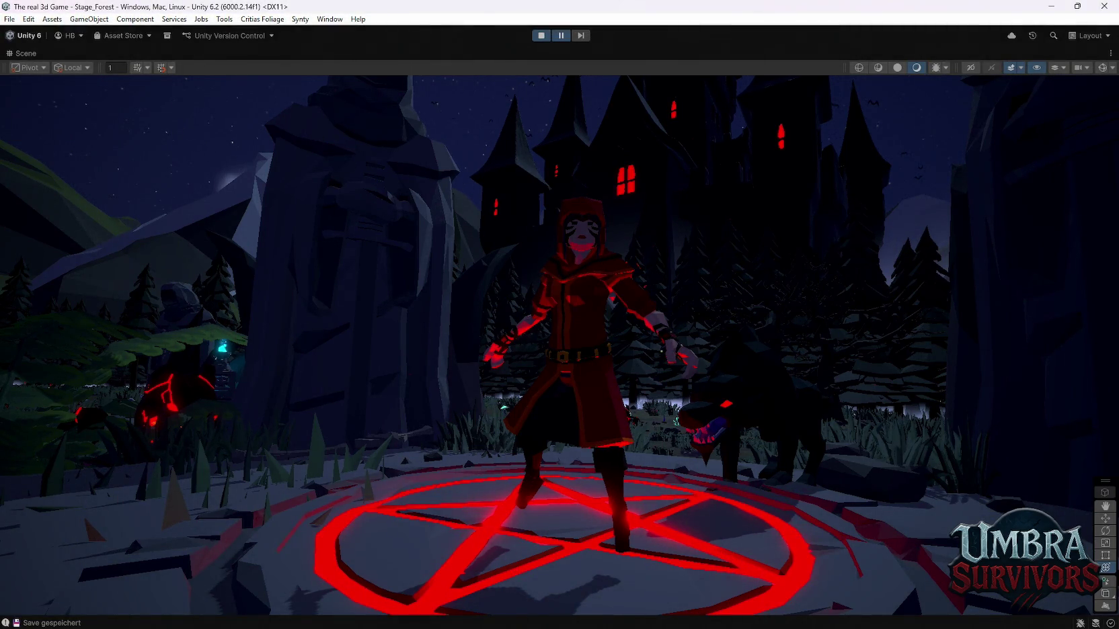
pyautogui.press('super+shift+s')
pyautogui.moveTo(1112, 76)
pyautogui.mouseDown()
pyautogui.moveTo(407, 482)
pyautogui.moveTo(2, 626)
pyautogui.mouseUp()
pyautogui.doubleClick(26, 54)
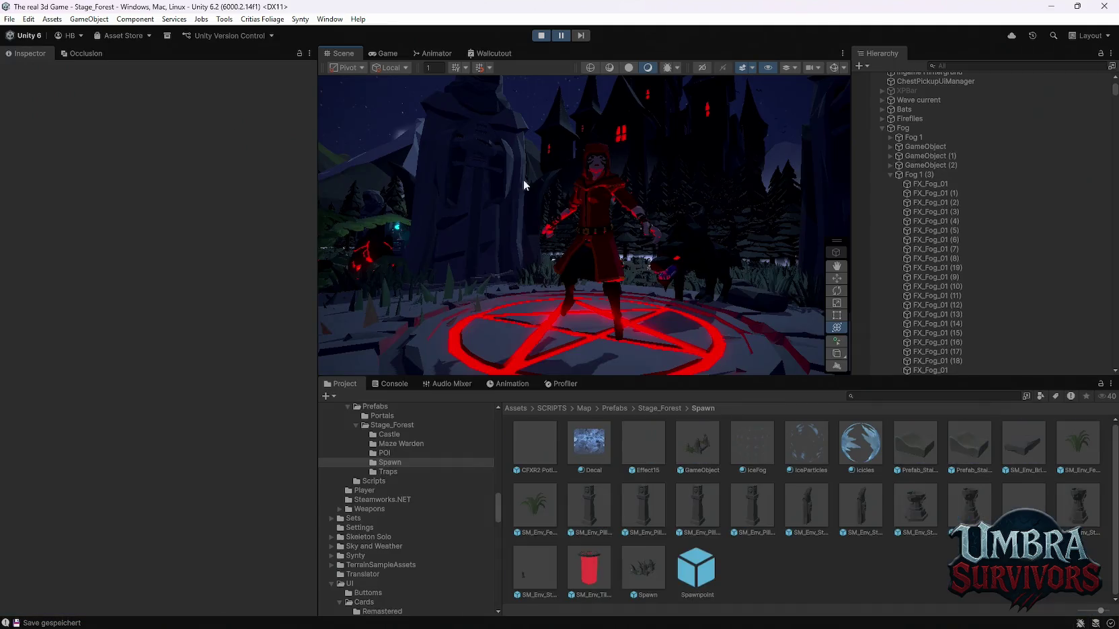
# Step: Replace the Skin_FireMage skin with Skin_Gold and preview the gold king in Game view
pyautogui.scroll(5, 887, 214)
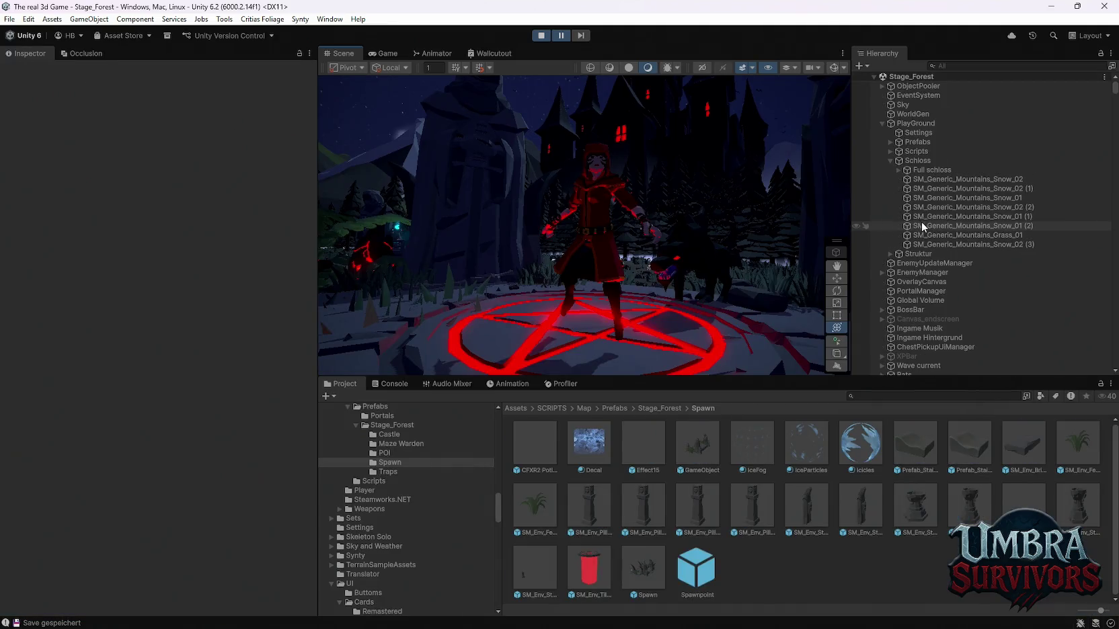
pyautogui.click(873, 76)
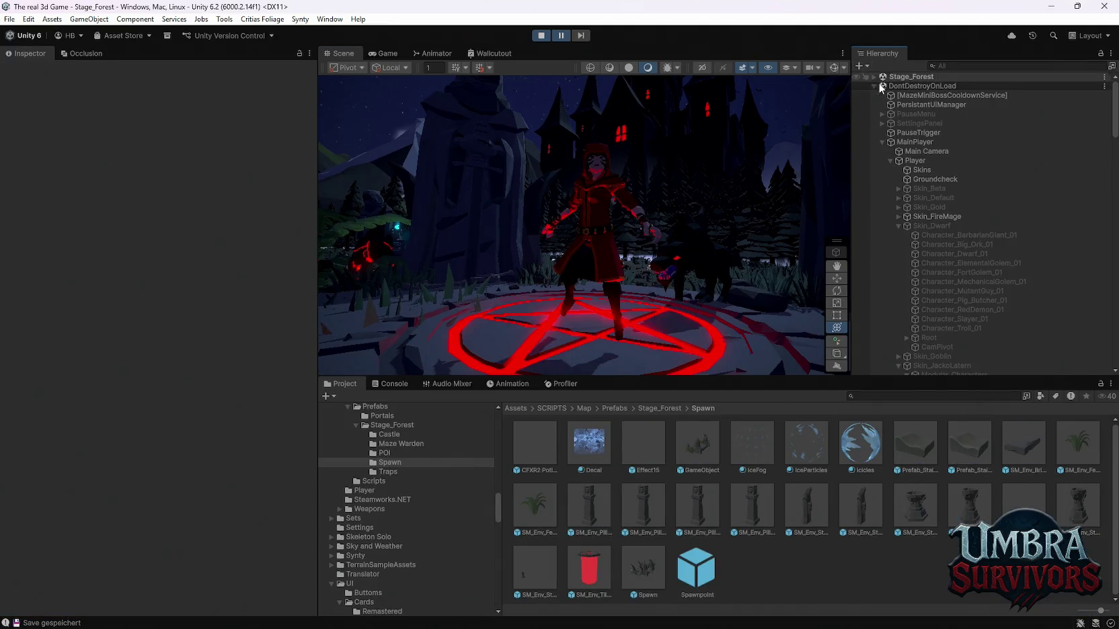
pyautogui.click(931, 216)
pyautogui.click(30, 70)
pyautogui.click(924, 207)
pyautogui.click(30, 70)
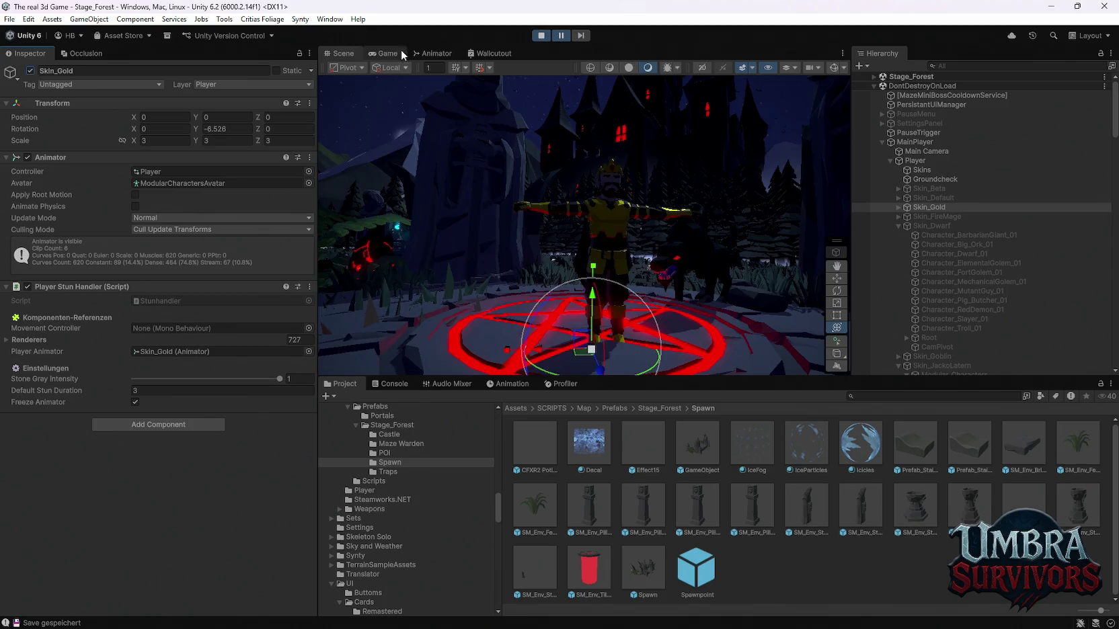
pyautogui.click(380, 53)
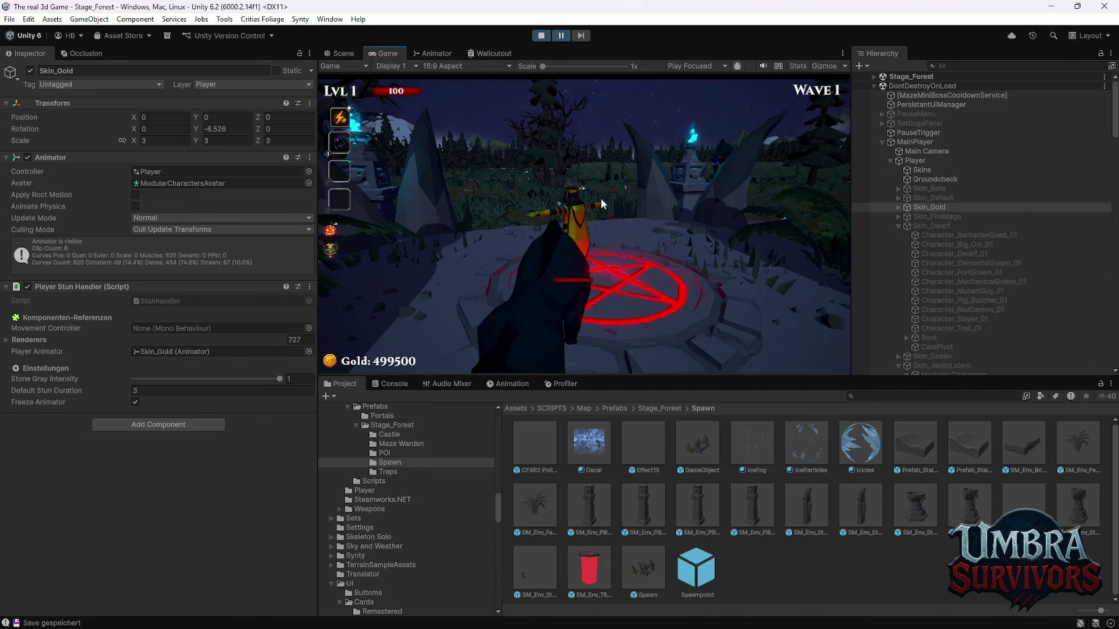
pyautogui.click(562, 35)
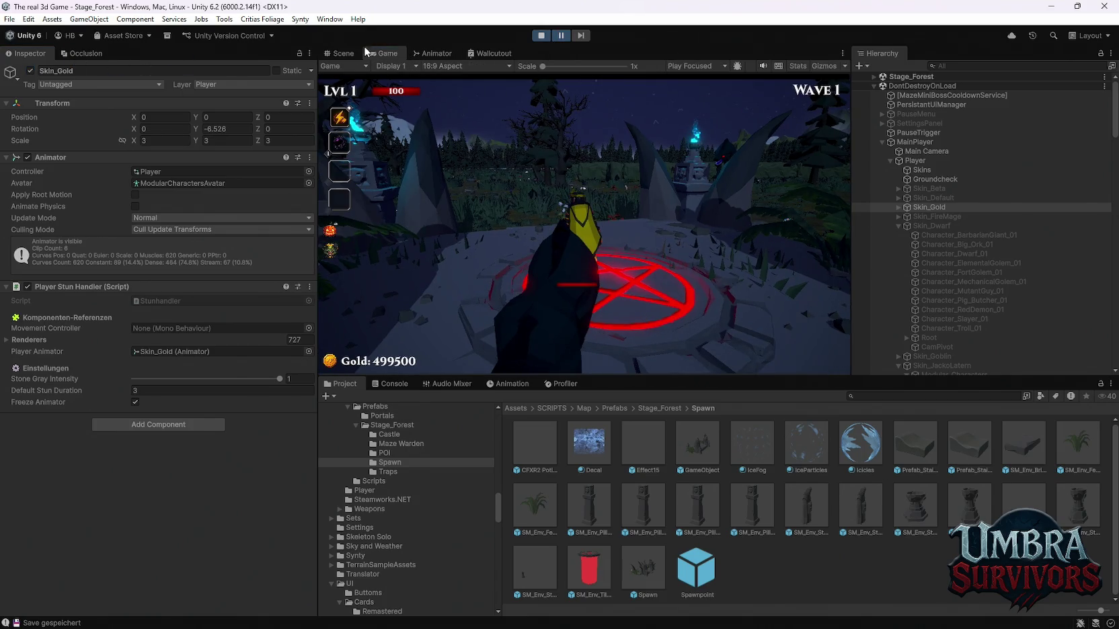
# Step: Frame and select the gold king in the maximized Scene view, then restore the layout
pyautogui.click(366, 52)
pyautogui.scroll(5, 563, 129)
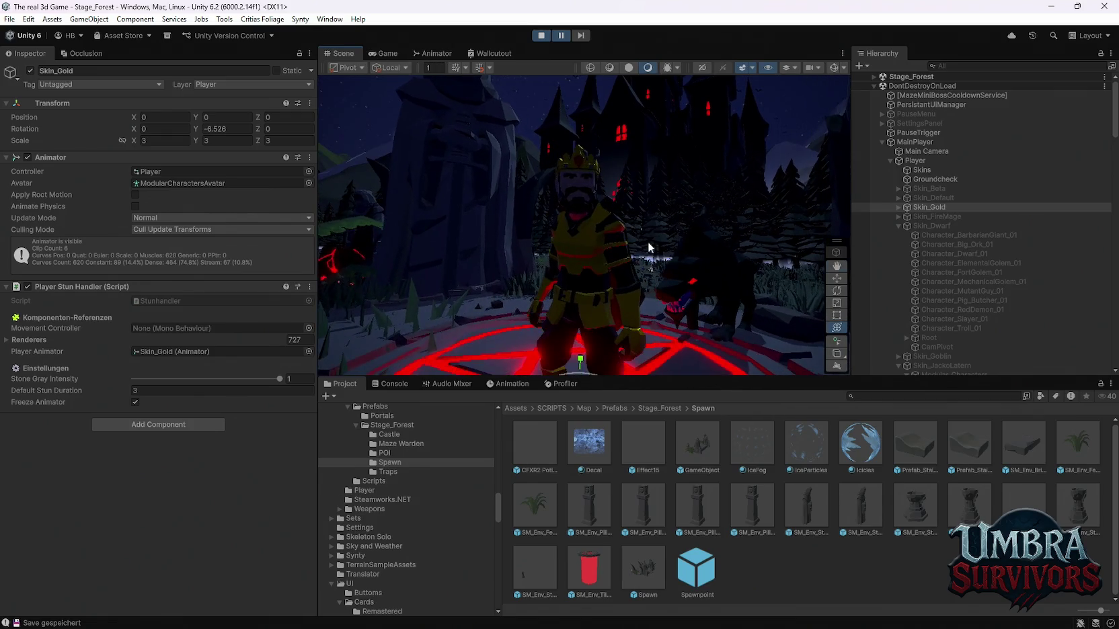
pyautogui.click(795, 133)
pyautogui.press('q')
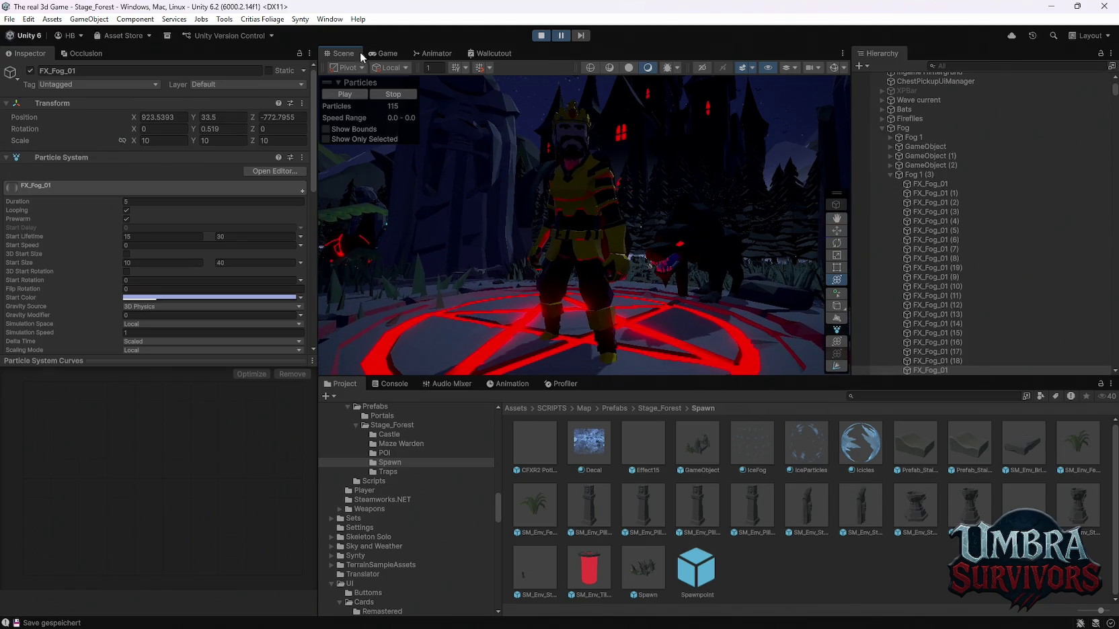
pyautogui.hotkey('shift', 'space')
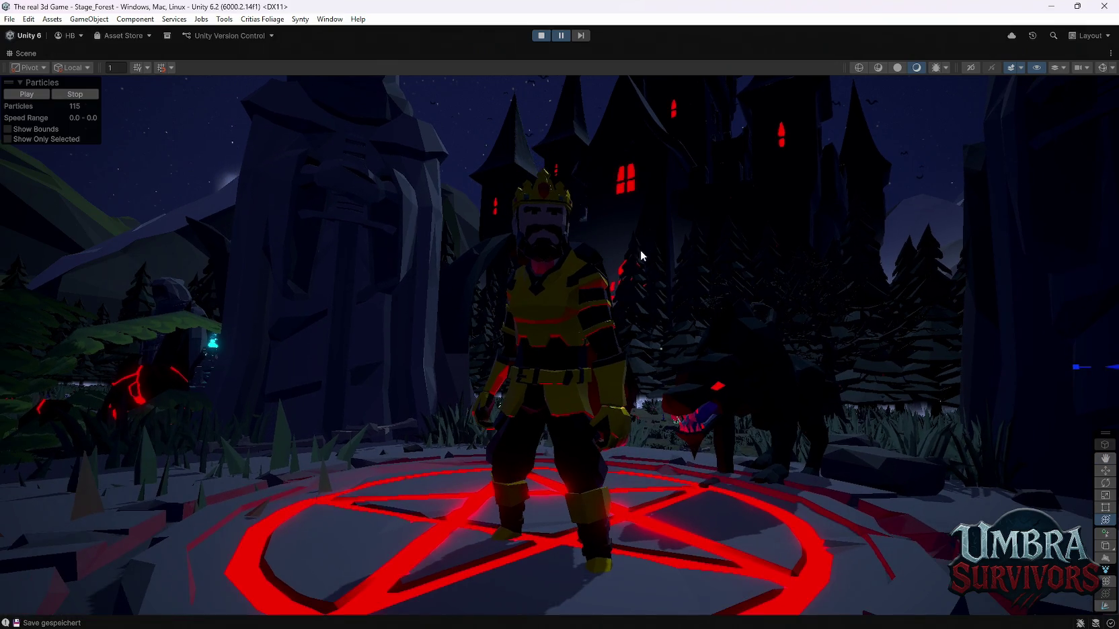
pyautogui.moveTo(635, 252)
pyautogui.mouseDown()
pyautogui.moveTo(539, 367)
pyautogui.moveTo(609, 290)
pyautogui.moveTo(582, 355)
pyautogui.moveTo(632, 366)
pyautogui.moveTo(412, 394)
pyautogui.moveTo(656, 374)
pyautogui.moveTo(566, 363)
pyautogui.mouseUp()
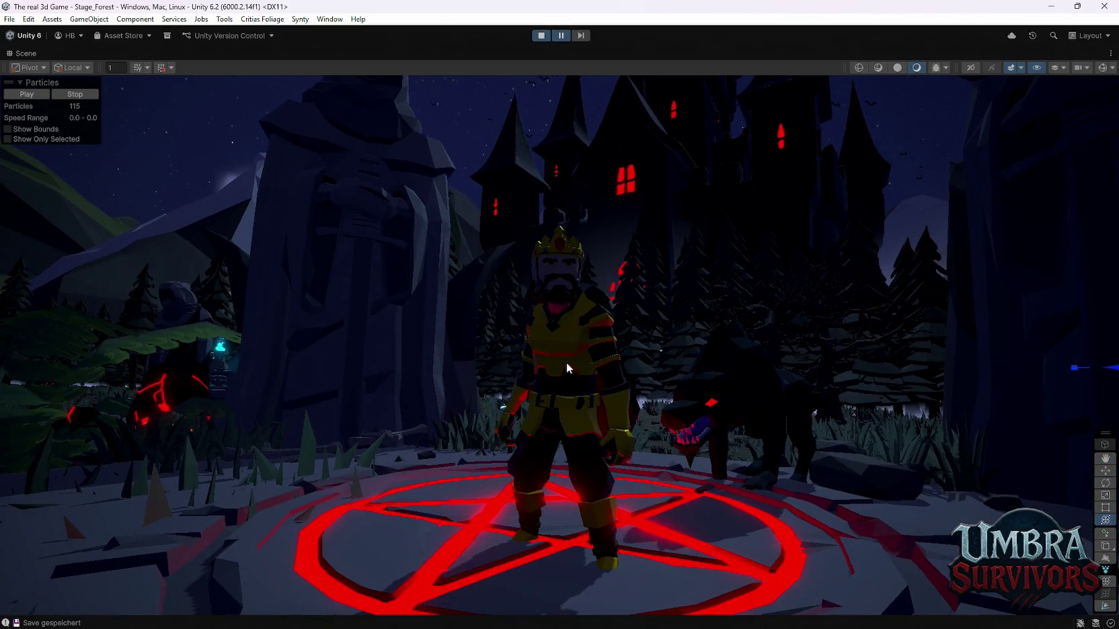
pyautogui.click(566, 363)
pyautogui.doubleClick(24, 53)
# Step: Select the Player and raise it slightly to Y 2.33 with the move gizmo
pyautogui.scroll(10, 950, 206)
pyautogui.scroll(-10, 953, 262)
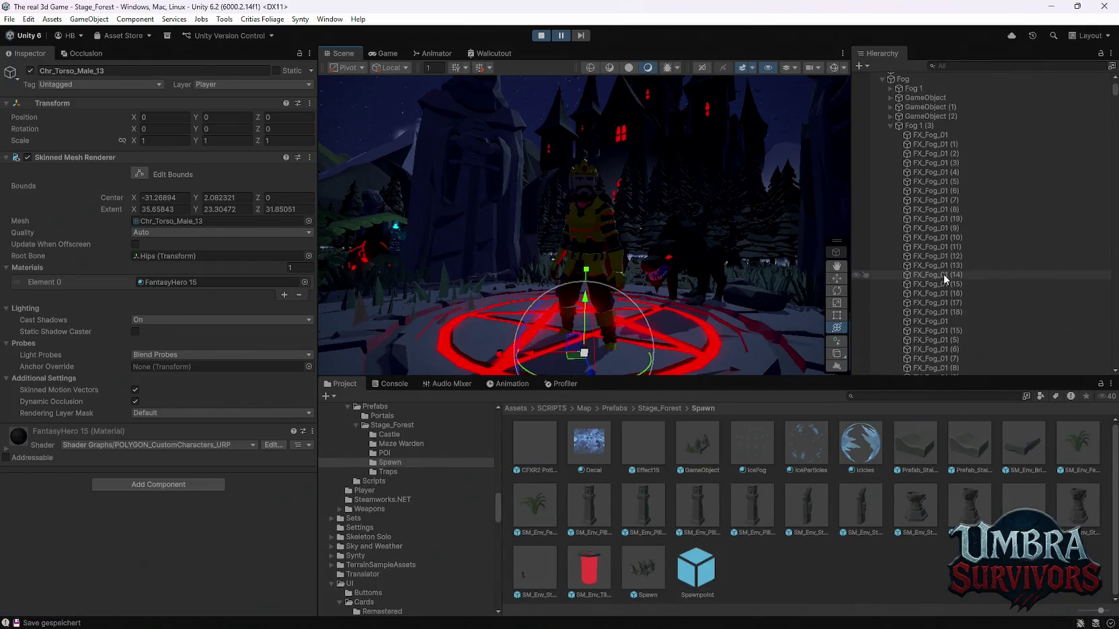
pyautogui.scroll(5, 959, 262)
pyautogui.scroll(3, 959, 260)
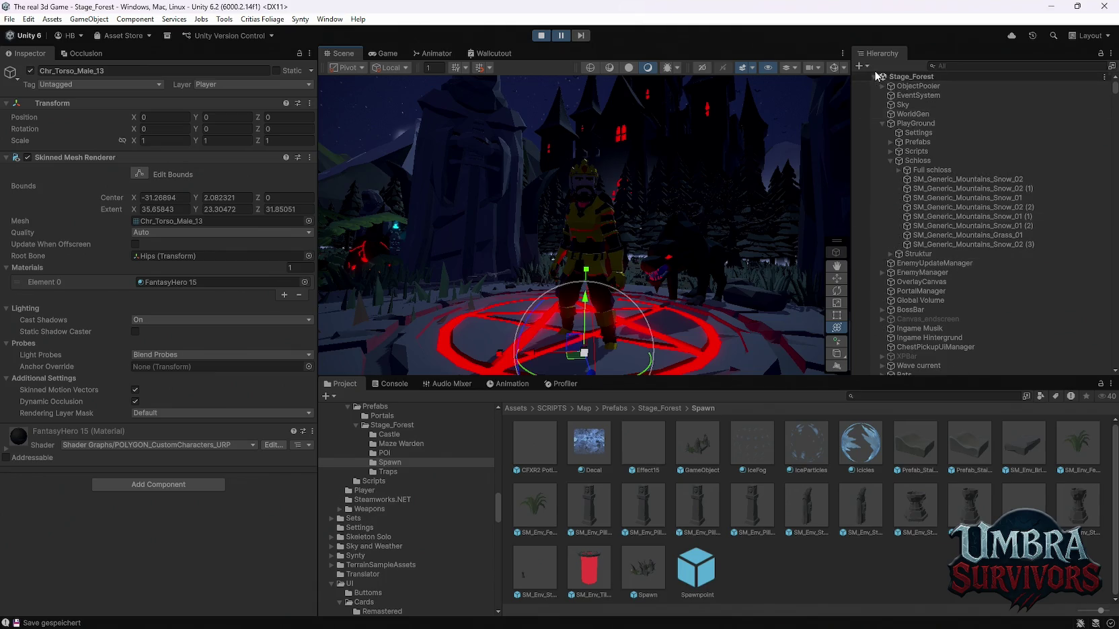
pyautogui.click(874, 77)
pyautogui.click(914, 161)
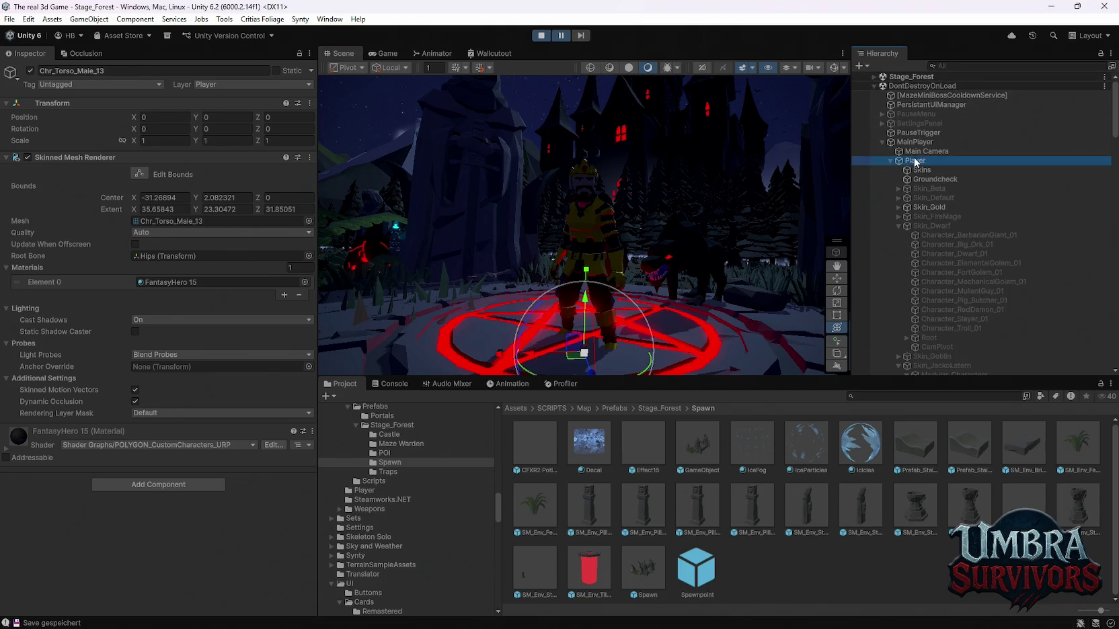
pyautogui.moveTo(586, 299); pyautogui.dragTo(587, 295)
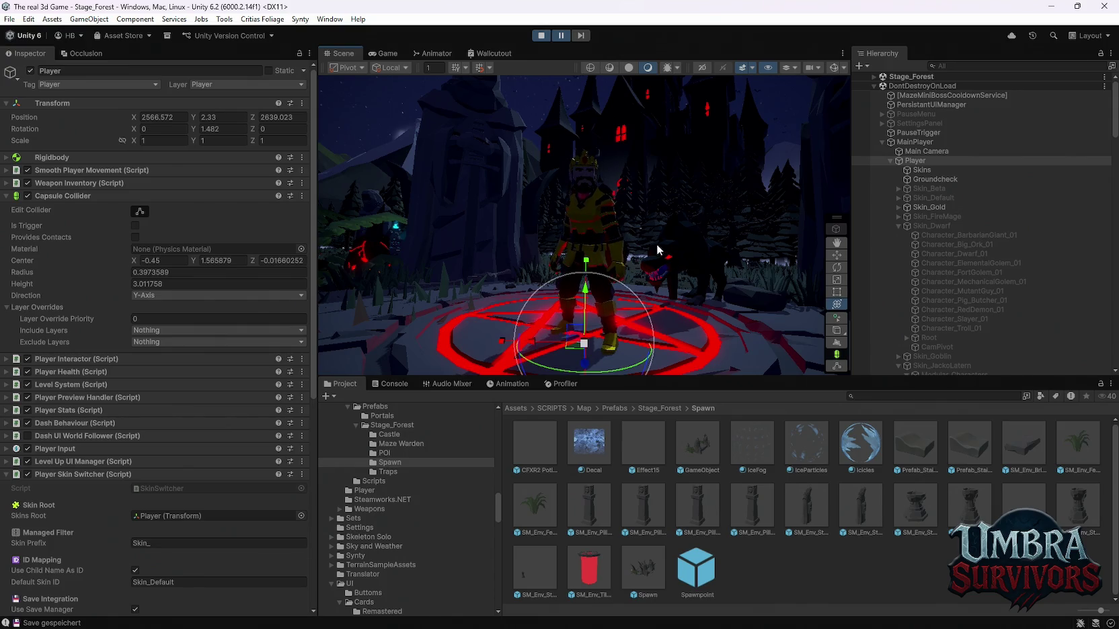
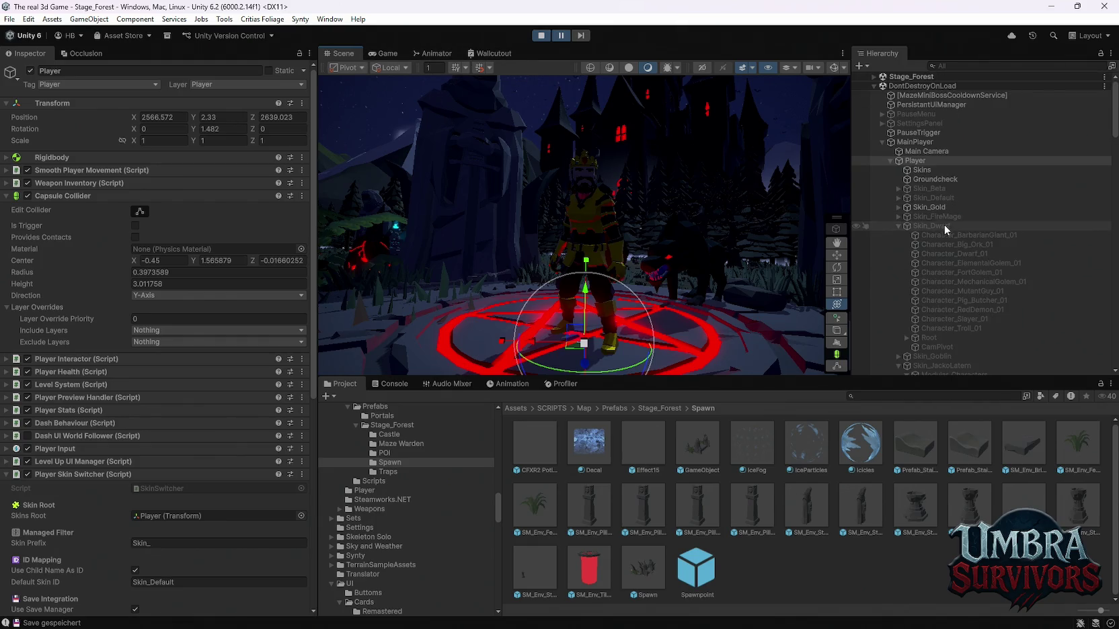
# Step: Deactivate Skin_Gold, activate Skin_FireMage, and show the running Game view full-window
pyautogui.click(930, 207)
pyautogui.click(29, 72)
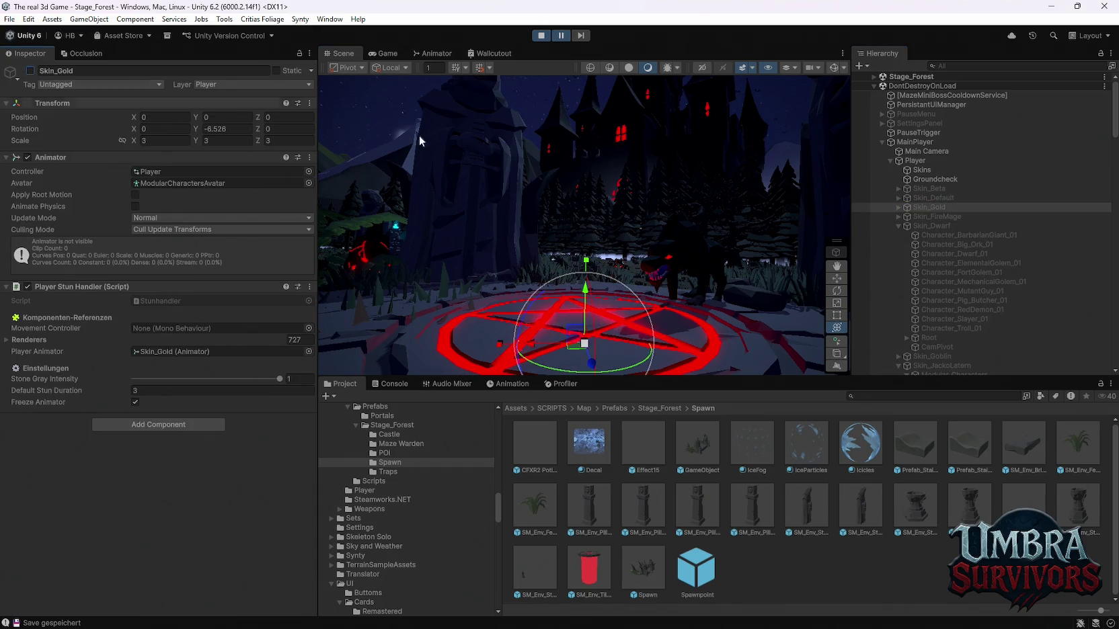
pyautogui.click(949, 216)
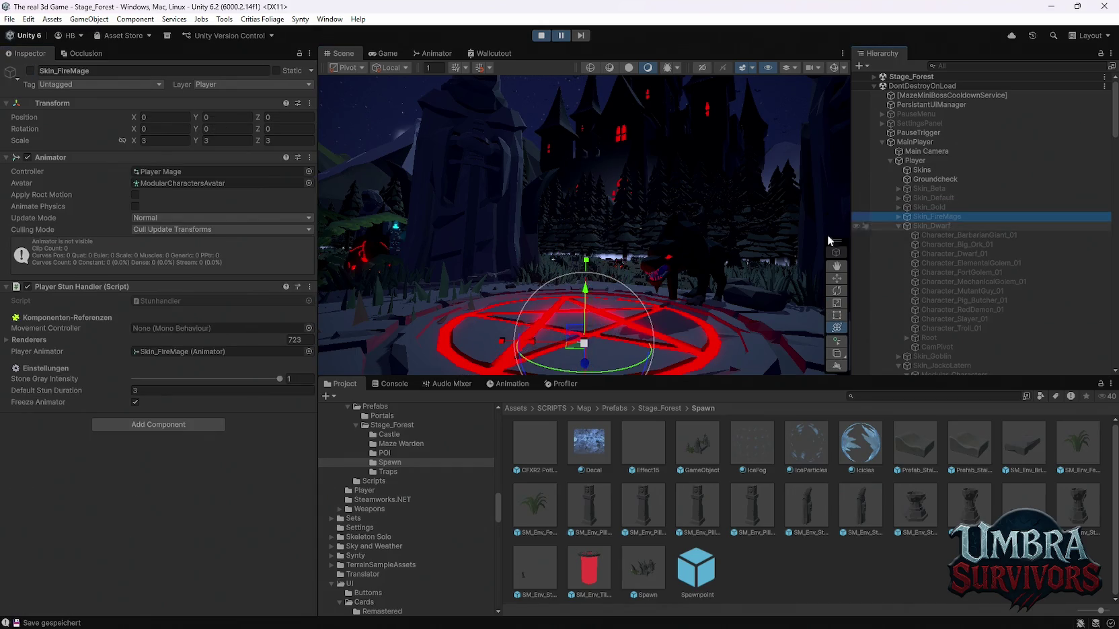
pyautogui.click(31, 71)
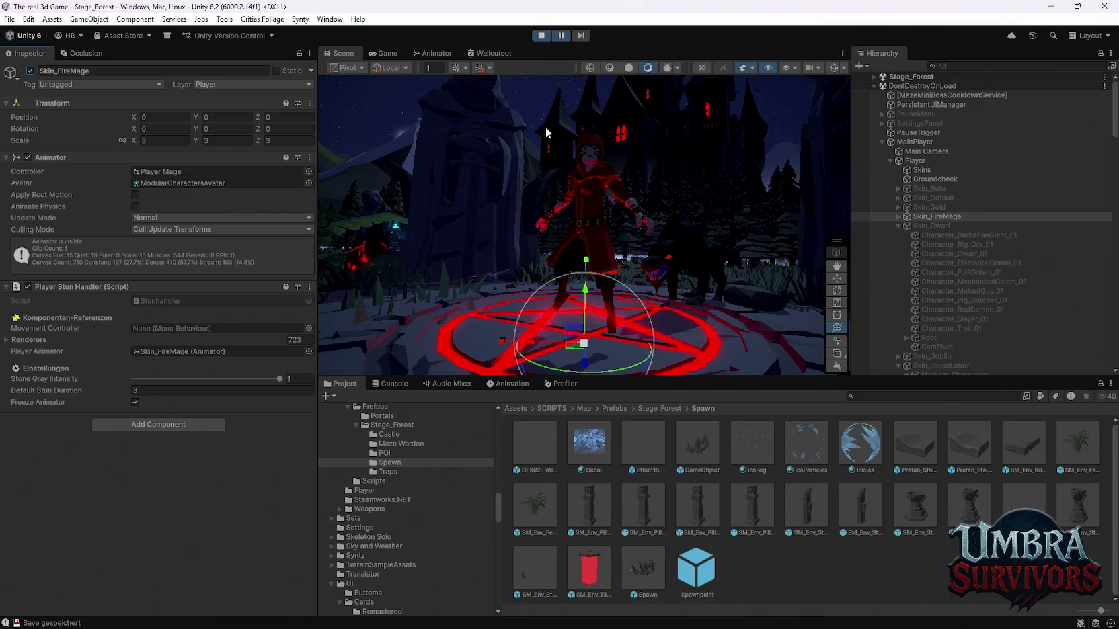
pyautogui.doubleClick(386, 55)
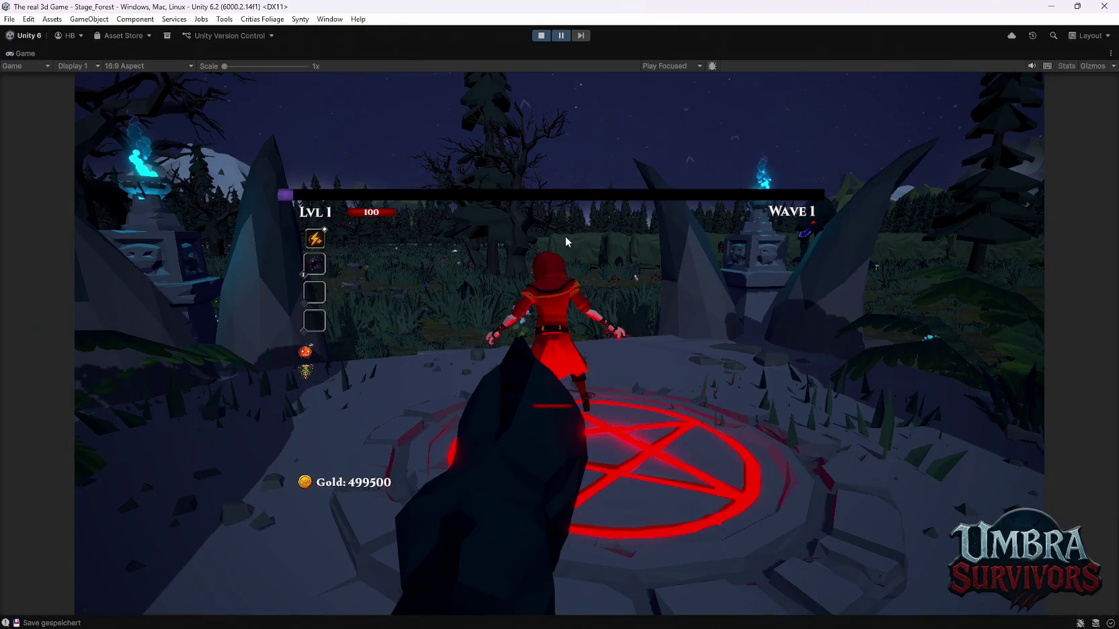
# Step: Restore the normal layout and pause the running game with Escape
pyautogui.doubleClick(22, 52)
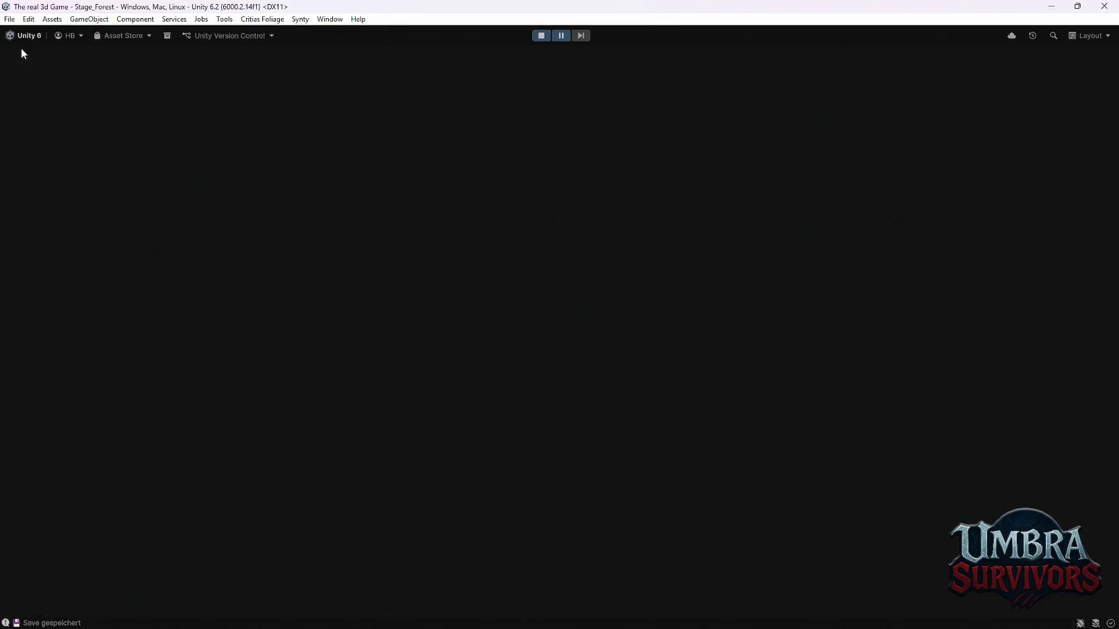
pyautogui.click(646, 195)
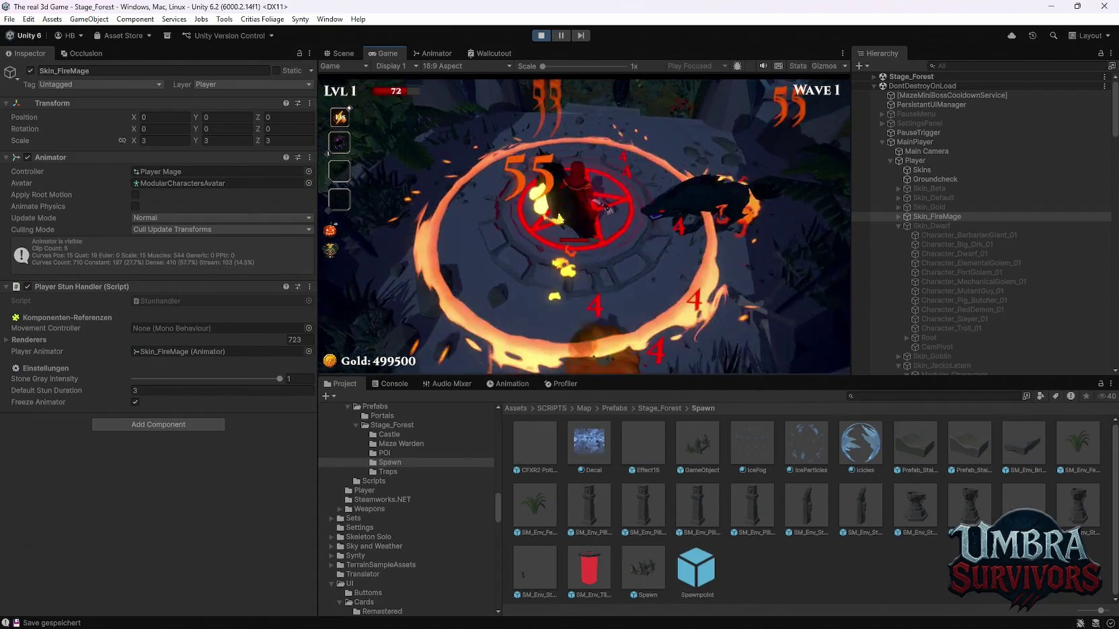
pyautogui.press('Escape')
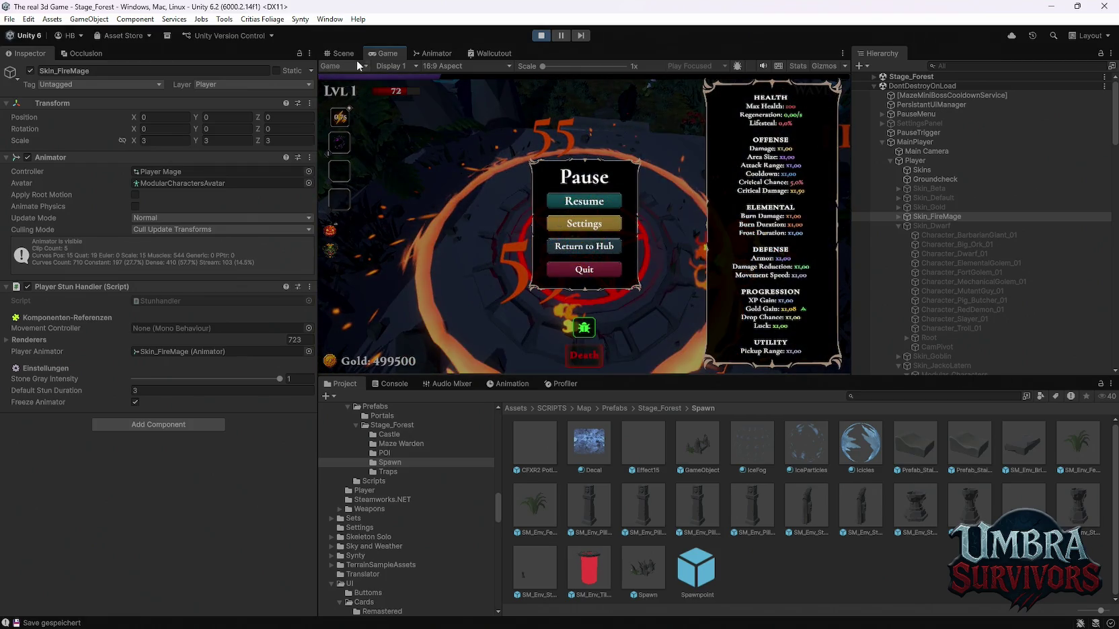
# Step: Frame the fire mage and pentagram from above in the Scene view, then maximize it
pyautogui.click(344, 54)
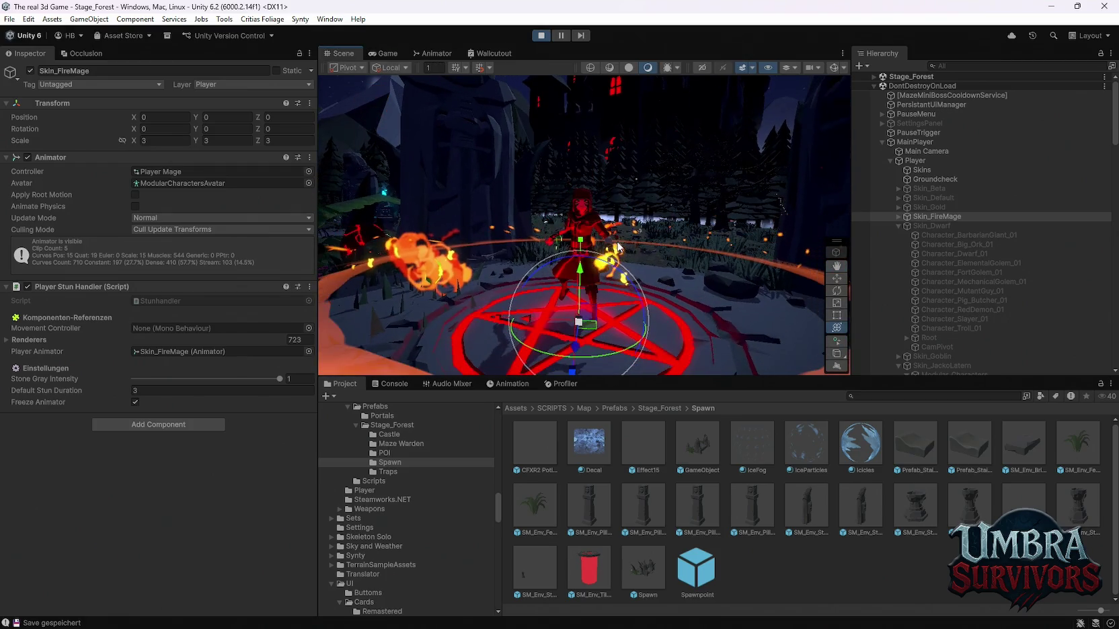
pyautogui.scroll(5, 622, 228)
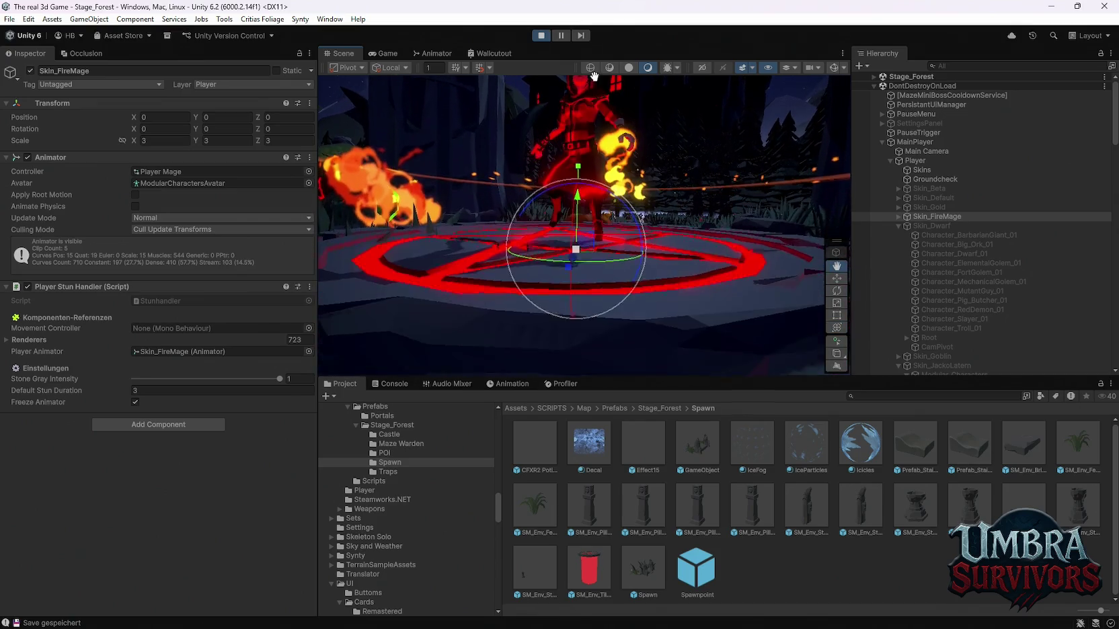
pyautogui.moveTo(593, 76); pyautogui.dragTo(620, 160)
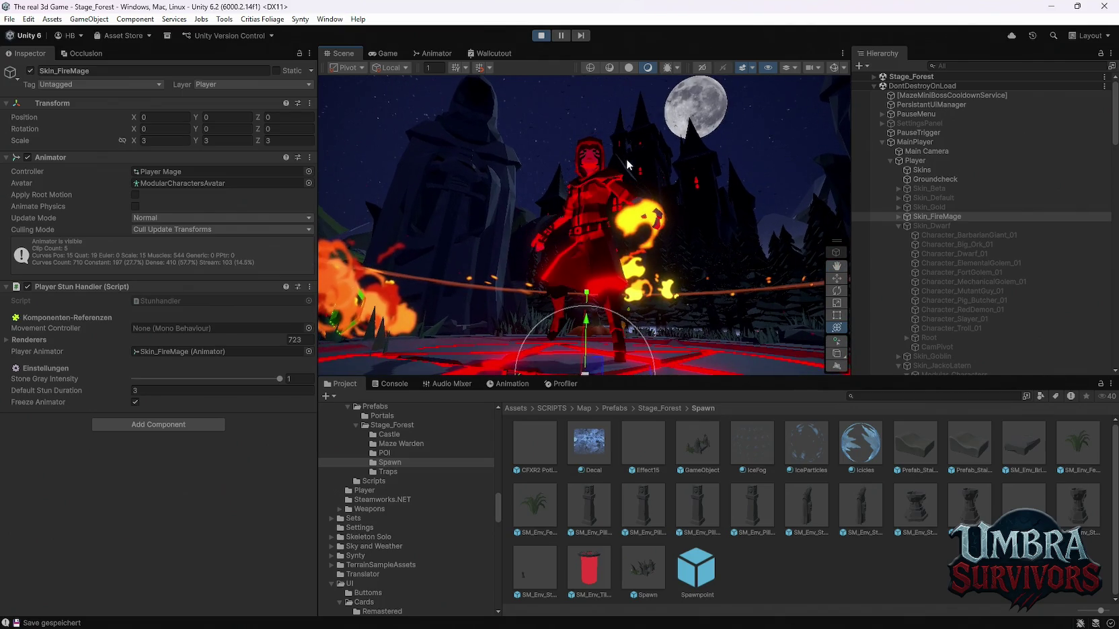
pyautogui.moveTo(603, 179); pyautogui.dragTo(350, 83)
pyautogui.doubleClick(345, 55)
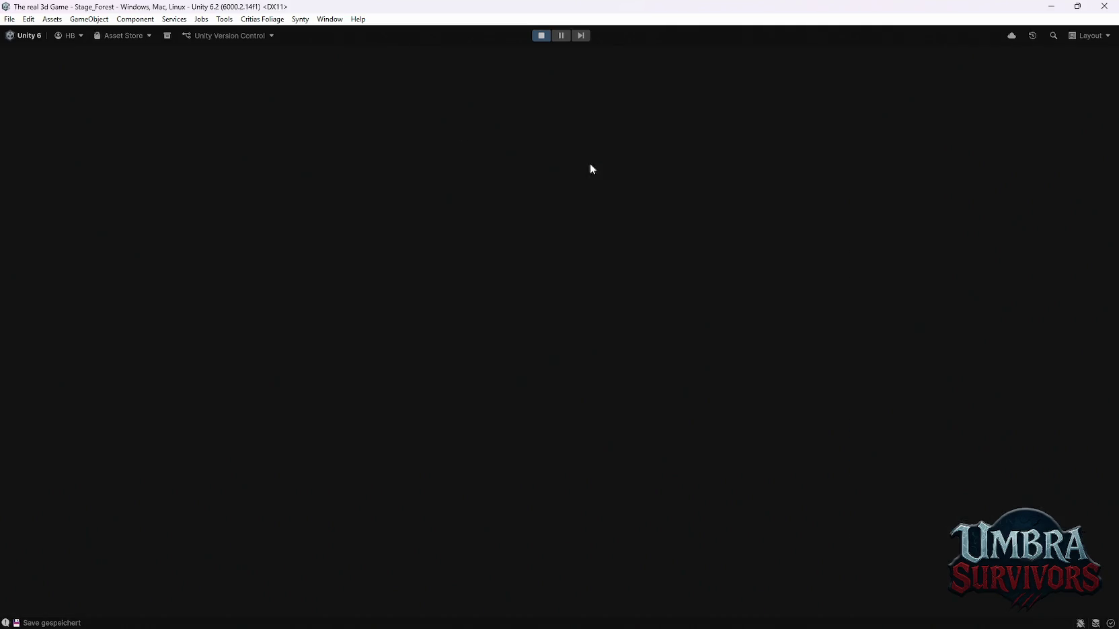
# Step: Zoom in close on the fire mage in the fire ring, castle behind
pyautogui.scroll(-5, 624, 317)
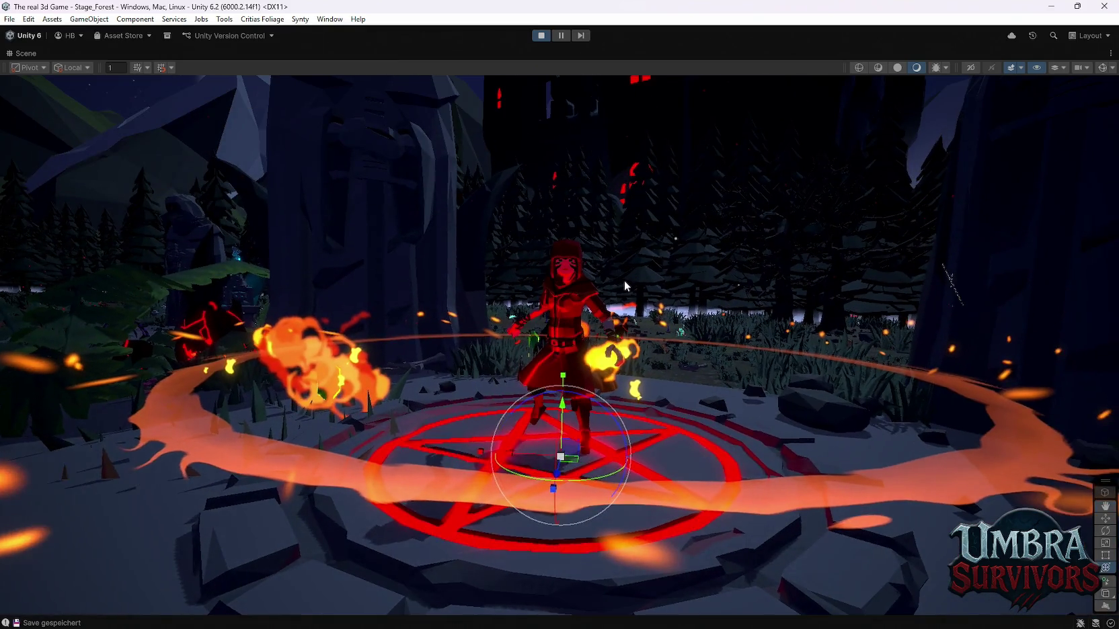
pyautogui.scroll(3, 642, 348)
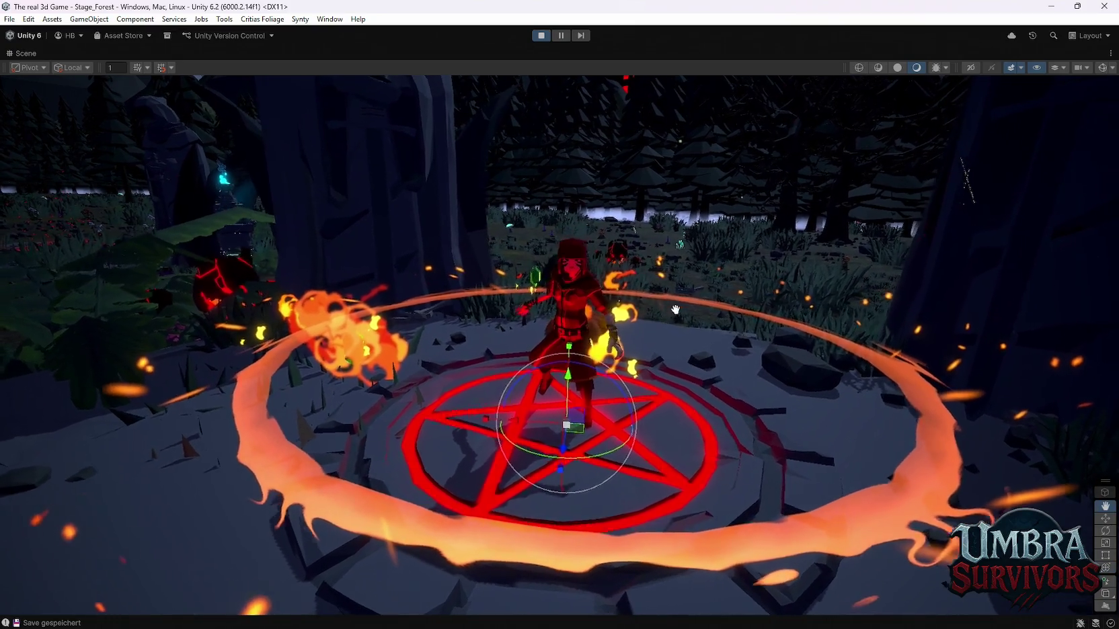
pyautogui.scroll(-3, 673, 283)
pyautogui.scroll(5, 664, 286)
pyautogui.moveTo(640, 306)
pyautogui.mouseDown()
pyautogui.moveTo(631, 276)
pyautogui.moveTo(640, 240)
pyautogui.moveTo(644, 412)
pyautogui.moveTo(664, 424)
pyautogui.moveTo(674, 357)
pyautogui.moveTo(645, 379)
pyautogui.moveTo(673, 348)
pyautogui.mouseUp()
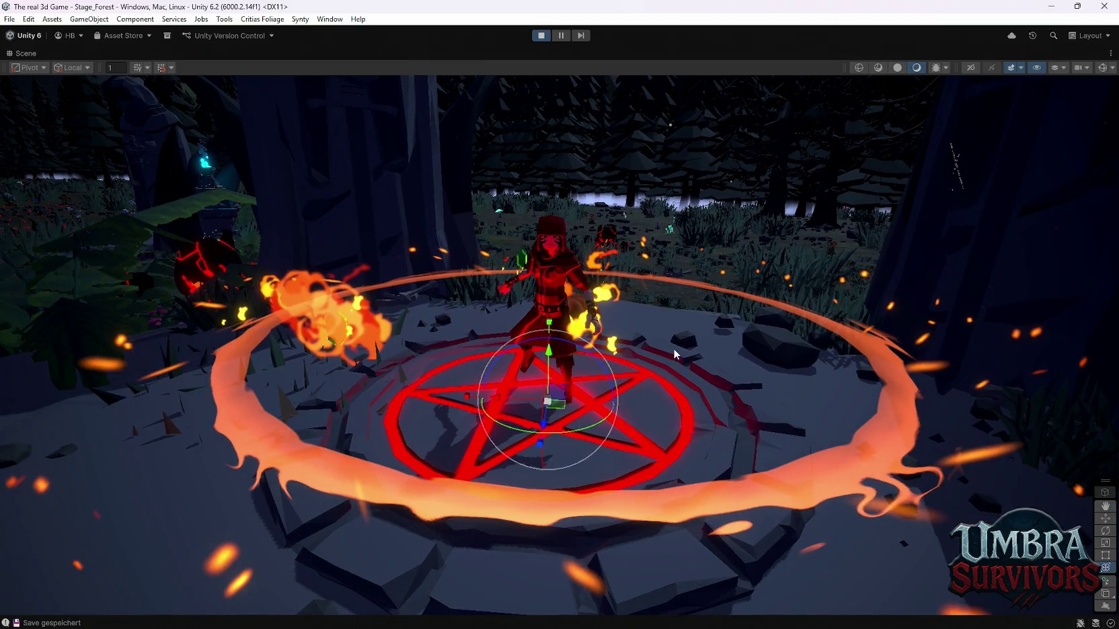
# Step: Select the object beside the fire ring and return to the normal layout
pyautogui.click(318, 313)
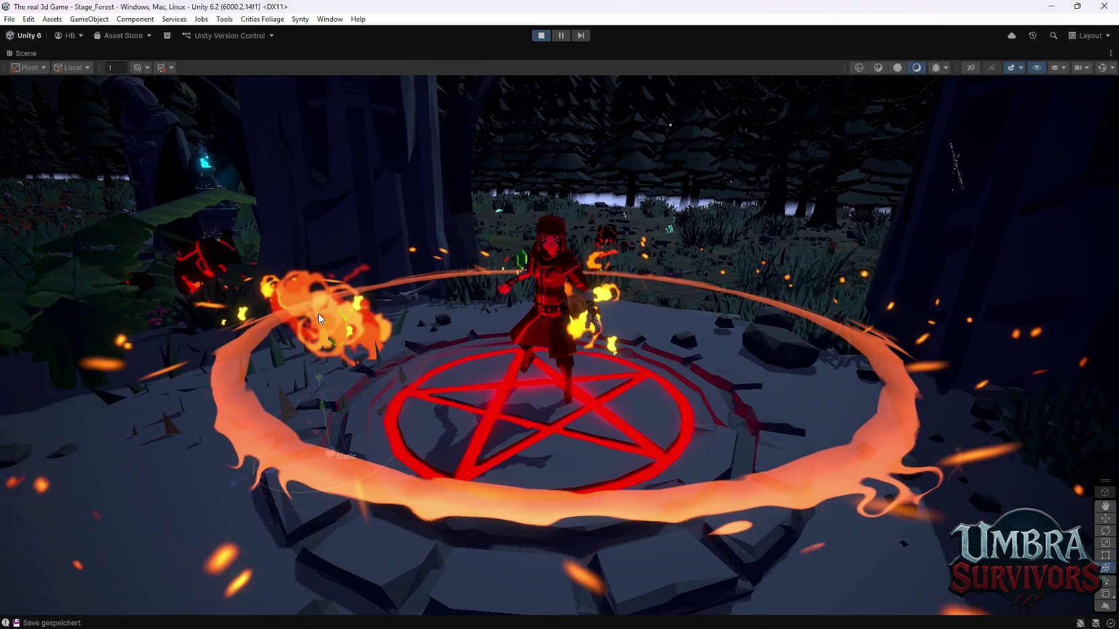
pyautogui.click(386, 335)
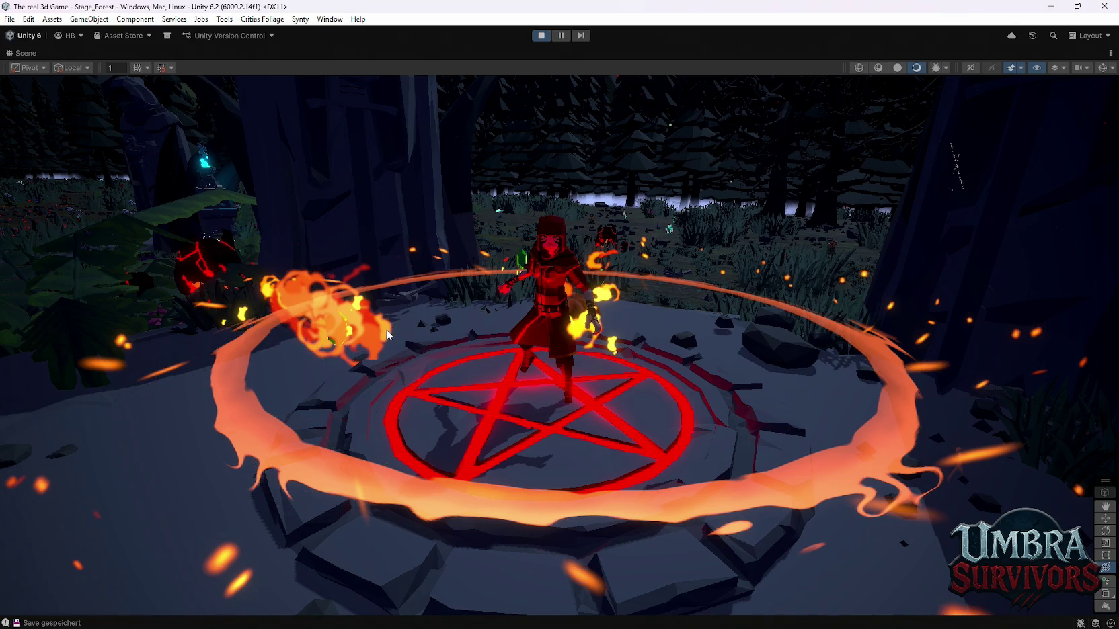
pyautogui.click(362, 316)
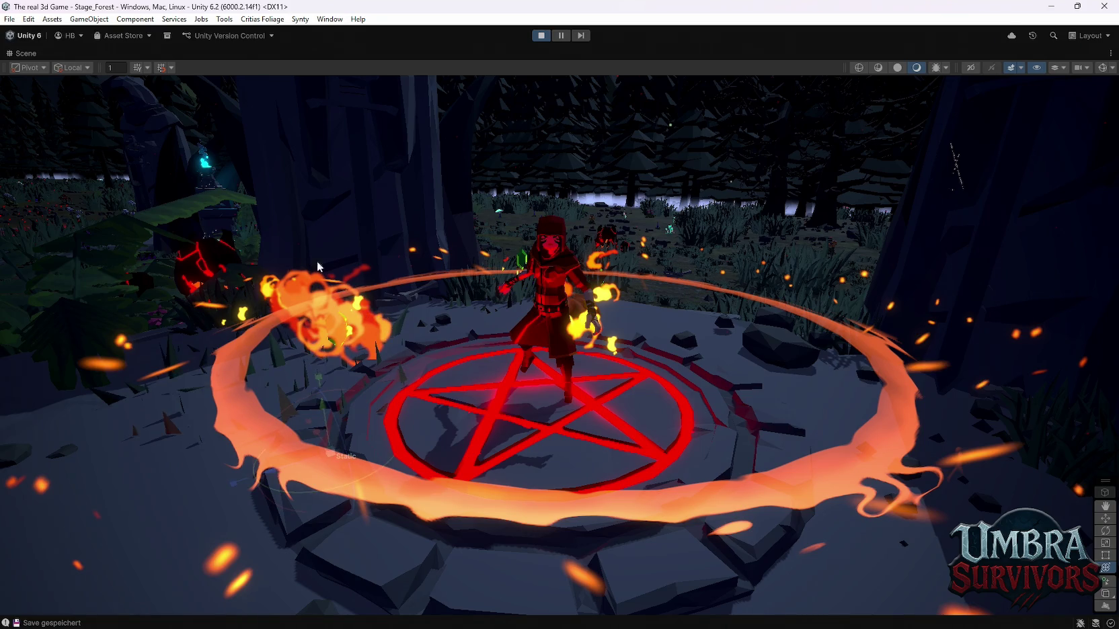
pyautogui.moveTo(29, 53); pyautogui.dragTo(94, 74)
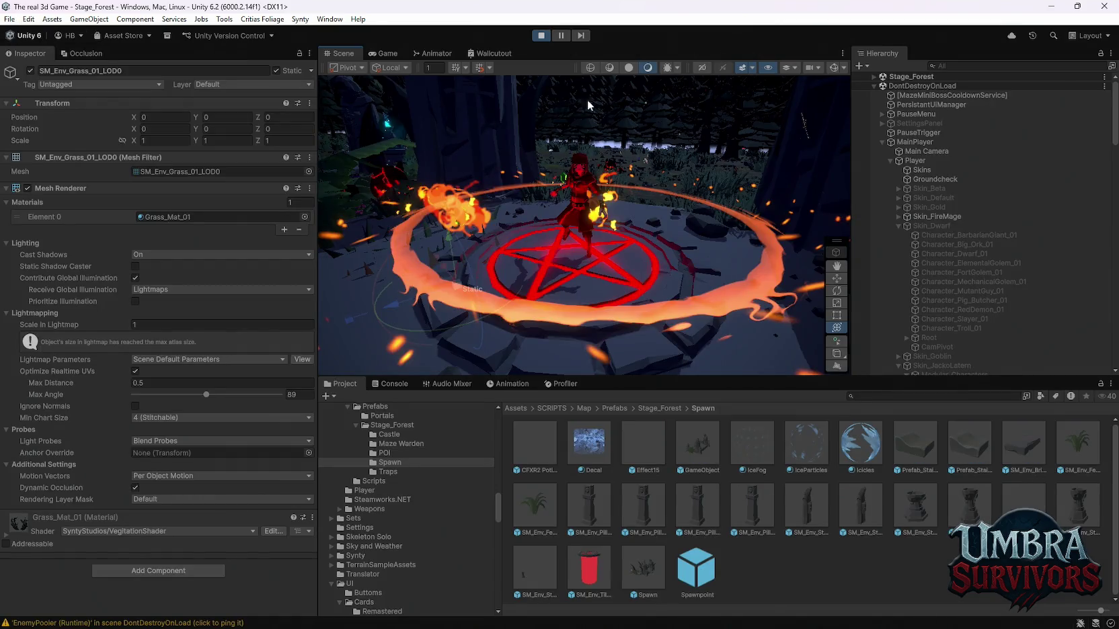
pyautogui.click(563, 40)
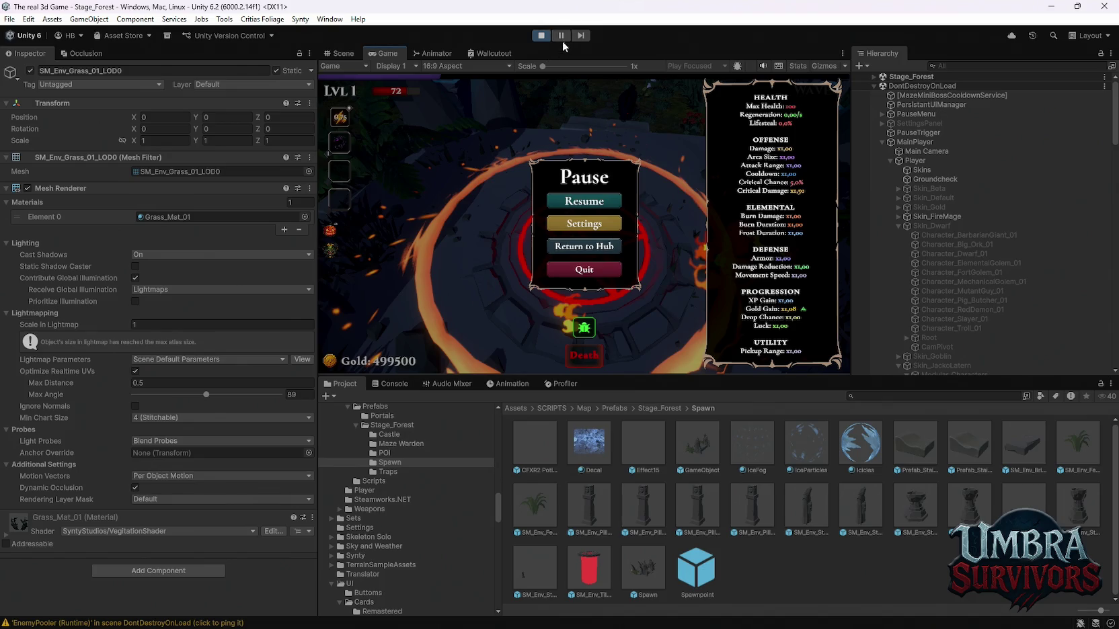
pyautogui.press('Escape')
pyautogui.press('Escape')
pyautogui.press('Escape')
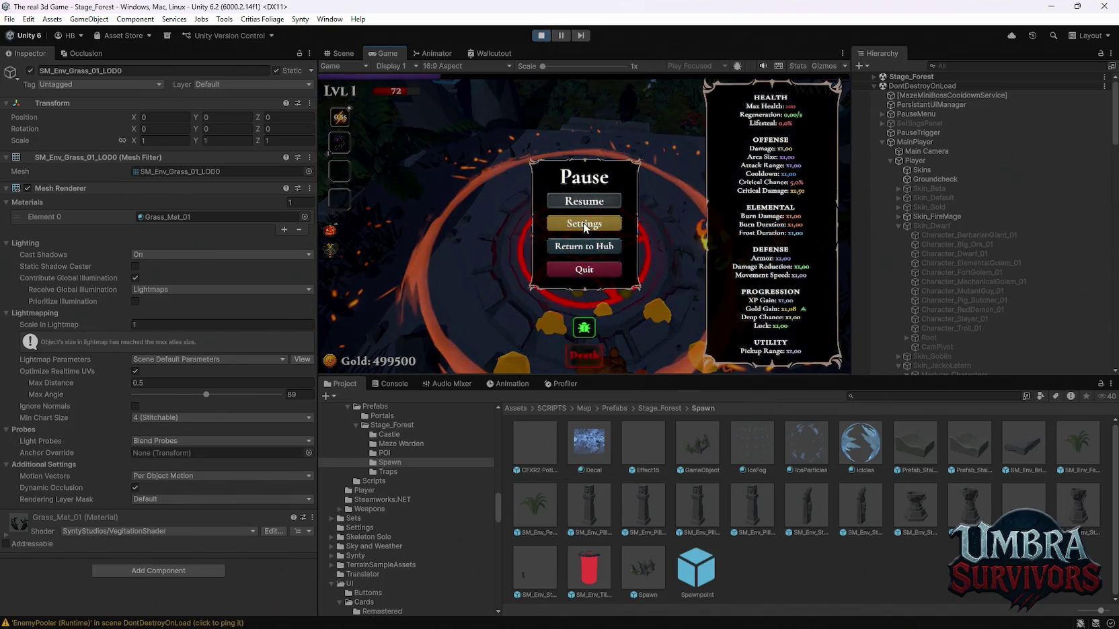
pyautogui.press('Escape')
pyautogui.click(353, 53)
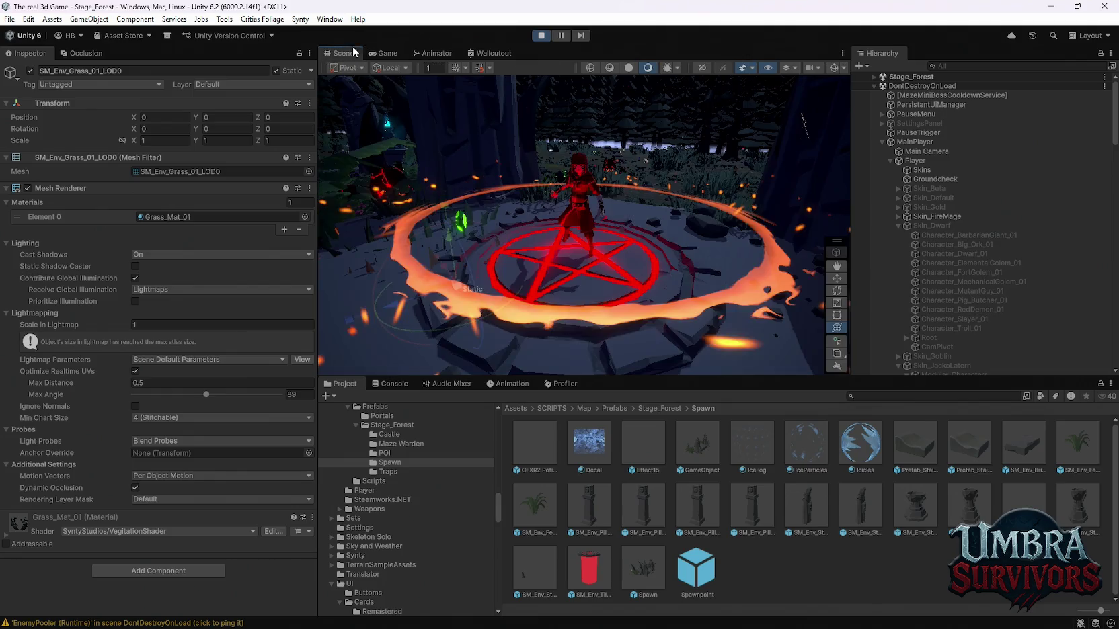
pyautogui.scroll(3, 616, 181)
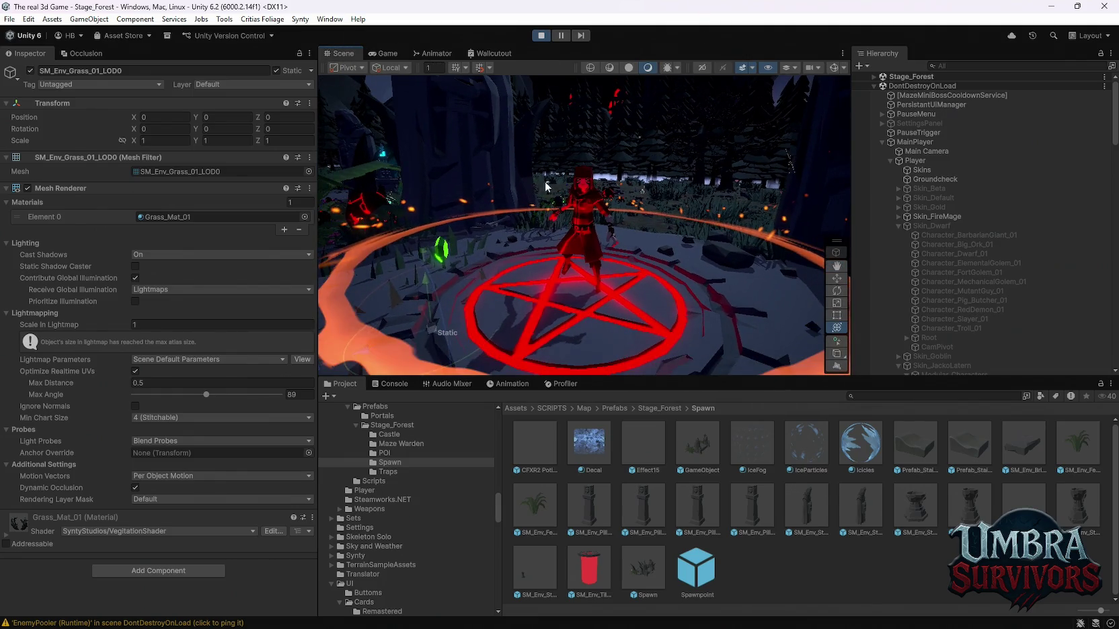
pyautogui.doubleClick(381, 53)
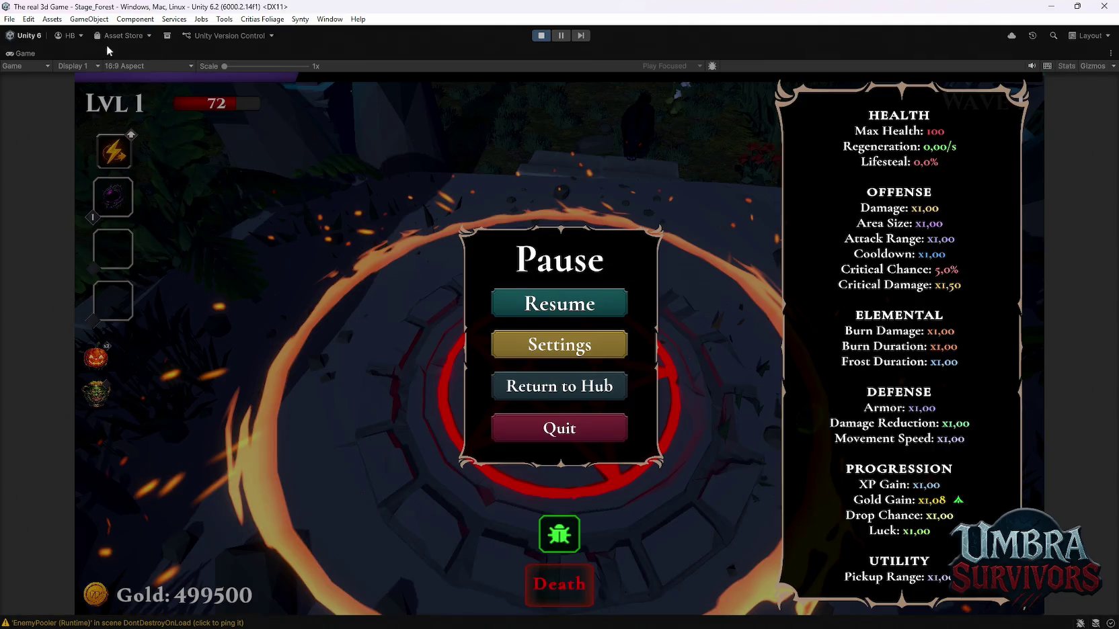
pyautogui.press('Escape')
pyautogui.press('Escape')
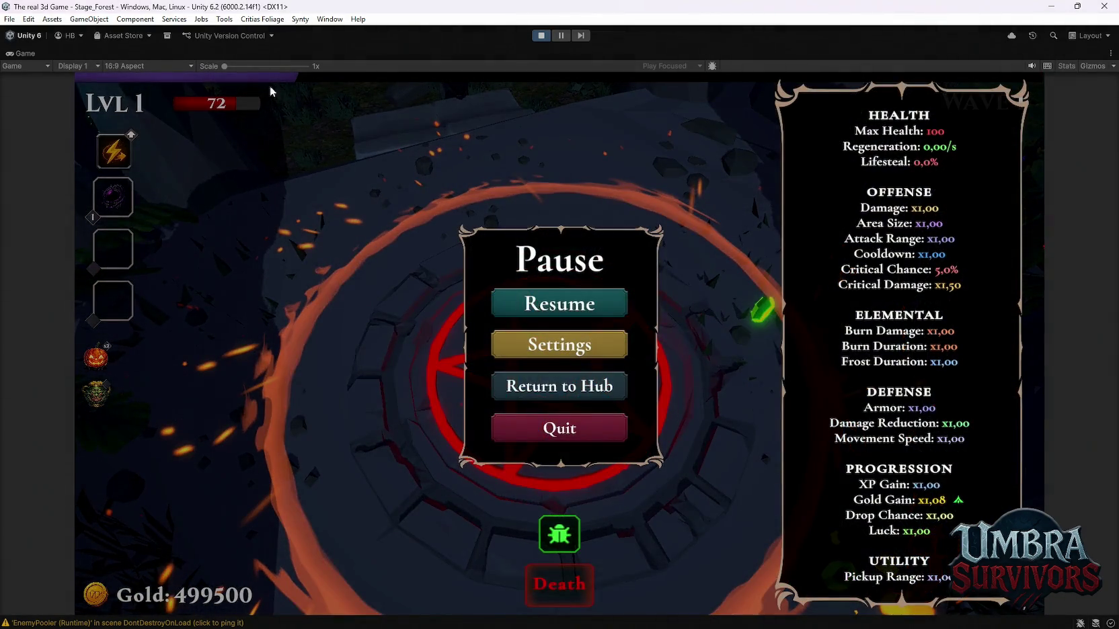
pyautogui.doubleClick(26, 51)
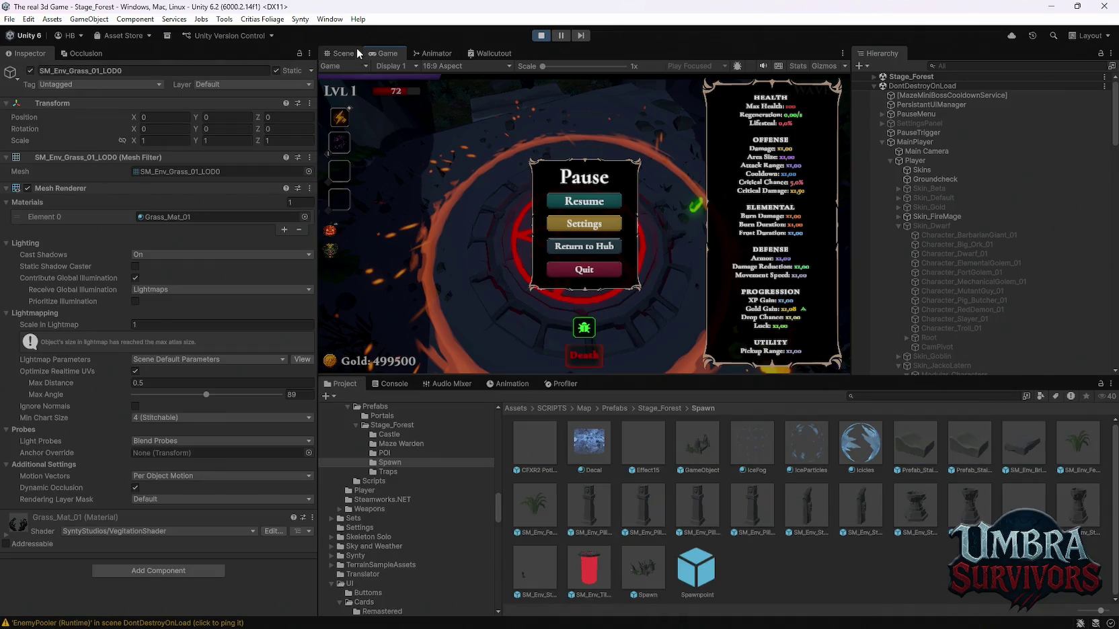
pyautogui.doubleClick(357, 54)
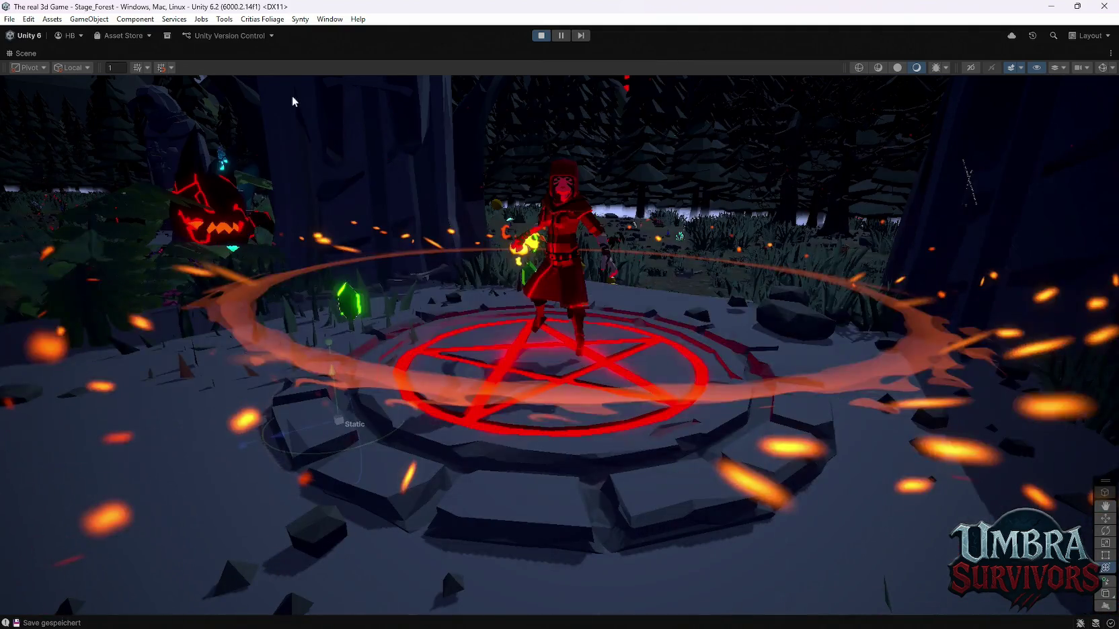
pyautogui.doubleClick(22, 53)
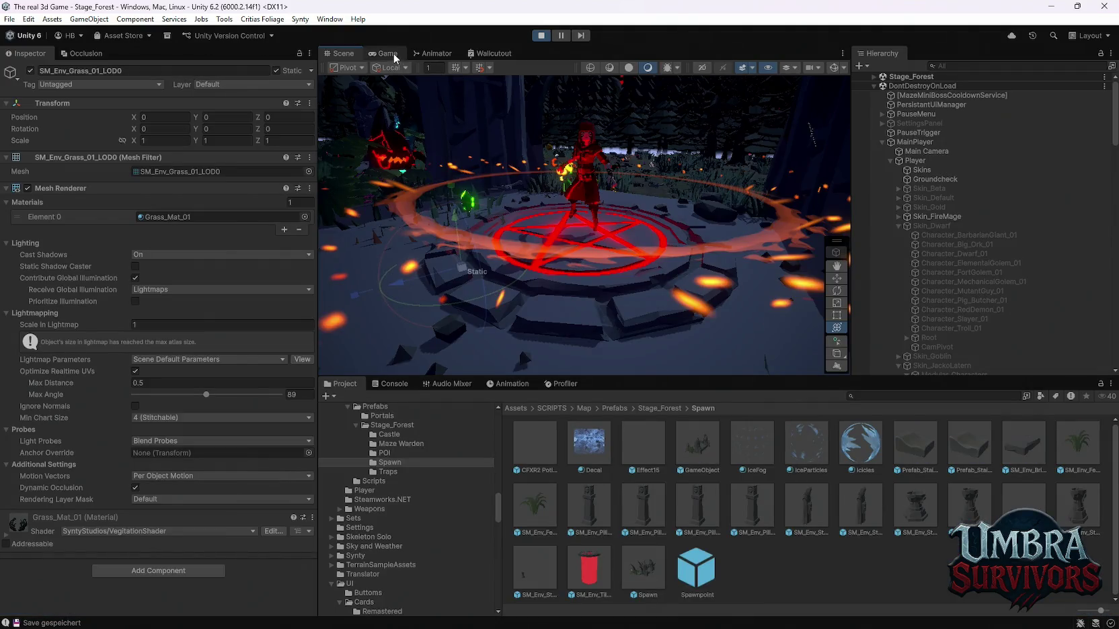
# Step: Resume the game, walk the character north onto the pentagram platform, then pause
pyautogui.click(396, 59)
pyautogui.press('Escape')
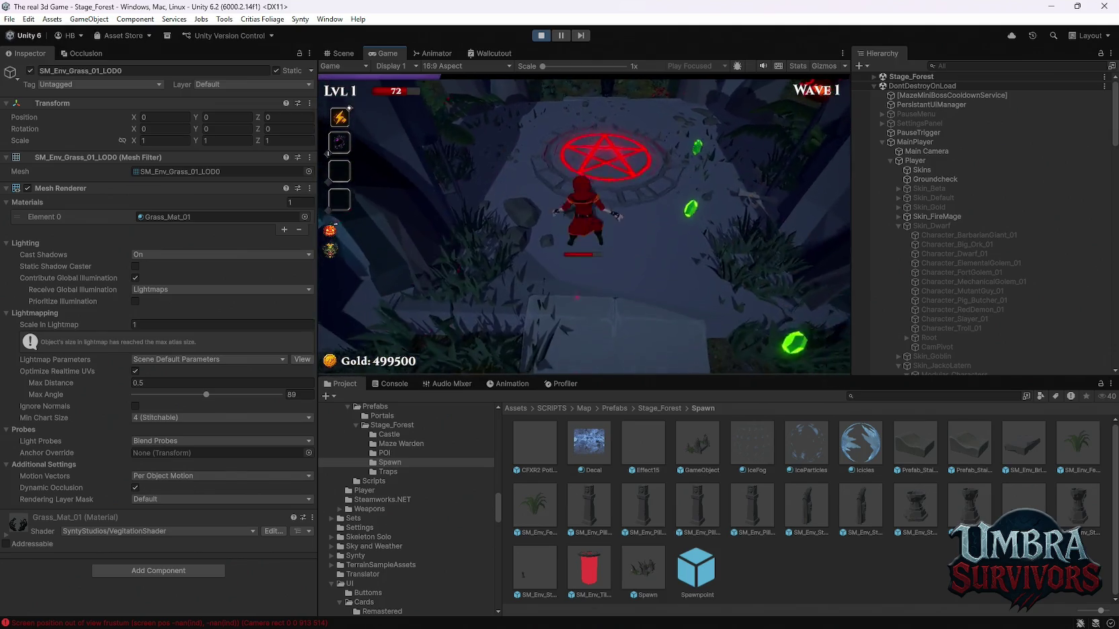
pyautogui.press('w')
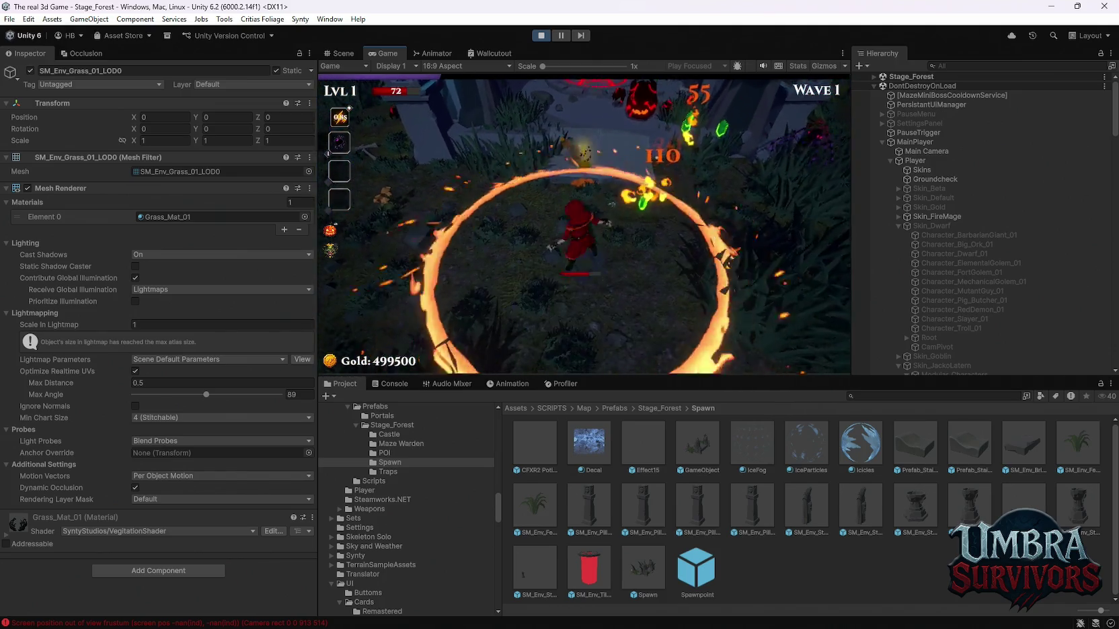
pyautogui.press('w')
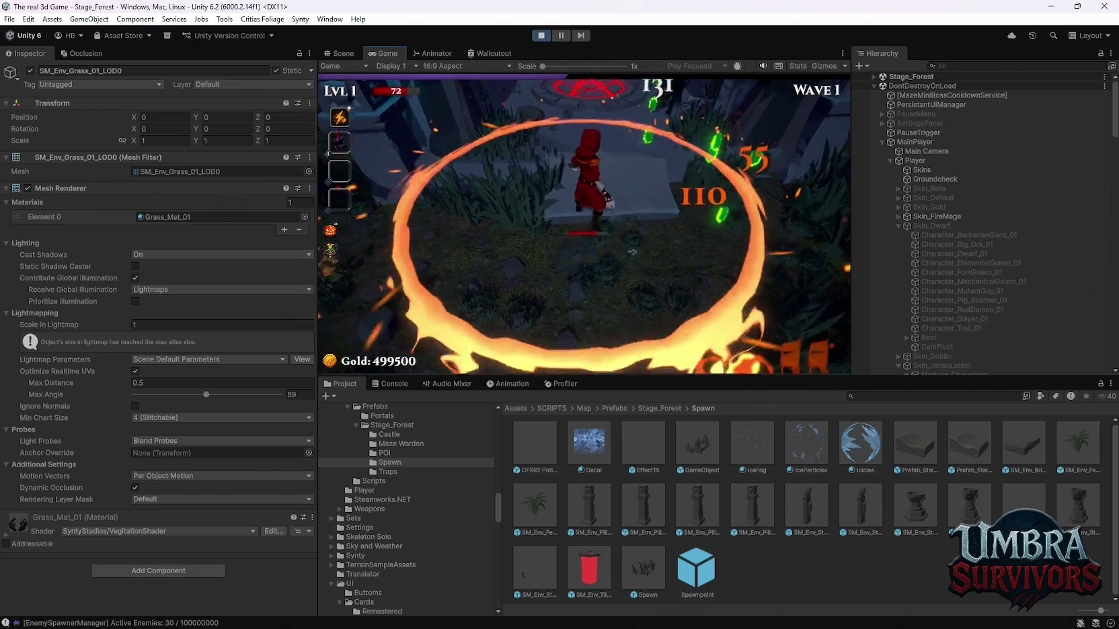
pyautogui.press('w')
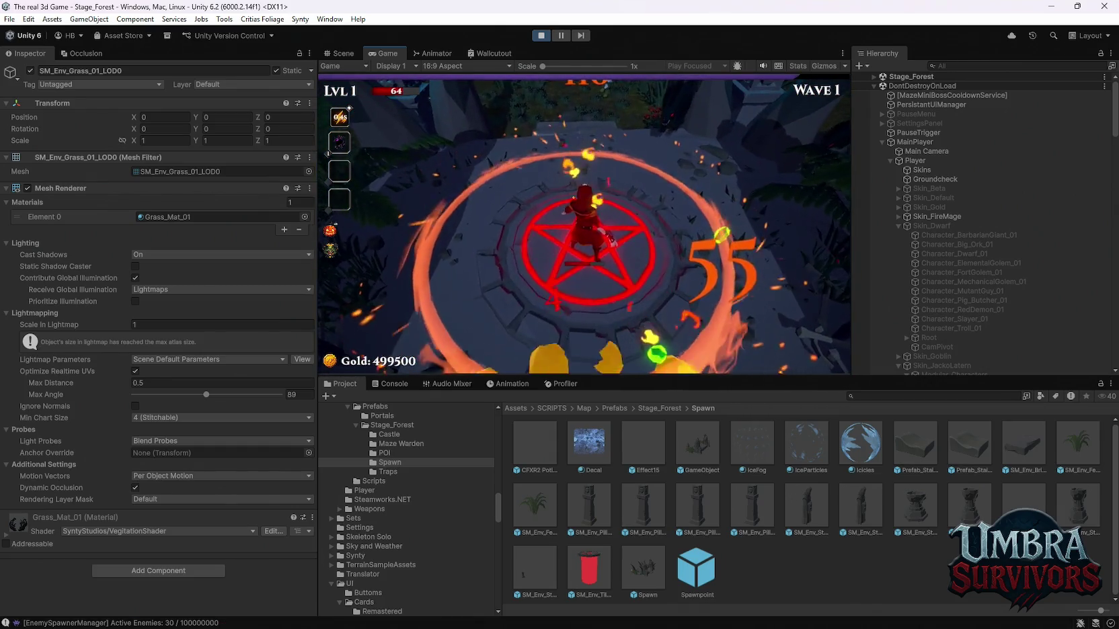
pyautogui.press('Escape')
# Step: Frame the black wolf by the fire ring in the Scene view and select its flame
pyautogui.click(342, 53)
pyautogui.scroll(5, 635, 254)
pyautogui.scroll(5, 635, 253)
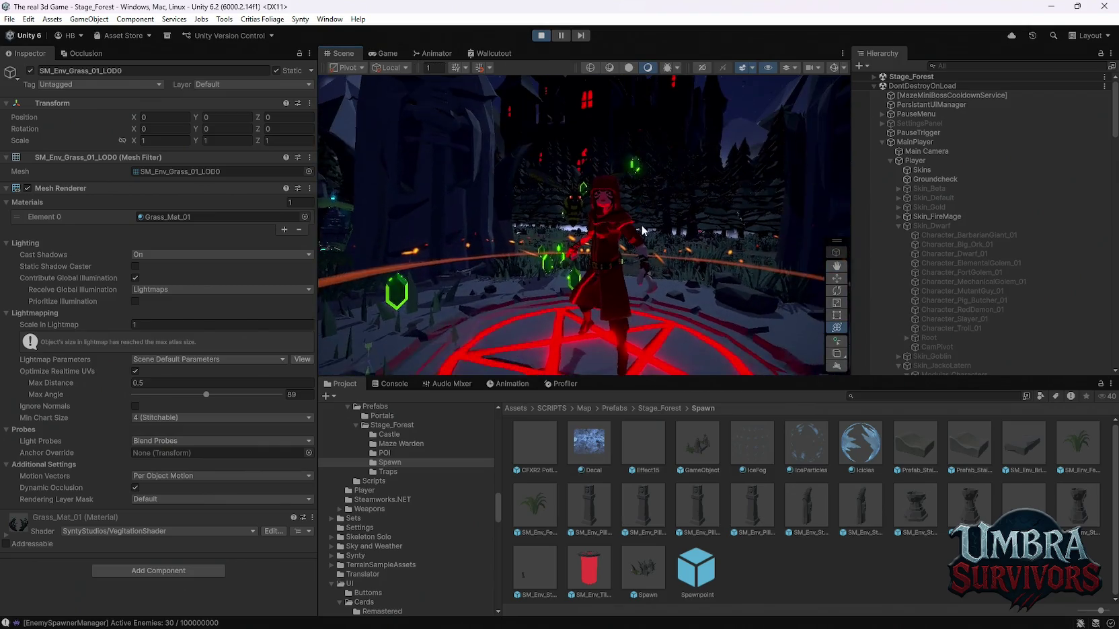
pyautogui.moveTo(592, 180)
pyautogui.mouseDown()
pyautogui.moveTo(629, 317)
pyautogui.moveTo(613, 233)
pyautogui.moveTo(604, 249)
pyautogui.mouseUp()
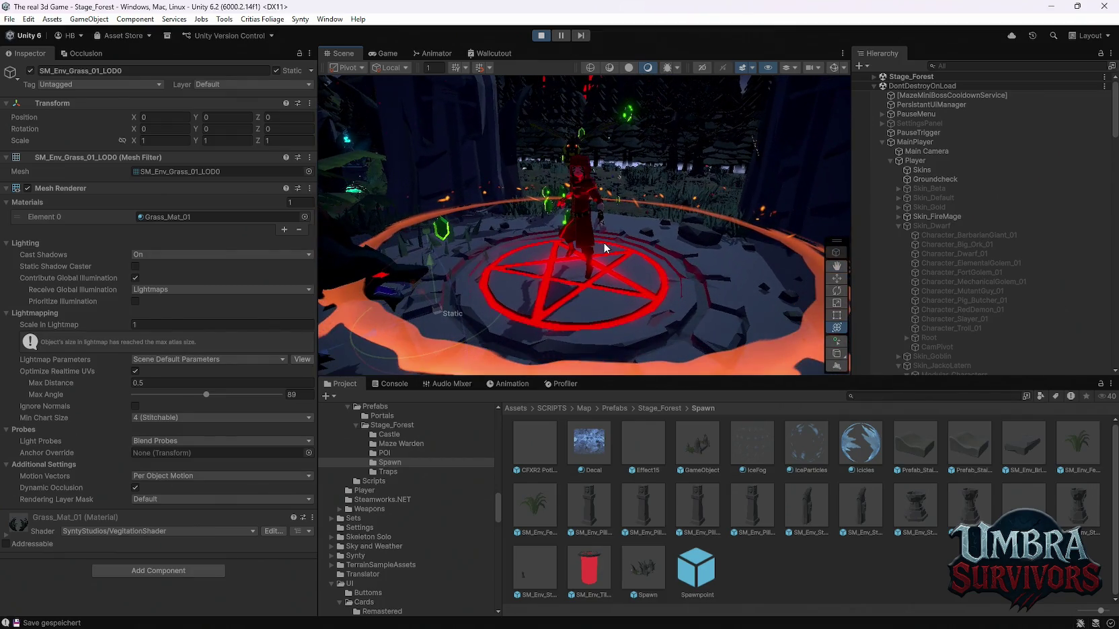
pyautogui.doubleClick(342, 54)
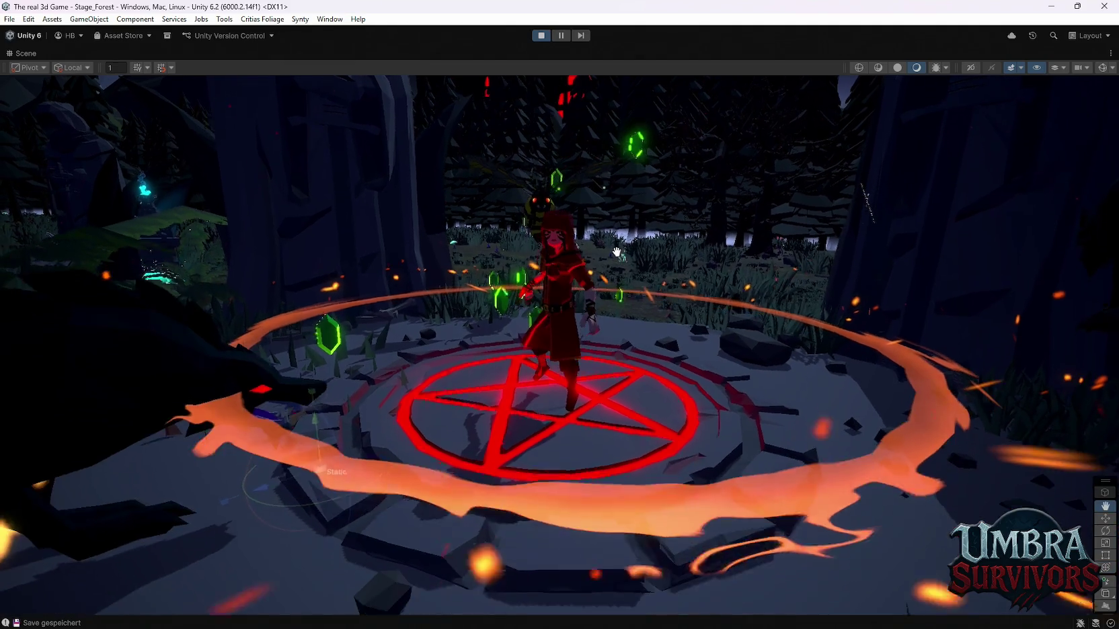
pyautogui.moveTo(620, 281)
pyautogui.mouseDown()
pyautogui.moveTo(629, 292)
pyautogui.moveTo(644, 266)
pyautogui.moveTo(658, 284)
pyautogui.moveTo(341, 370)
pyautogui.mouseUp()
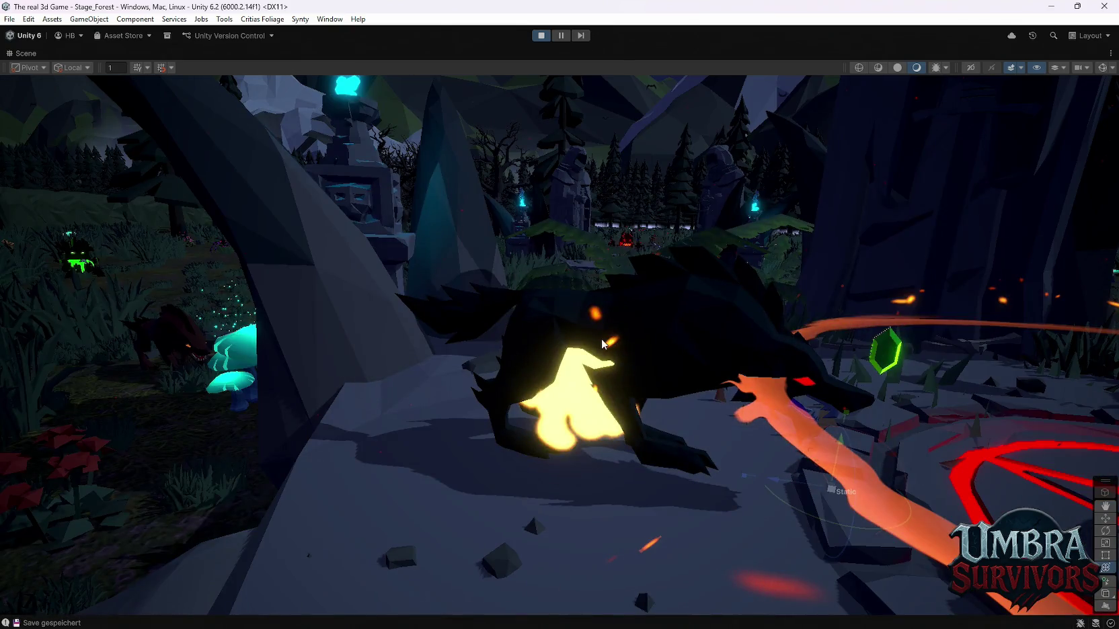
pyautogui.click(572, 404)
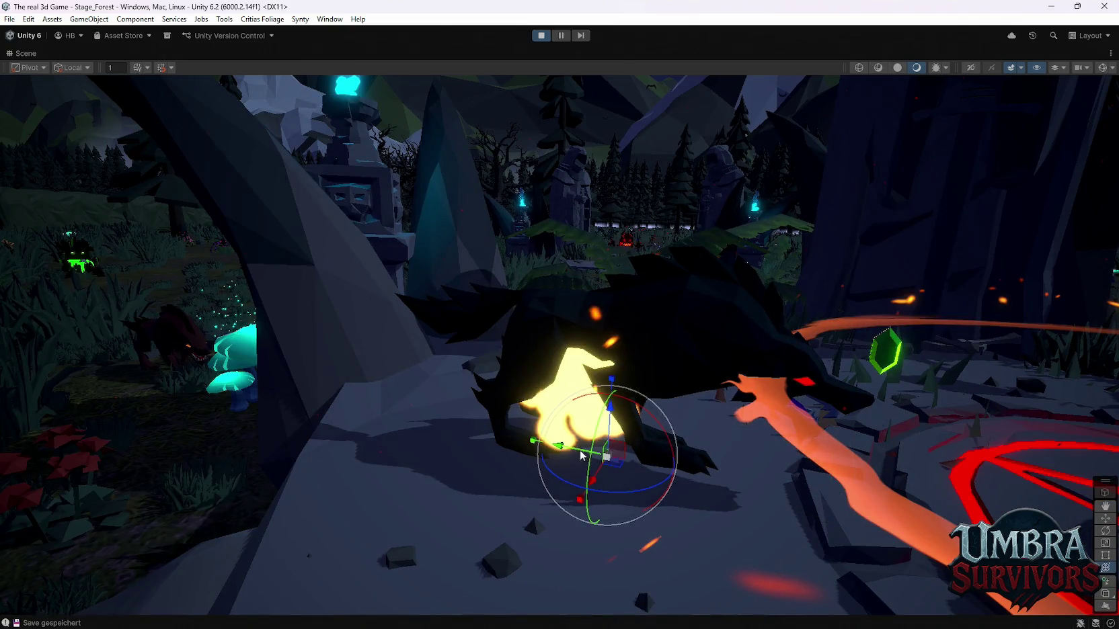
pyautogui.doubleClick(18, 57)
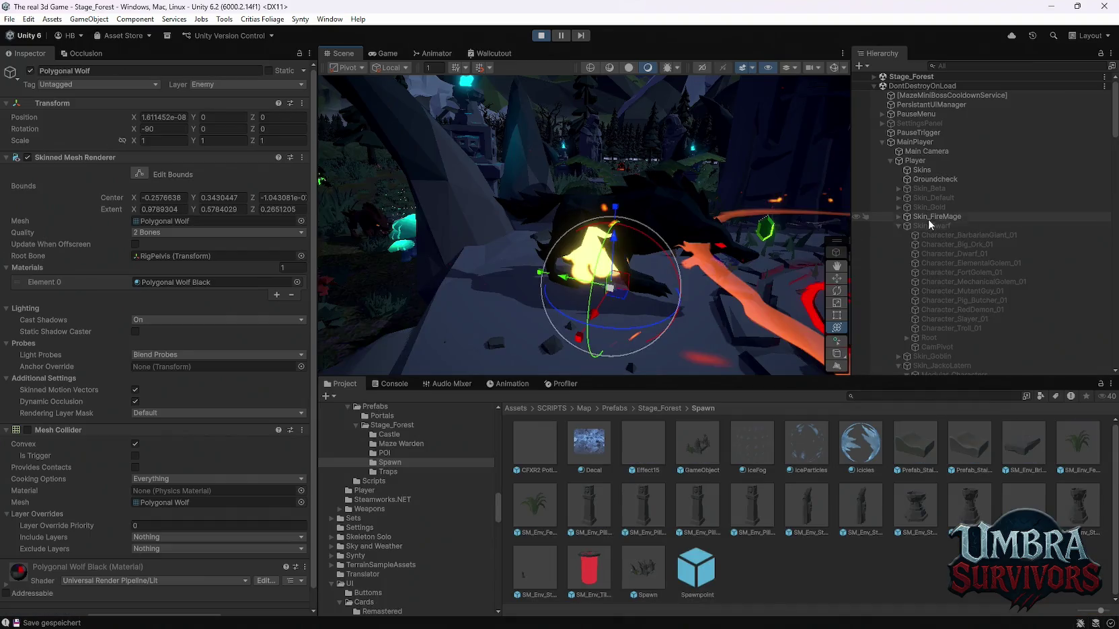
# Step: Select the wolf and giant bee clone objects near the pentagram
pyautogui.scroll(-20, 980, 259)
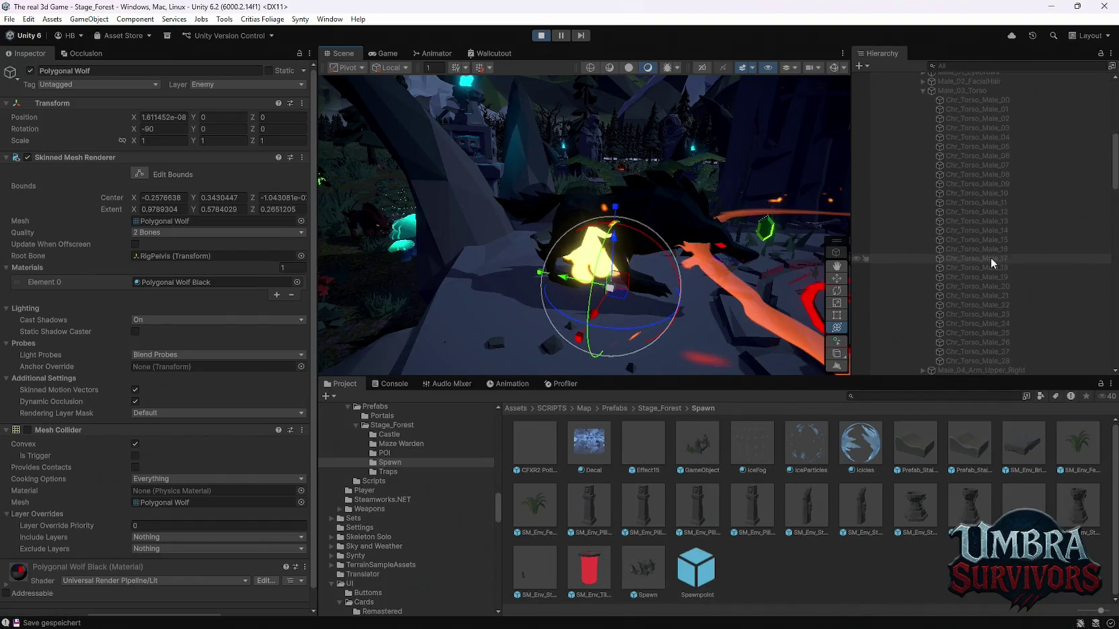
pyautogui.scroll(-15, 995, 318)
pyautogui.scroll(20, 992, 318)
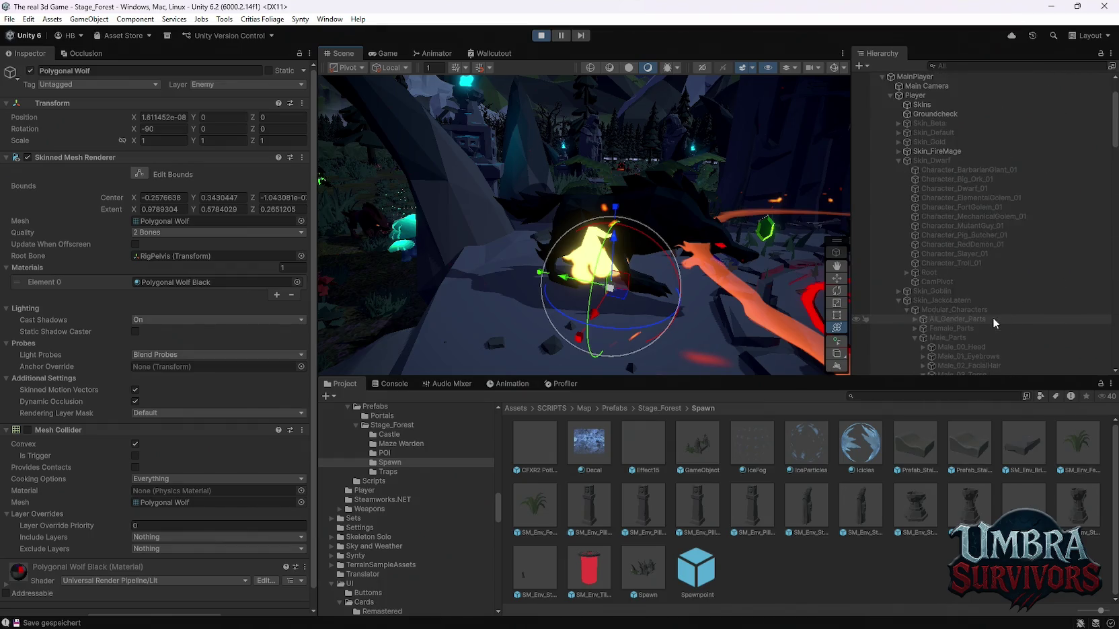
pyautogui.click(607, 113)
pyautogui.click(591, 259)
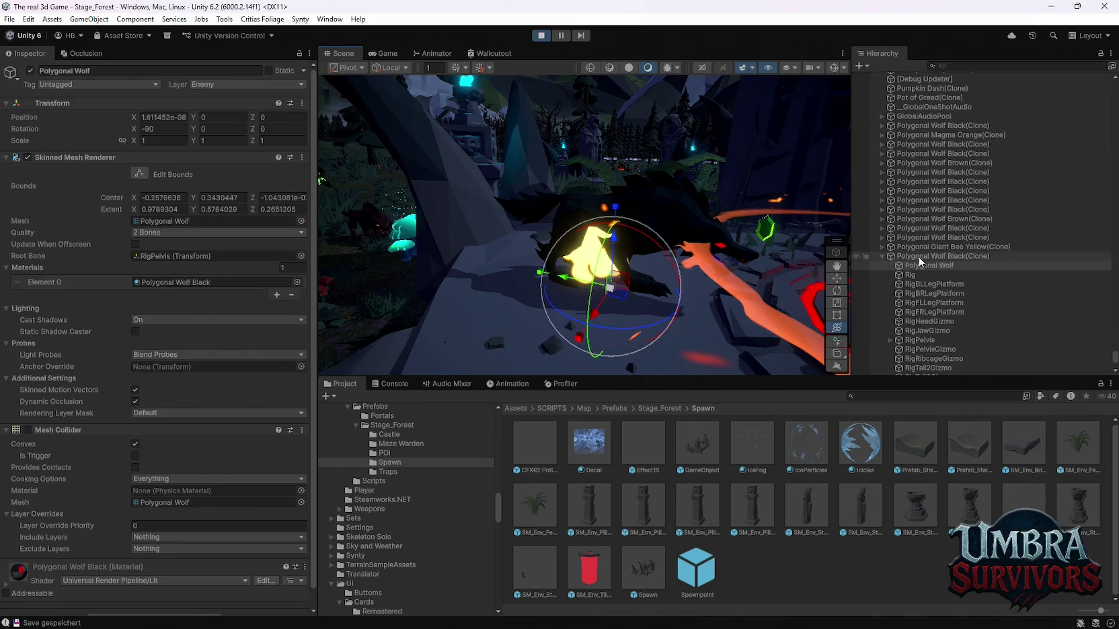
pyautogui.click(920, 258)
pyautogui.moveTo(665, 301)
pyautogui.mouseDown()
pyautogui.moveTo(562, 256)
pyautogui.moveTo(630, 183)
pyautogui.mouseUp()
pyautogui.click(629, 183)
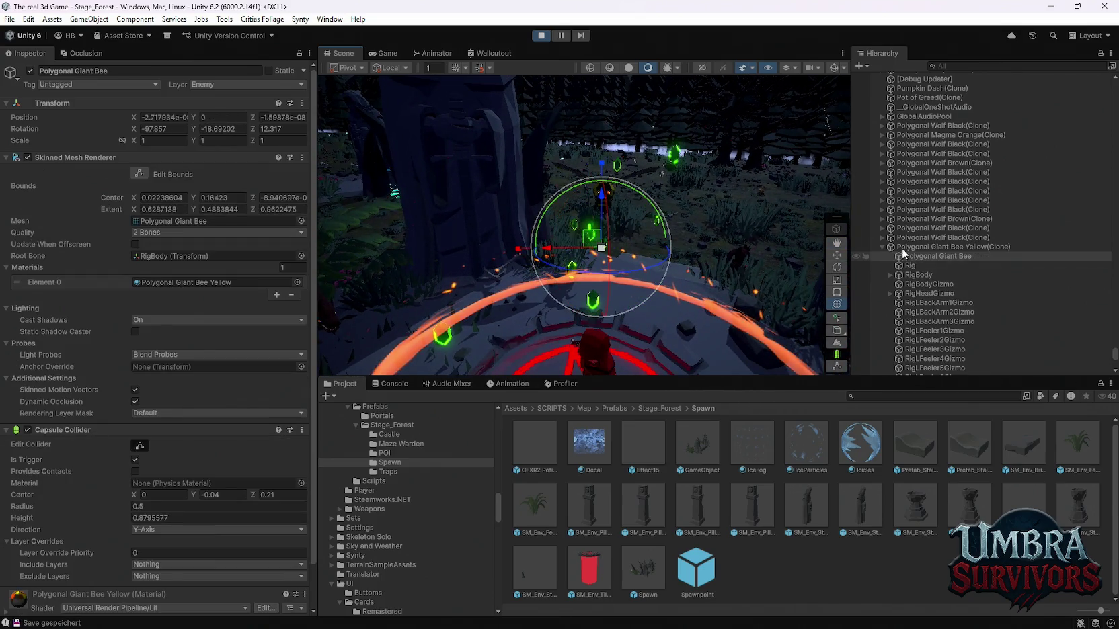
pyautogui.click(543, 248)
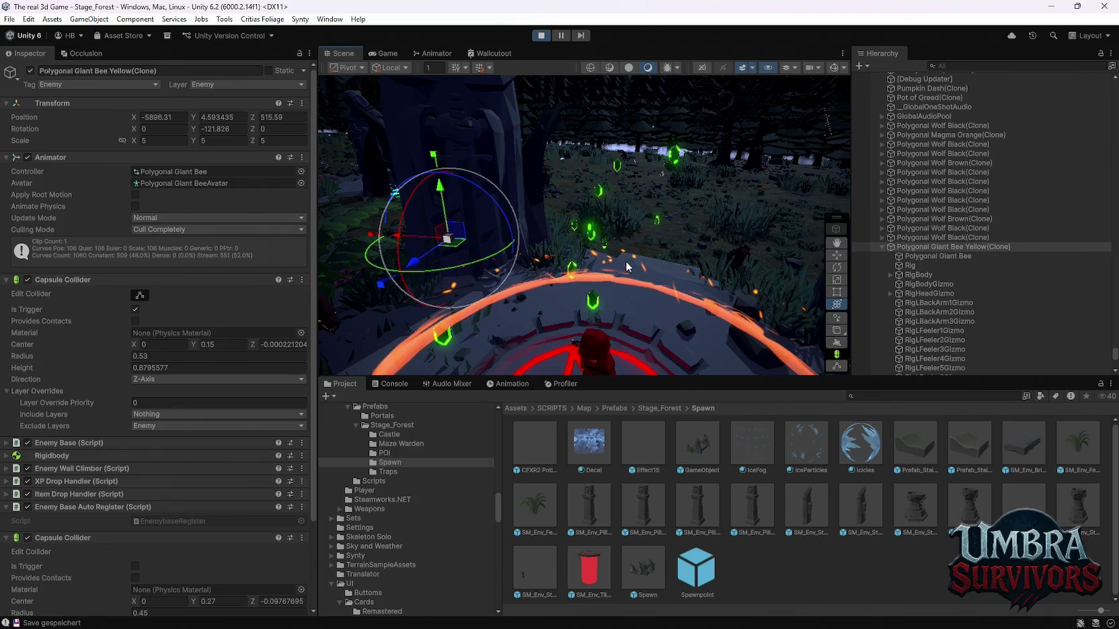
pyautogui.scroll(5, 650, 230)
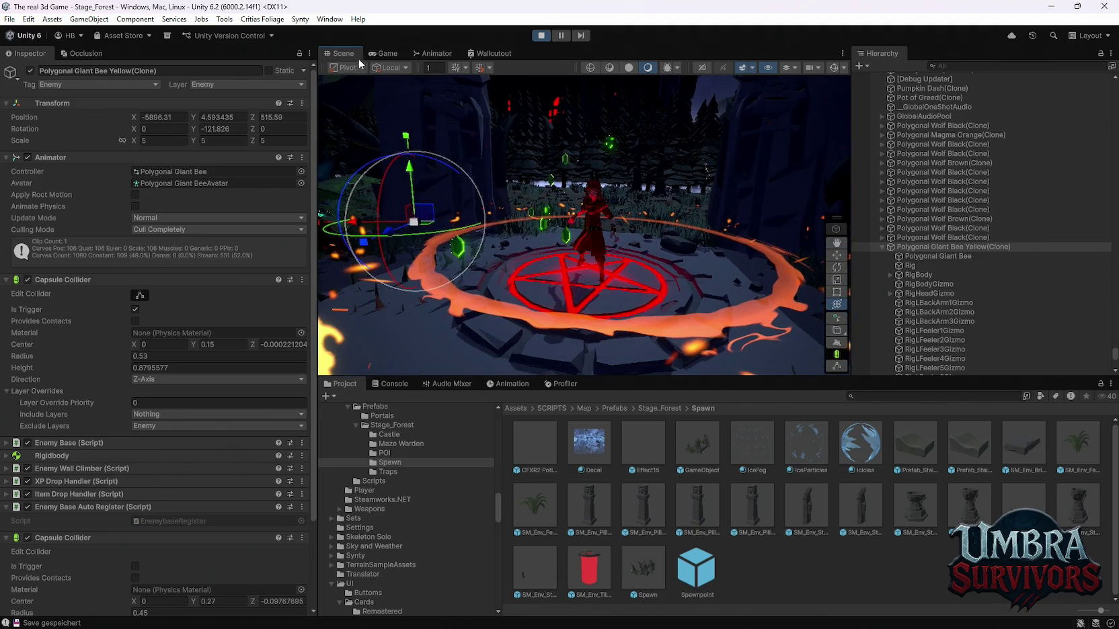
pyautogui.doubleClick(338, 53)
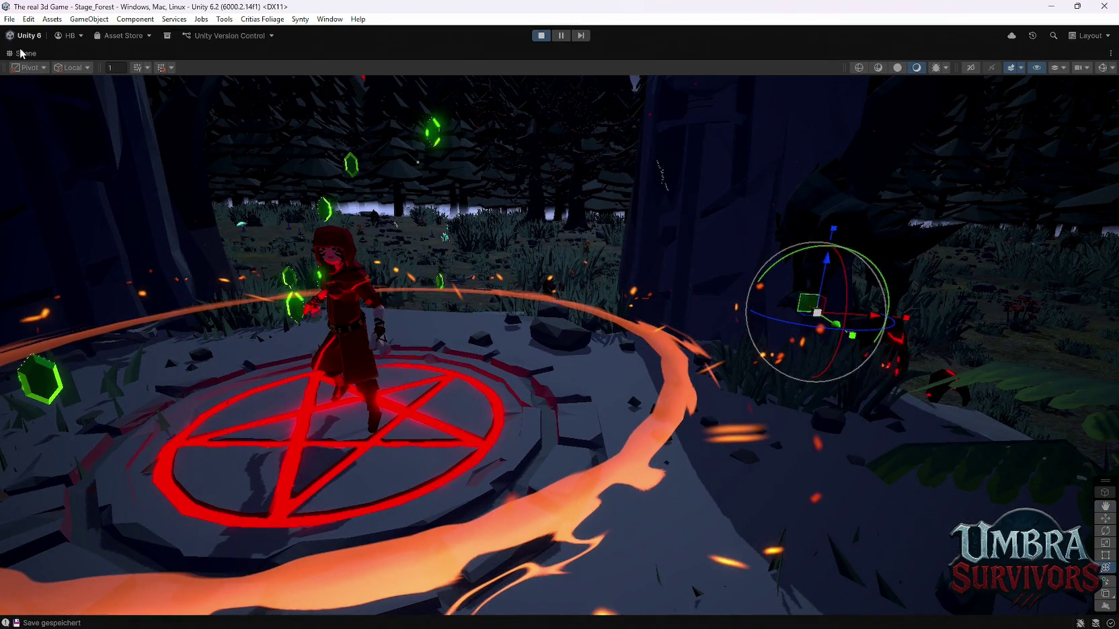
pyautogui.doubleClick(21, 53)
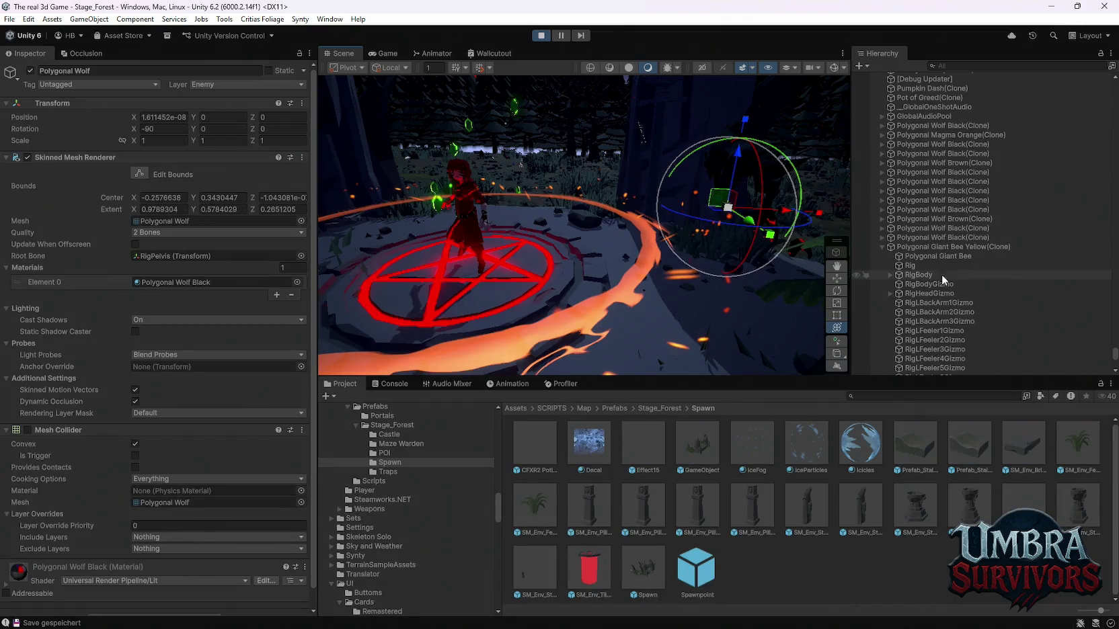
# Step: Rotate the black wolf to Y -125.719 and move it along the fire ring to Z 504.87
pyautogui.click(913, 212)
pyautogui.click(753, 173)
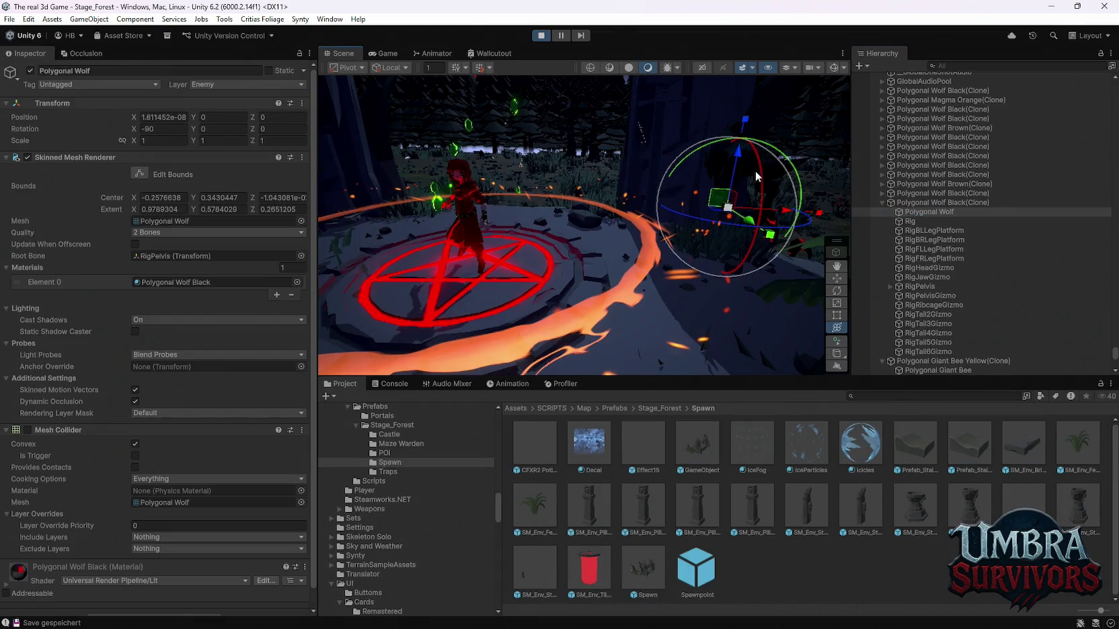
pyautogui.click(905, 203)
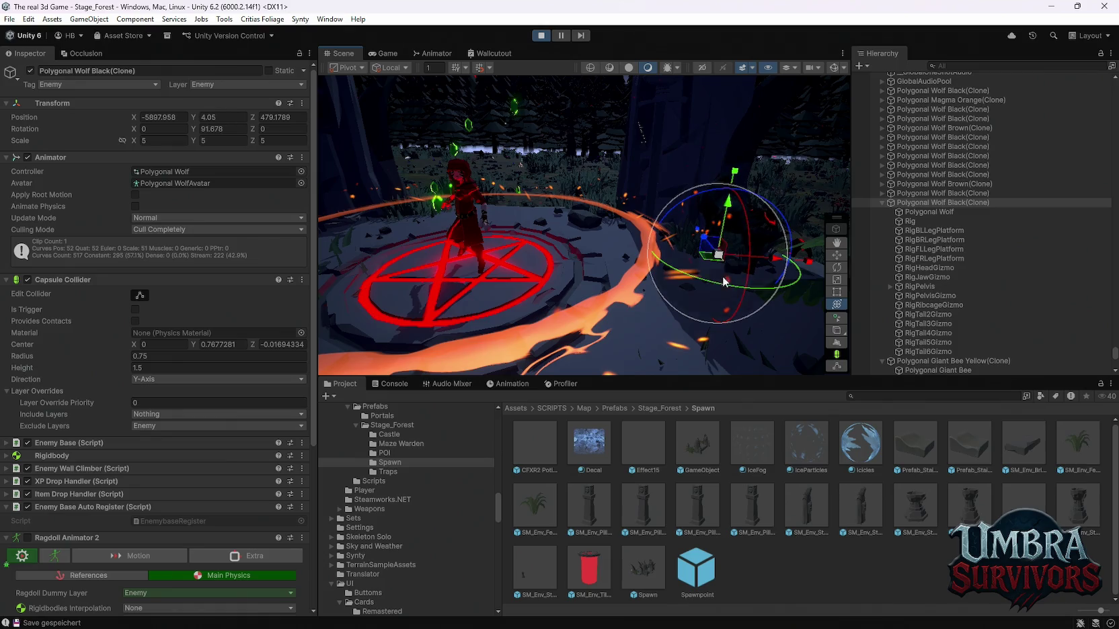
pyautogui.moveTo(704, 286)
pyautogui.mouseDown()
pyautogui.moveTo(993, 317)
pyautogui.moveTo(1063, 307)
pyautogui.mouseUp()
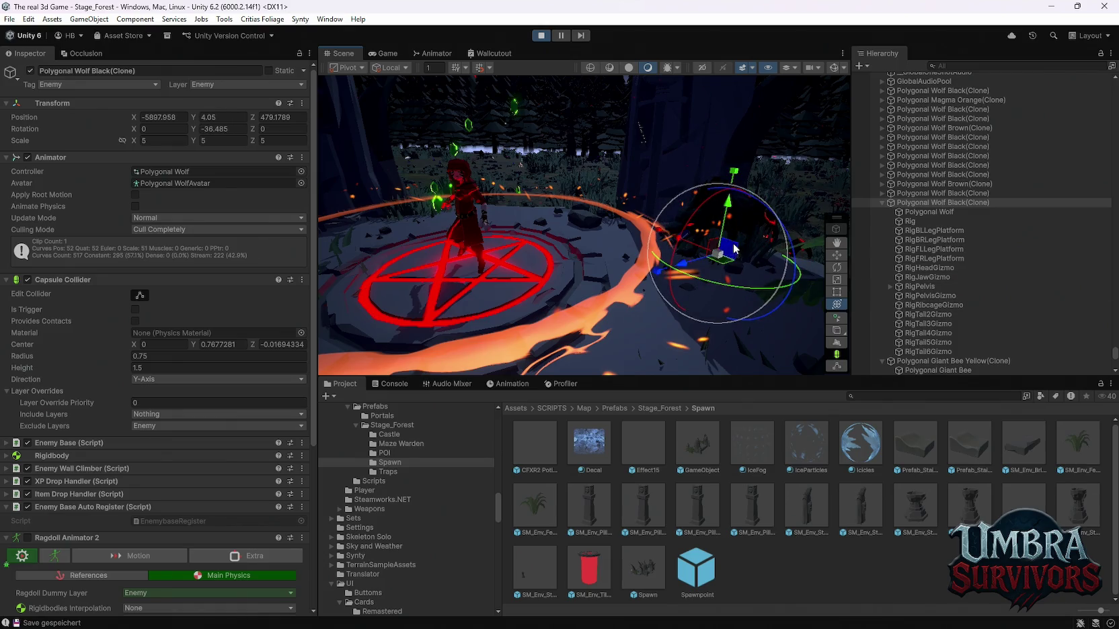
pyautogui.moveTo(717, 289); pyautogui.dragTo(940, 325)
pyautogui.moveTo(736, 262)
pyautogui.mouseDown()
pyautogui.moveTo(380, 227)
pyautogui.moveTo(431, 202)
pyautogui.moveTo(637, 263)
pyautogui.moveTo(484, 255)
pyautogui.moveTo(470, 228)
pyautogui.moveTo(485, 246)
pyautogui.moveTo(452, 244)
pyautogui.mouseUp()
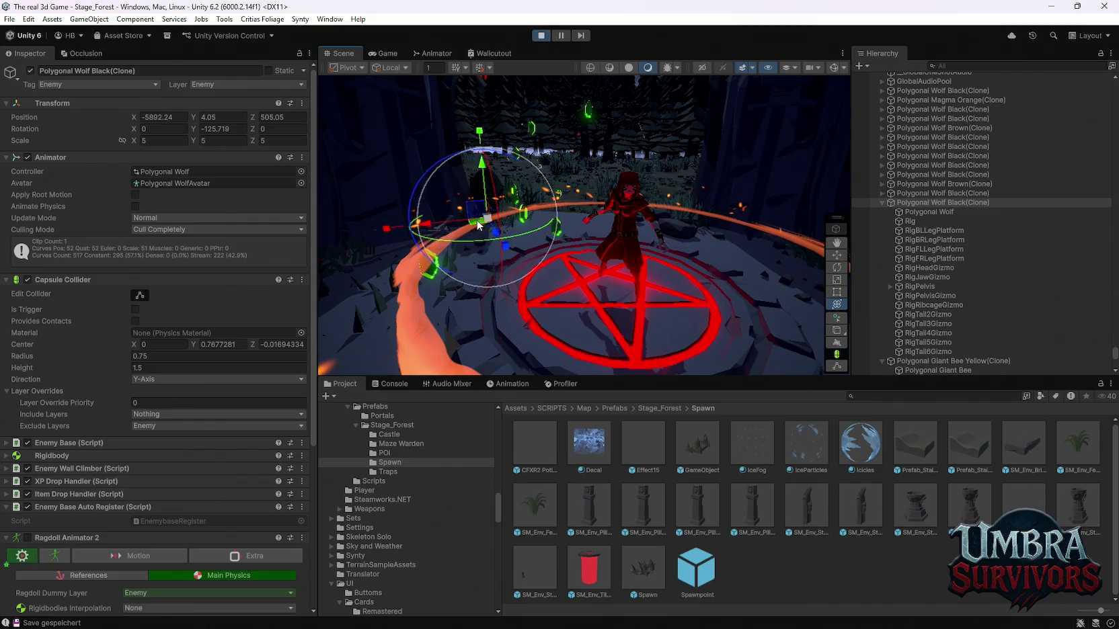
# Step: Check the Game view, then return to the Scene view maximized
pyautogui.click(381, 57)
pyautogui.click(339, 54)
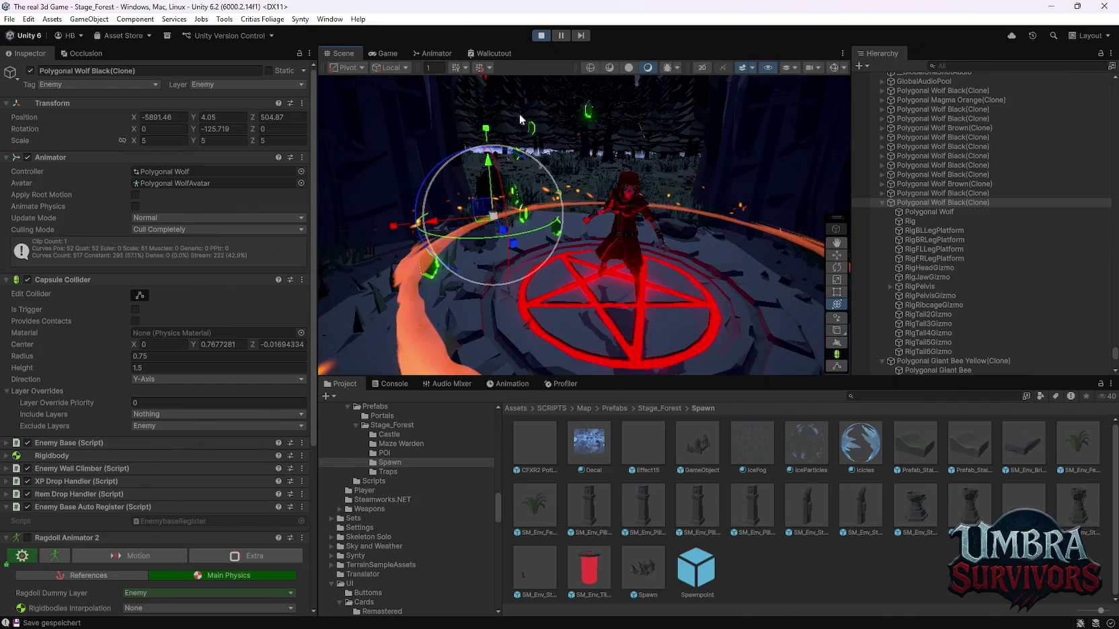
pyautogui.doubleClick(357, 53)
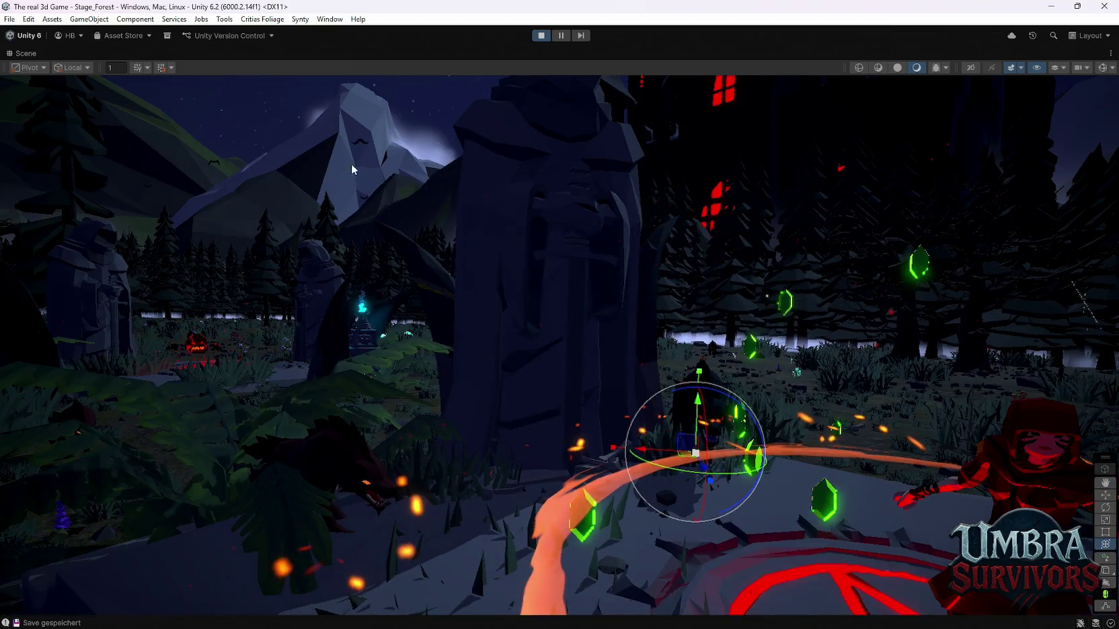
# Step: Orbit onto the fire mage on the pentagram and snip the full Scene view with Win+Shift+S
pyautogui.moveTo(418, 96)
pyautogui.mouseDown()
pyautogui.moveTo(786, 270)
pyautogui.moveTo(707, 212)
pyautogui.moveTo(719, 217)
pyautogui.moveTo(722, 267)
pyautogui.moveTo(694, 259)
pyautogui.moveTo(685, 268)
pyautogui.moveTo(714, 251)
pyautogui.moveTo(651, 312)
pyautogui.moveTo(788, 327)
pyautogui.mouseUp()
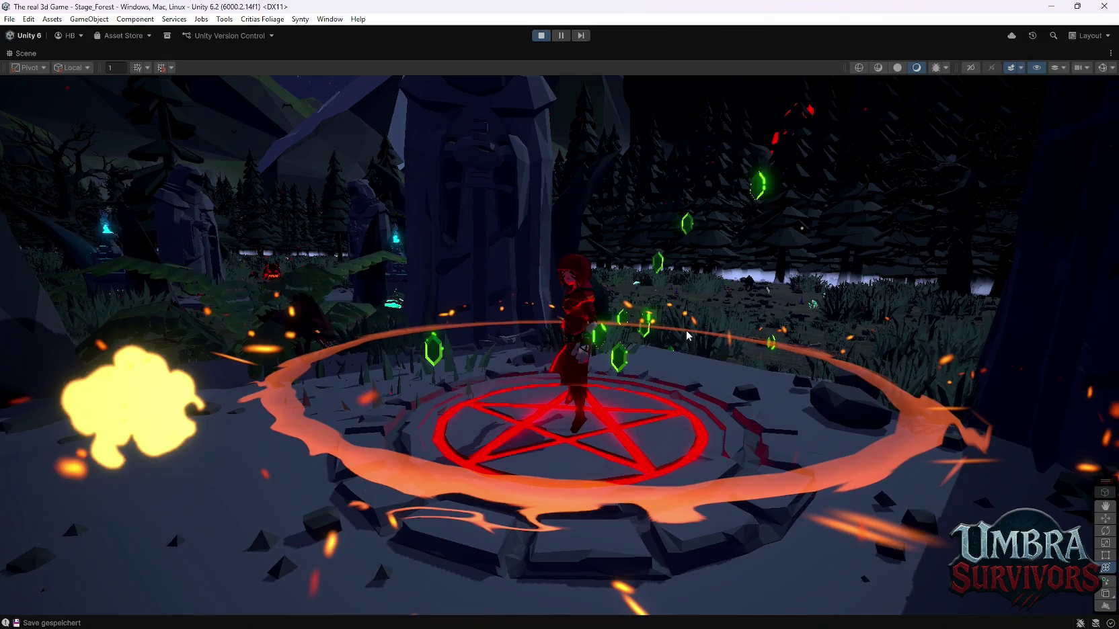
pyautogui.moveTo(683, 349); pyautogui.dragTo(687, 355)
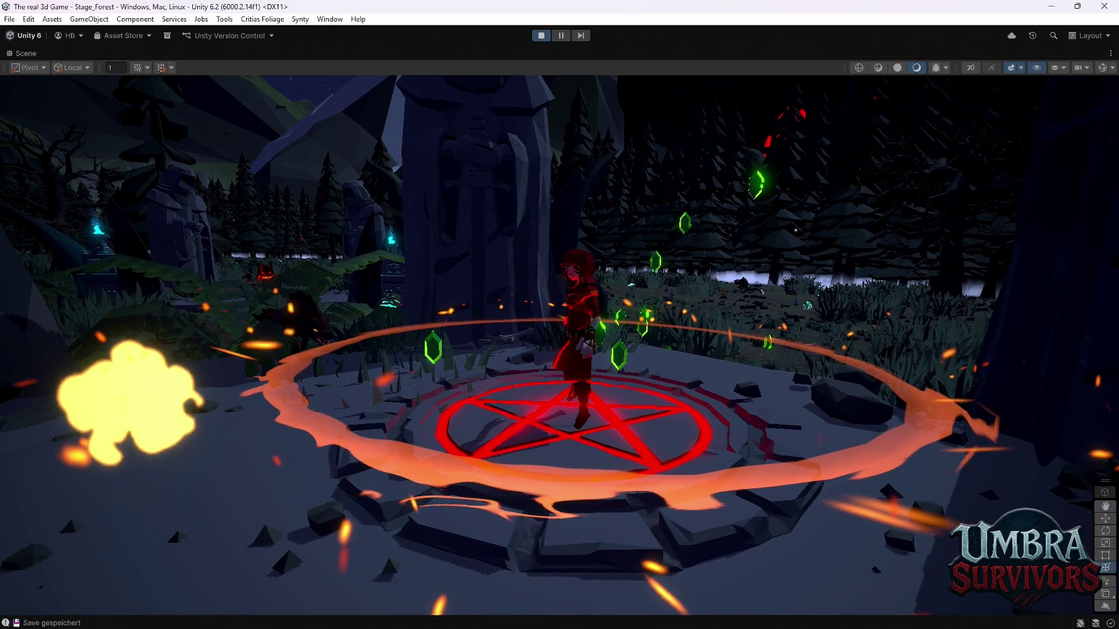
pyautogui.press('super+shift+s')
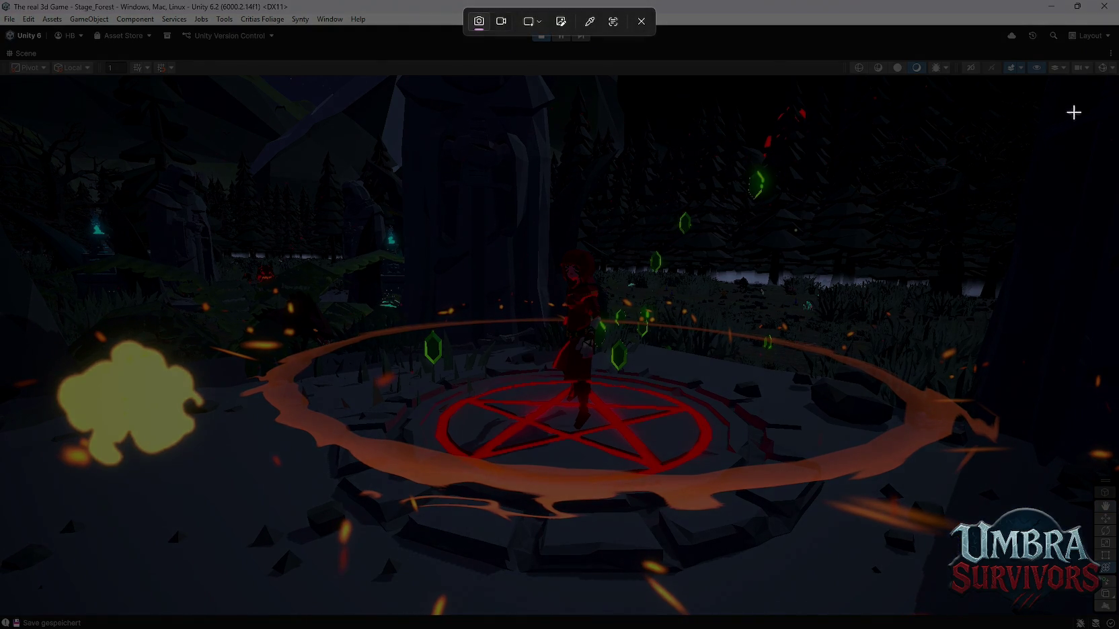
pyautogui.moveTo(1114, 76); pyautogui.dragTo(172, 566)
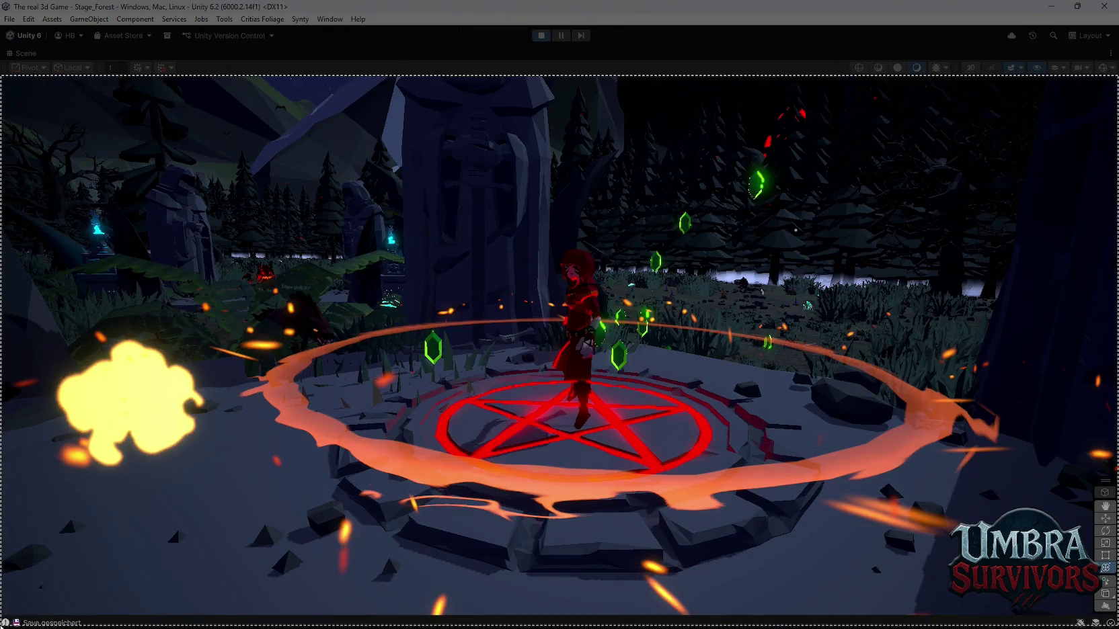
pyautogui.moveTo(423, 425)
pyautogui.mouseDown()
pyautogui.moveTo(404, 420)
pyautogui.moveTo(582, 391)
pyautogui.moveTo(593, 399)
pyautogui.mouseUp()
# Step: Swap the player back from Skin_FireMage to Skin_Gold and centre the view on it
pyautogui.hotkey('shift', 'space')
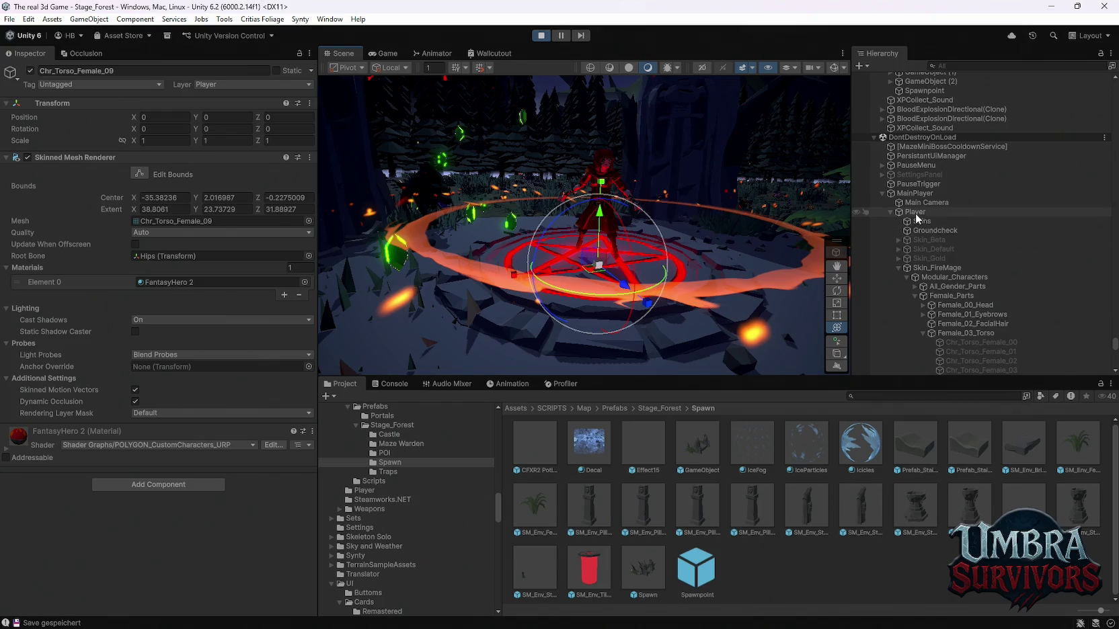
pyautogui.click(902, 267)
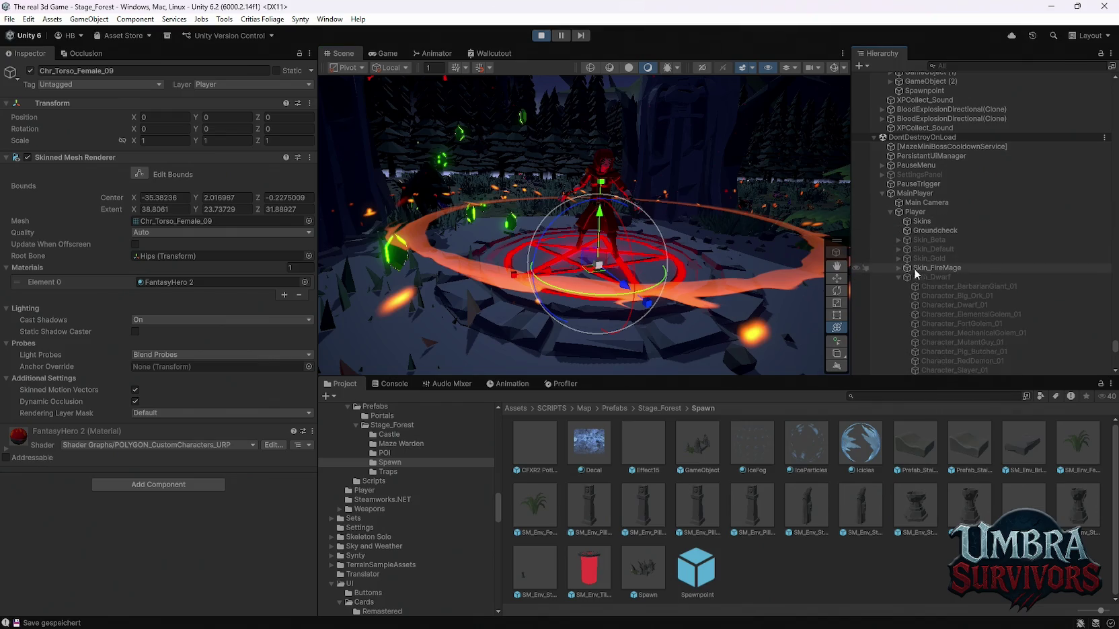
pyautogui.click(931, 269)
pyautogui.hotkey('alt', 'shift', 'a')
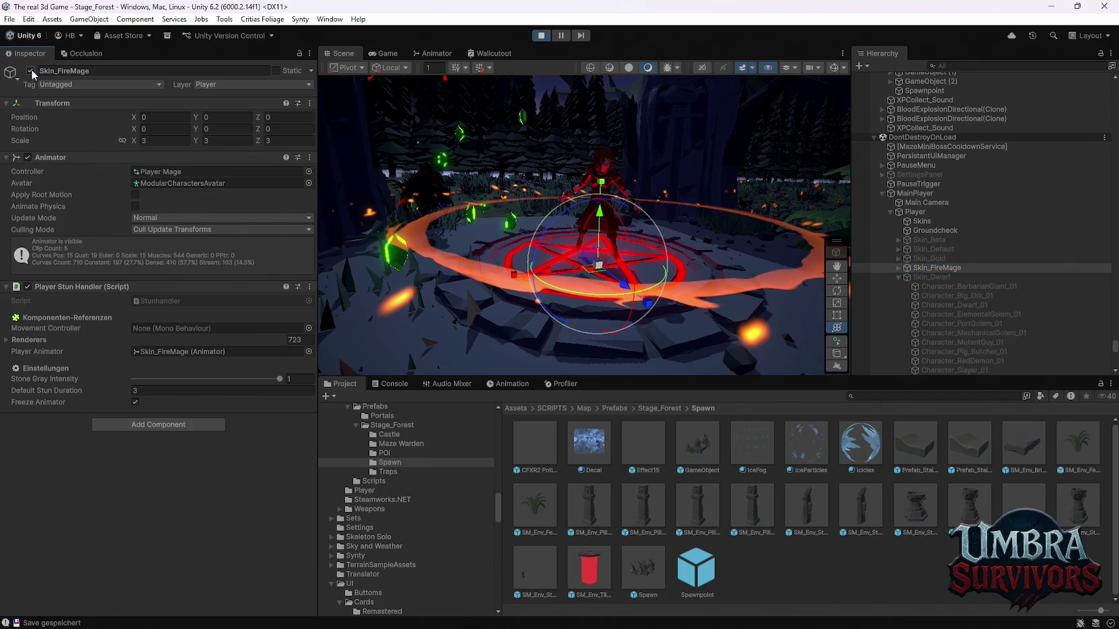
pyautogui.click(928, 259)
pyautogui.click(30, 71)
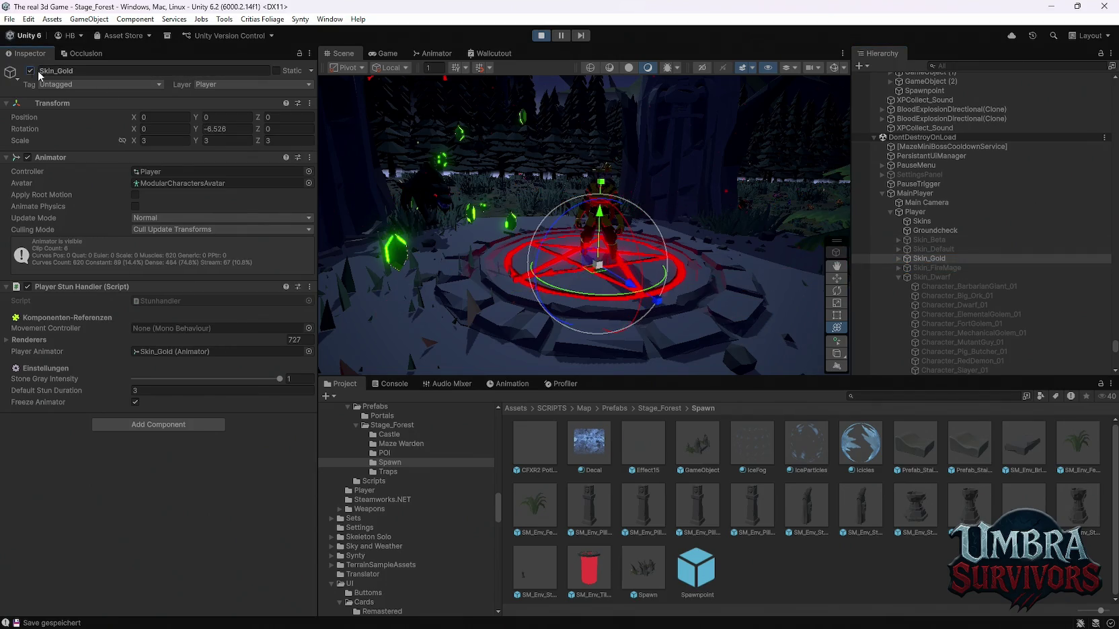
pyautogui.press('f')
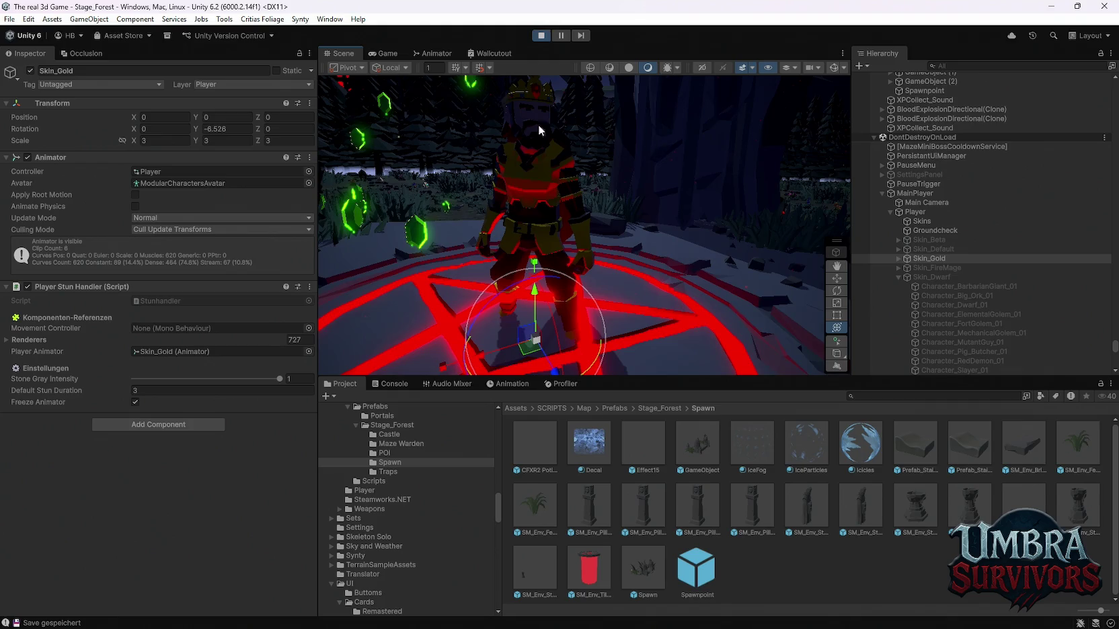
# Step: Orbit around the crowned character full-window, then restore the editor layout
pyautogui.doubleClick(355, 53)
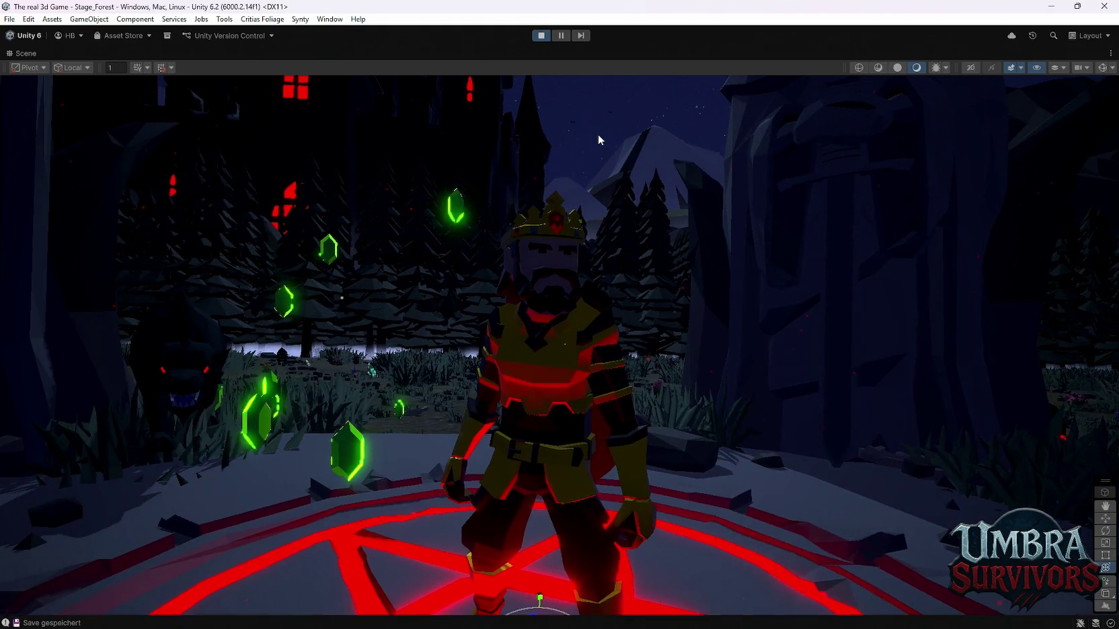
pyautogui.moveTo(679, 153)
pyautogui.mouseDown()
pyautogui.moveTo(654, 192)
pyautogui.moveTo(662, 137)
pyautogui.moveTo(669, 237)
pyautogui.moveTo(648, 296)
pyautogui.moveTo(678, 304)
pyautogui.moveTo(710, 264)
pyautogui.moveTo(719, 301)
pyautogui.moveTo(722, 286)
pyautogui.moveTo(670, 291)
pyautogui.moveTo(645, 266)
pyautogui.moveTo(643, 313)
pyautogui.mouseUp()
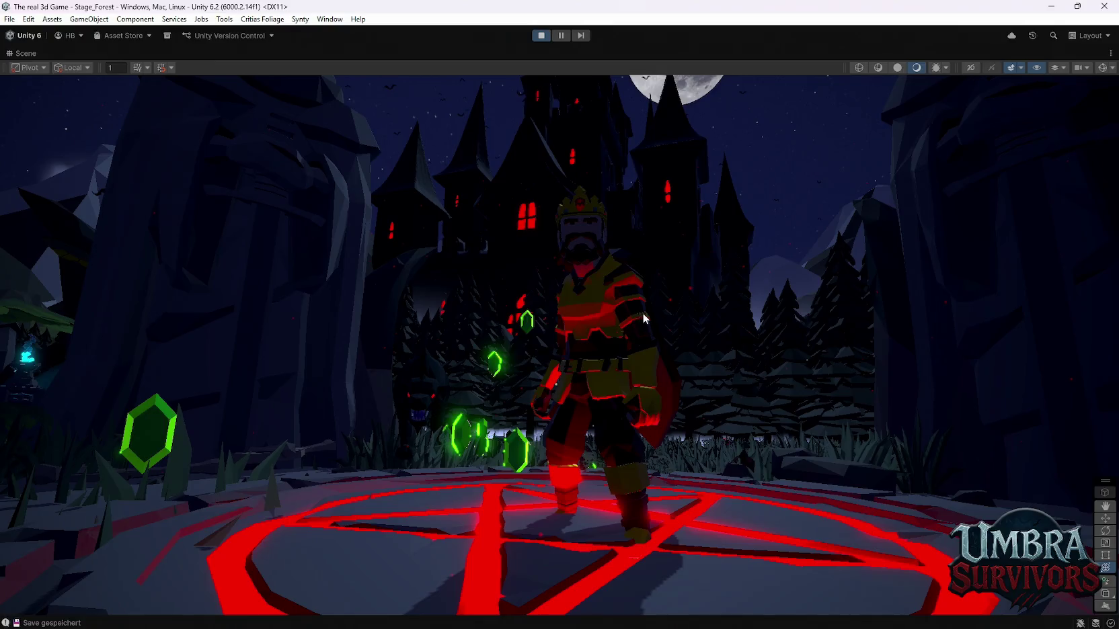
pyautogui.click(605, 325)
pyautogui.doubleClick(27, 54)
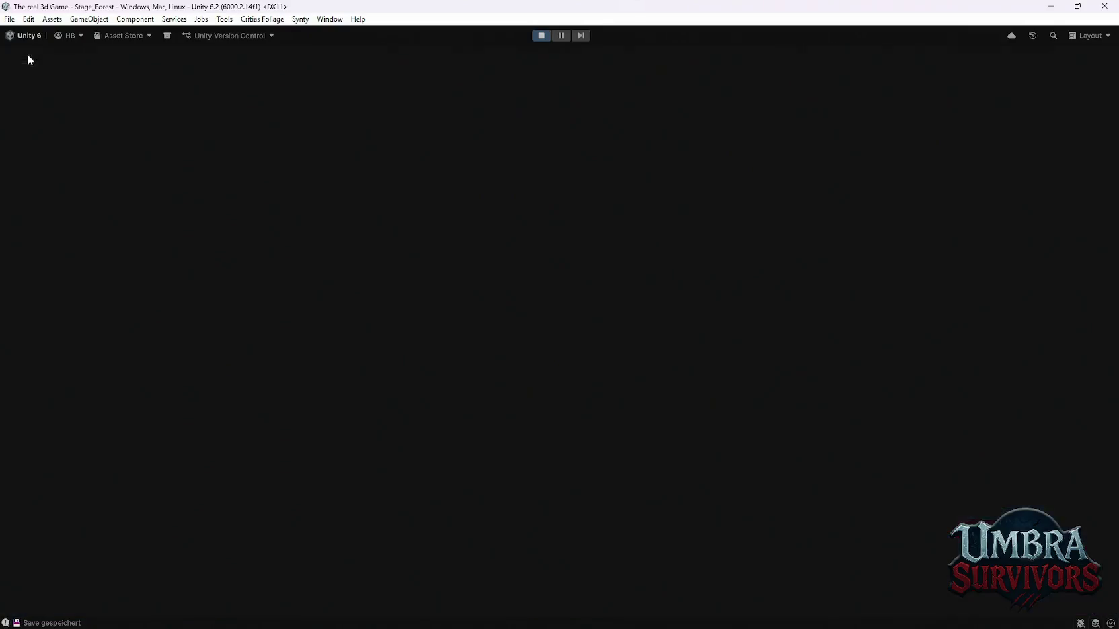
# Step: Raise Skin_Gold slightly on Y and locate the green gem objects via the Hierarchy search
pyautogui.moveTo(606, 286)
pyautogui.mouseDown()
pyautogui.moveTo(602, 277)
pyautogui.moveTo(603, 286)
pyautogui.mouseUp()
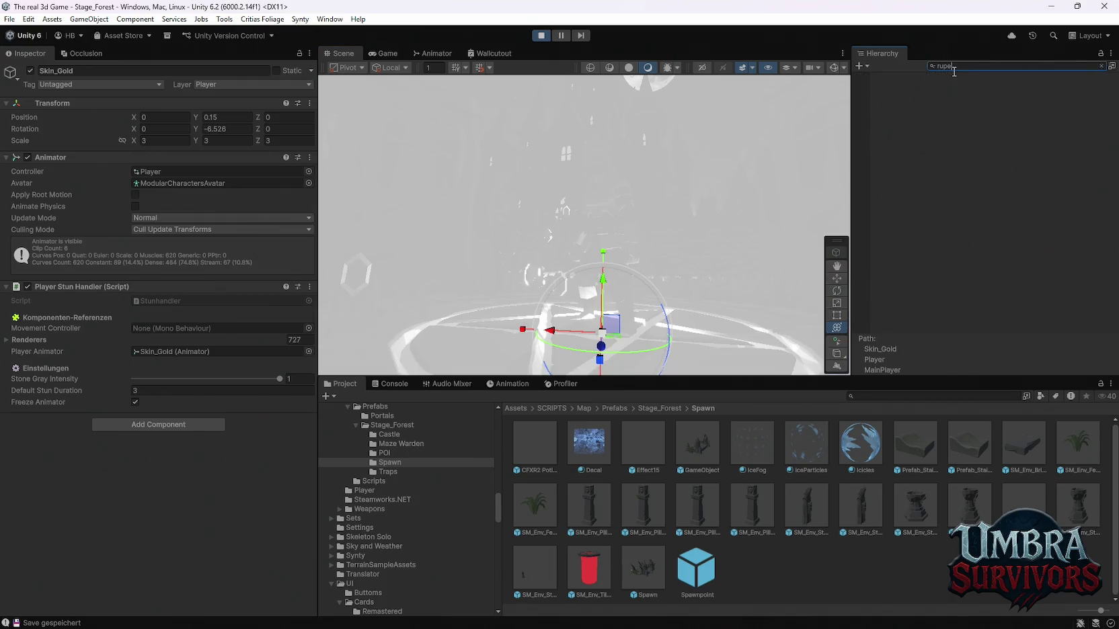
pyautogui.press('BackSpace')
pyautogui.press('BackSpace')
pyautogui.write('b')
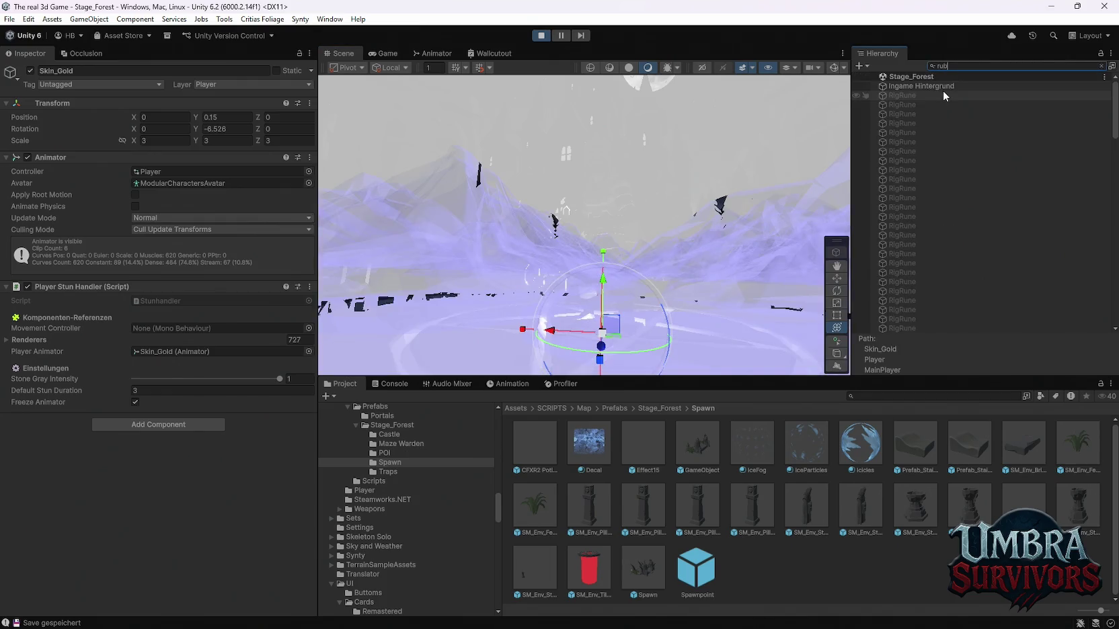
pyautogui.press('BackSpace')
pyautogui.press('BackSpace')
pyautogui.press('BackSpace')
pyautogui.write('p')
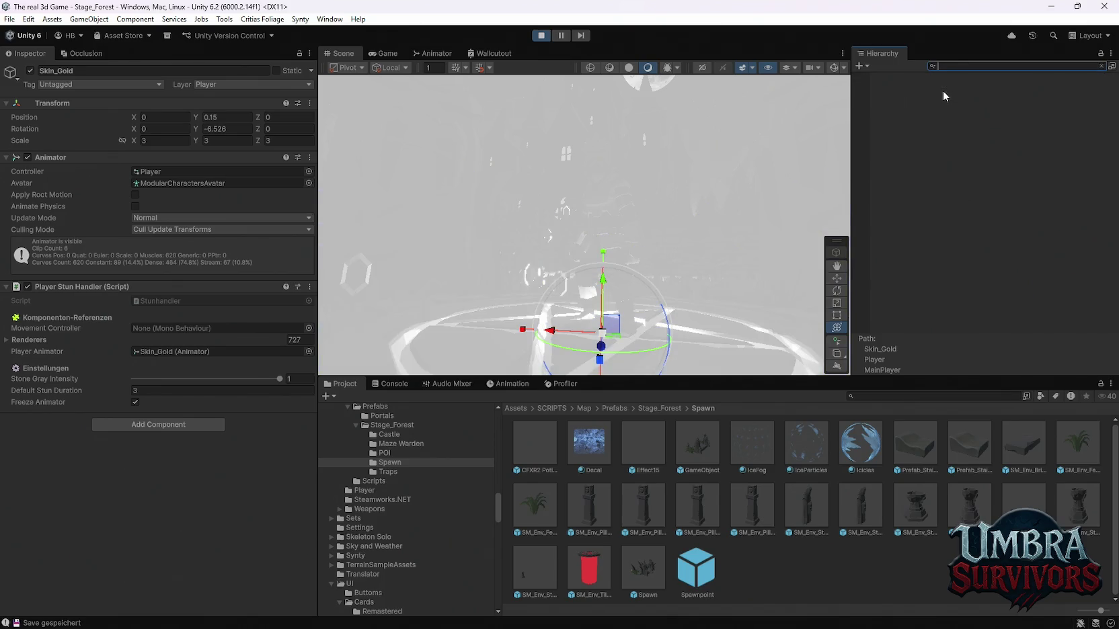
pyautogui.press('BackSpace')
pyautogui.press('BackSpace')
pyautogui.click(385, 276)
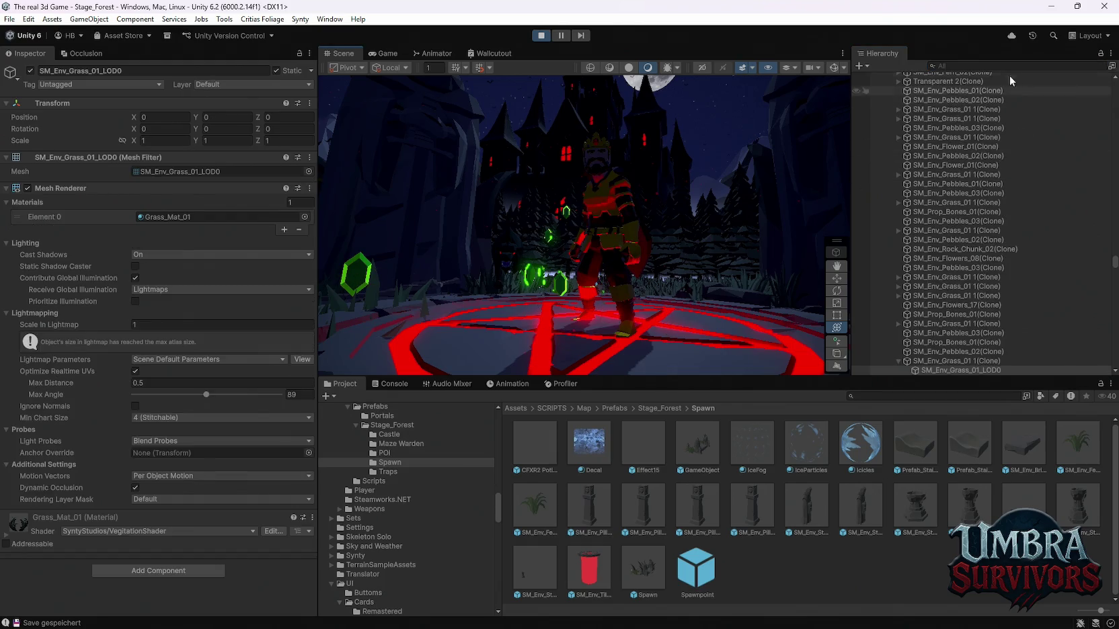
pyautogui.click(356, 274)
pyautogui.write('main')
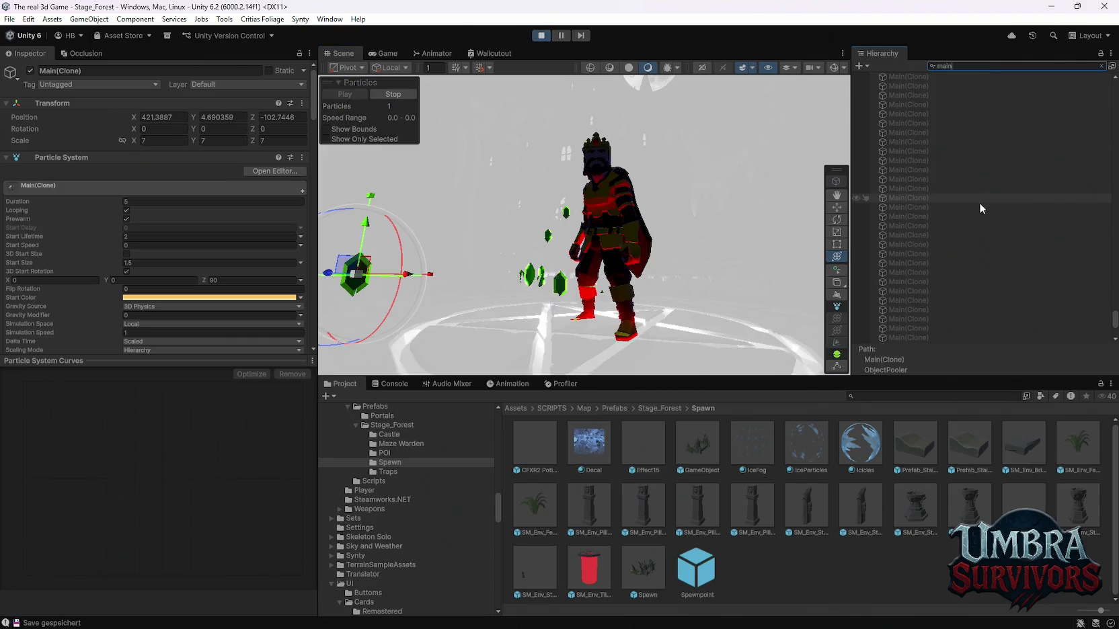
# Step: Select all Main(Clone) gems, toggle their active state, then clear the search
pyautogui.click(979, 203)
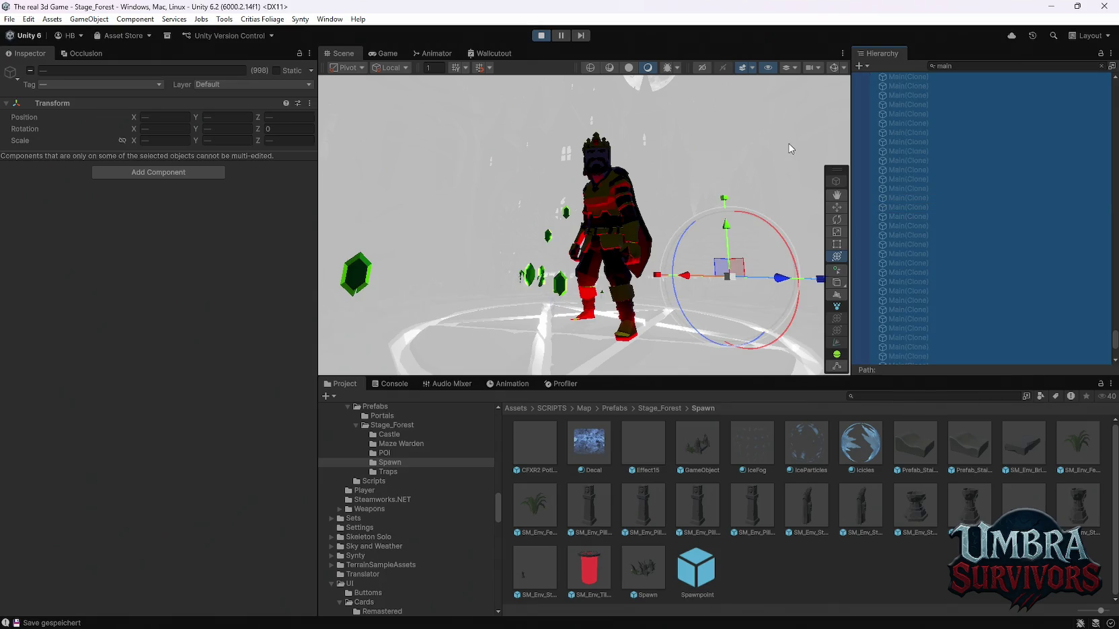
pyautogui.click(32, 74)
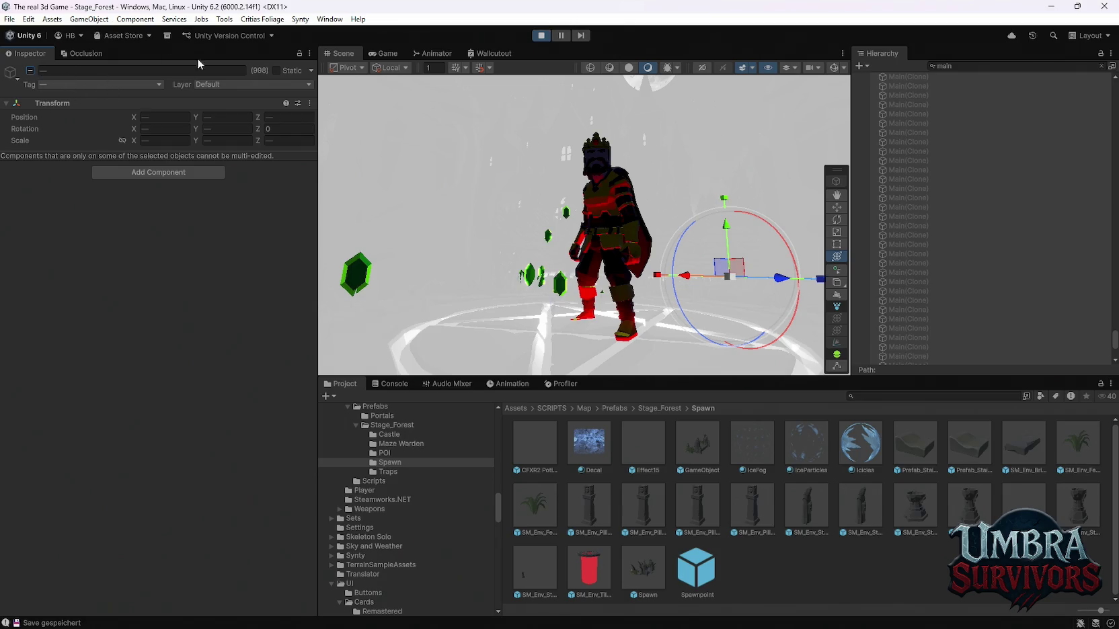
pyautogui.click(30, 70)
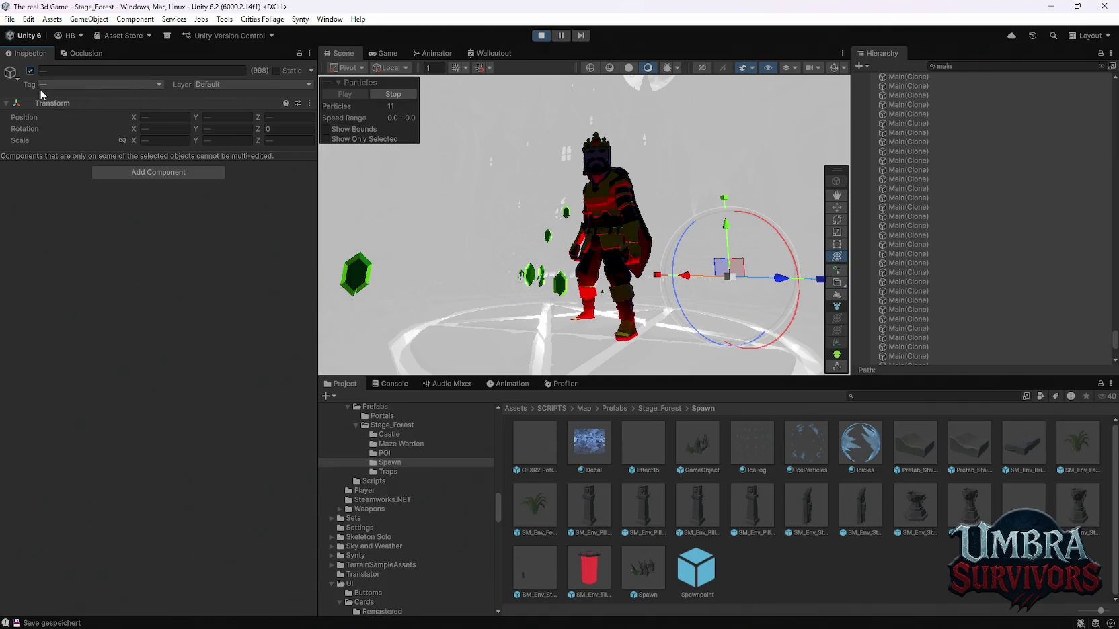
pyautogui.click(30, 70)
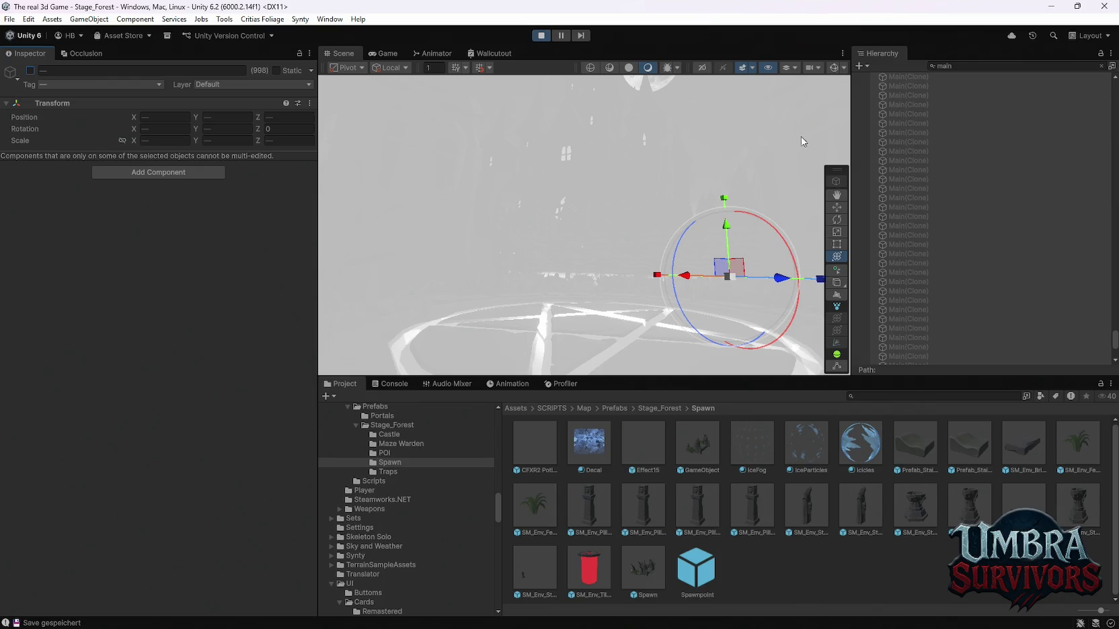
pyautogui.hotkey('ctrl', 'z')
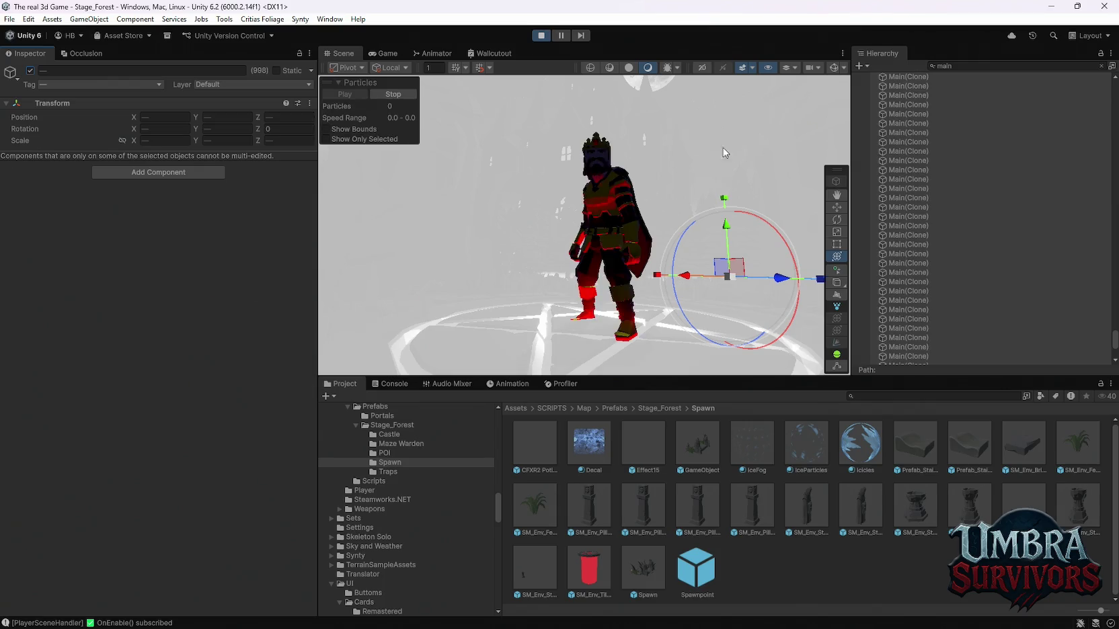
pyautogui.click(720, 133)
pyautogui.click(958, 67)
pyautogui.press('BackSpace')
pyautogui.moveTo(673, 158)
pyautogui.mouseDown()
pyautogui.moveTo(674, 239)
pyautogui.moveTo(647, 224)
pyautogui.mouseUp()
# Step: Find and select the Polygonal Wolf's parent object at the lower left
pyautogui.click(647, 223)
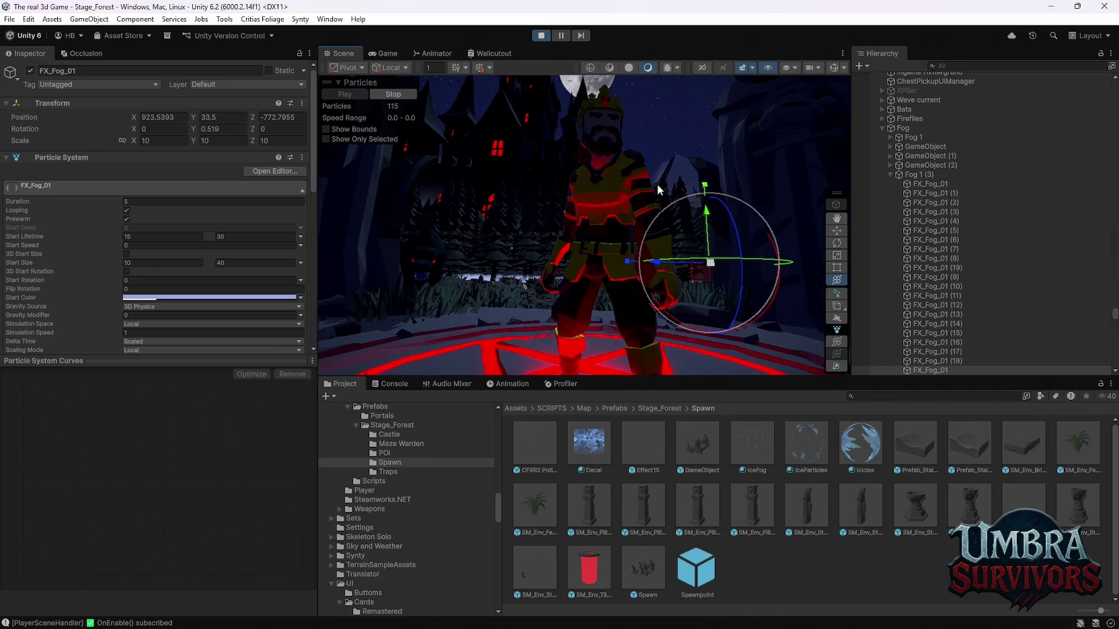
pyautogui.doubleClick(339, 53)
pyautogui.click(334, 397)
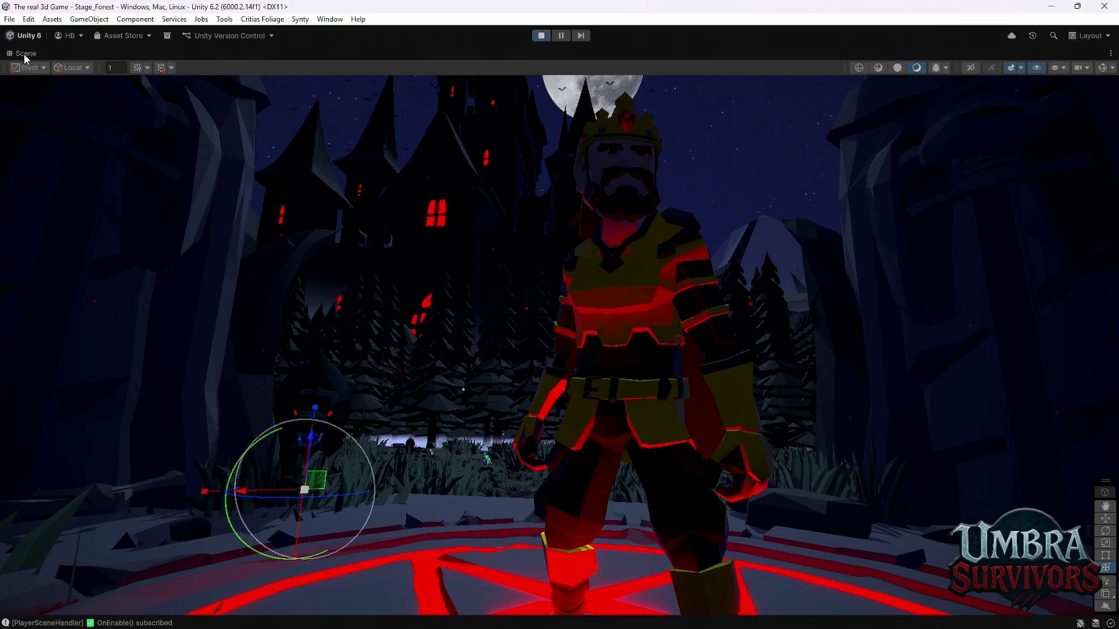
pyautogui.doubleClick(25, 54)
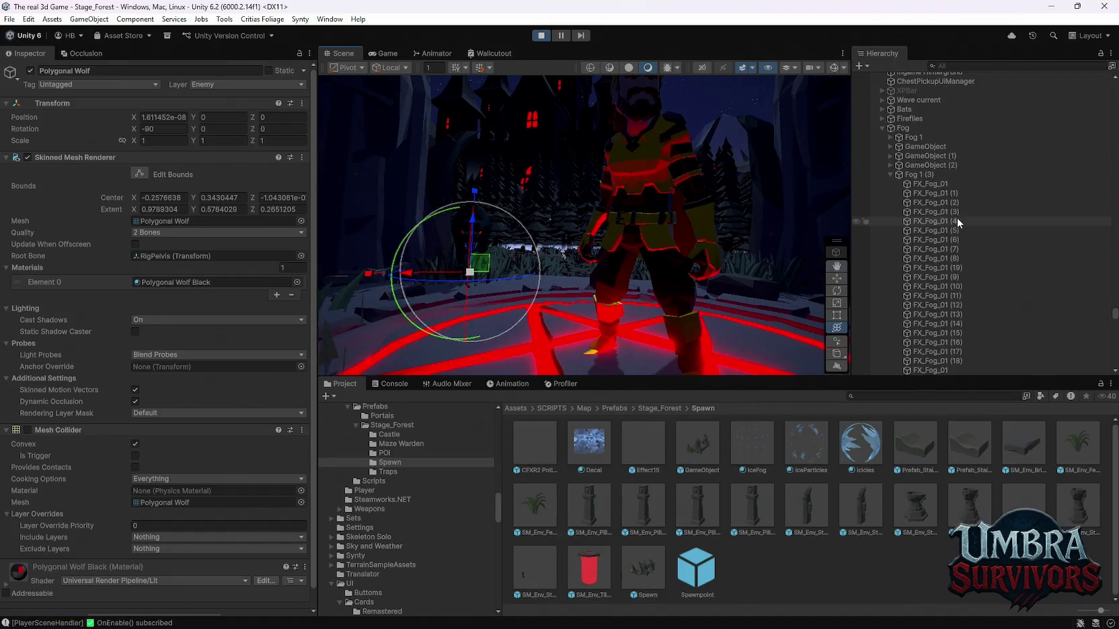
pyautogui.click(579, 210)
pyautogui.click(485, 236)
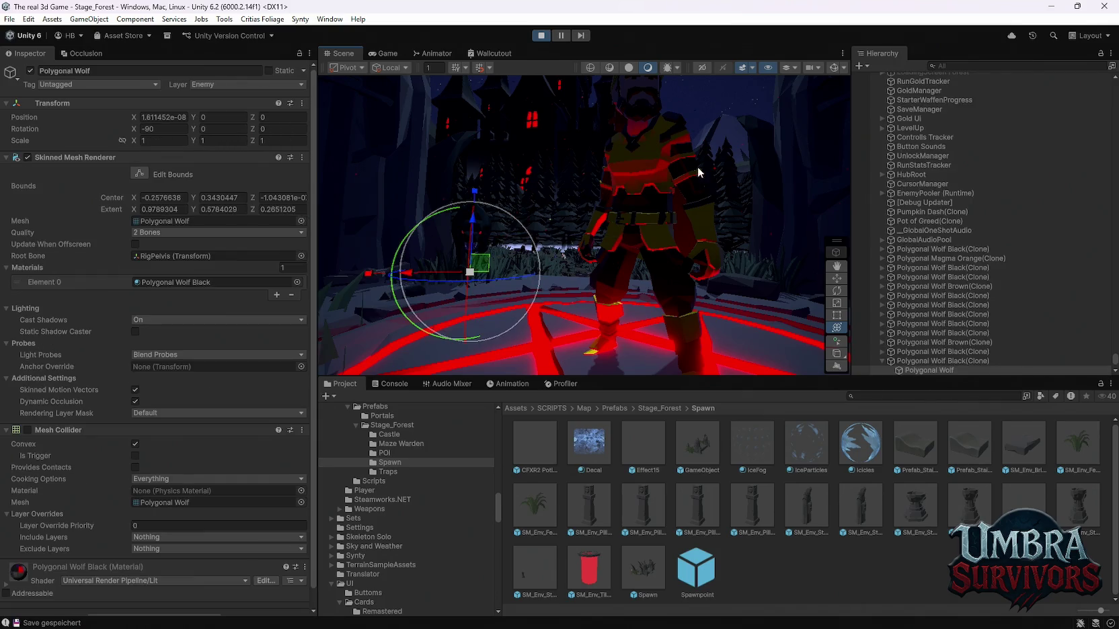
pyautogui.doubleClick(926, 360)
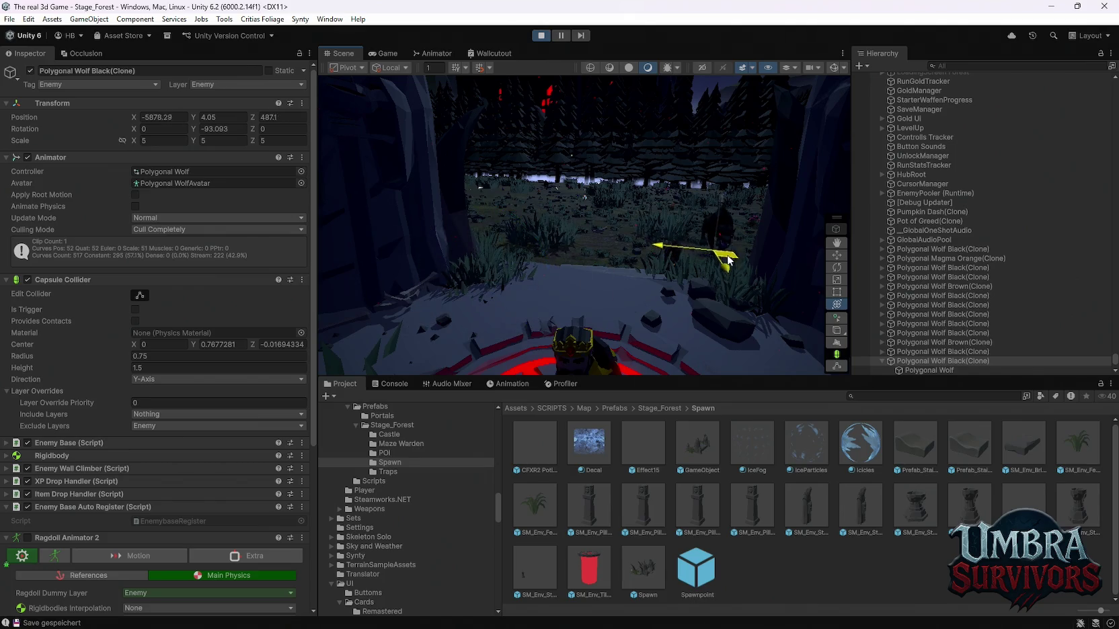
# Step: Move the wolf across the ground, lower and turn it, and frame it
pyautogui.moveTo(729, 260); pyautogui.dragTo(739, 246)
pyautogui.moveTo(734, 195)
pyautogui.mouseDown()
pyautogui.moveTo(733, 283)
pyautogui.moveTo(677, 299)
pyautogui.mouseUp()
pyautogui.moveTo(711, 221); pyautogui.dragTo(712, 214)
pyautogui.press('f')
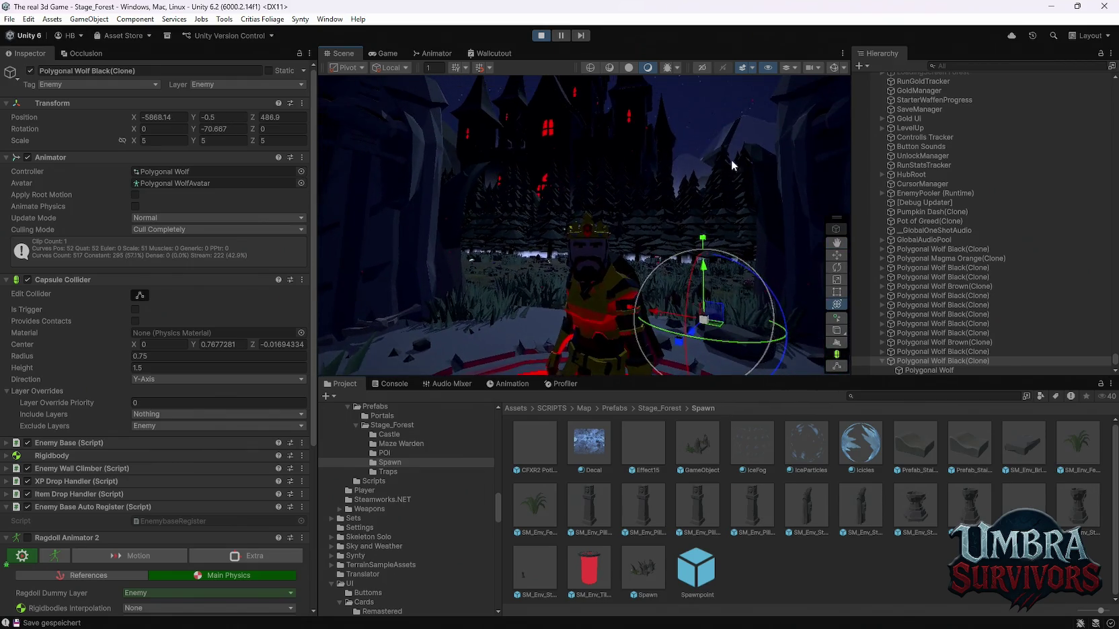
pyautogui.press('q')
pyautogui.press('y')
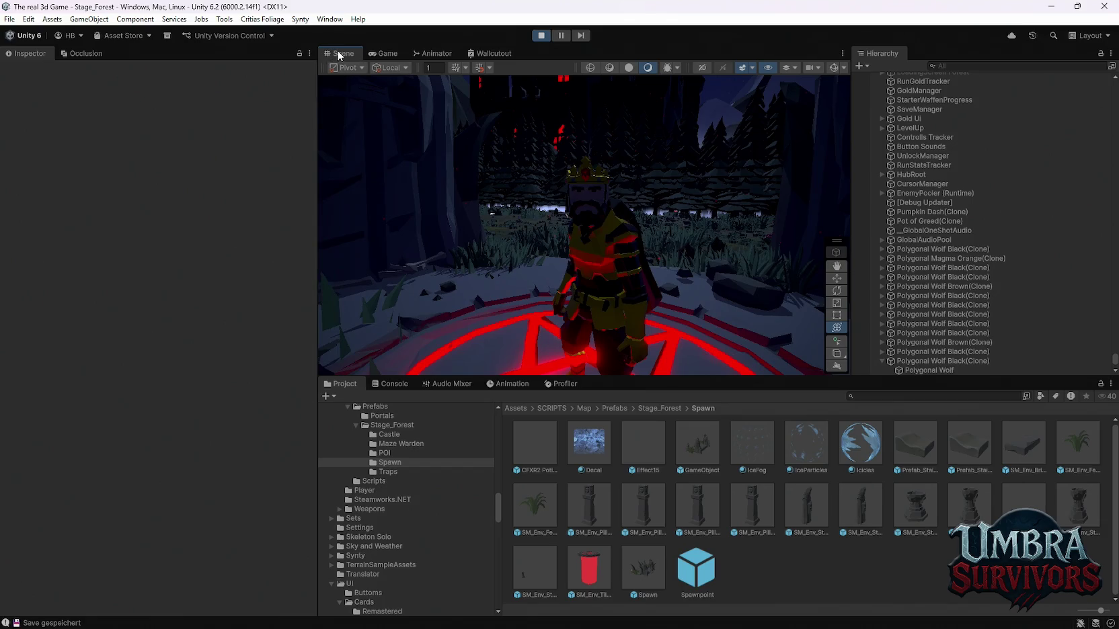
# Step: Frame the king on the pentagram full-window before the castle and capture a screenshot
pyautogui.doubleClick(339, 54)
pyautogui.moveTo(610, 243)
pyautogui.mouseDown()
pyautogui.moveTo(664, 292)
pyautogui.moveTo(681, 243)
pyautogui.mouseUp()
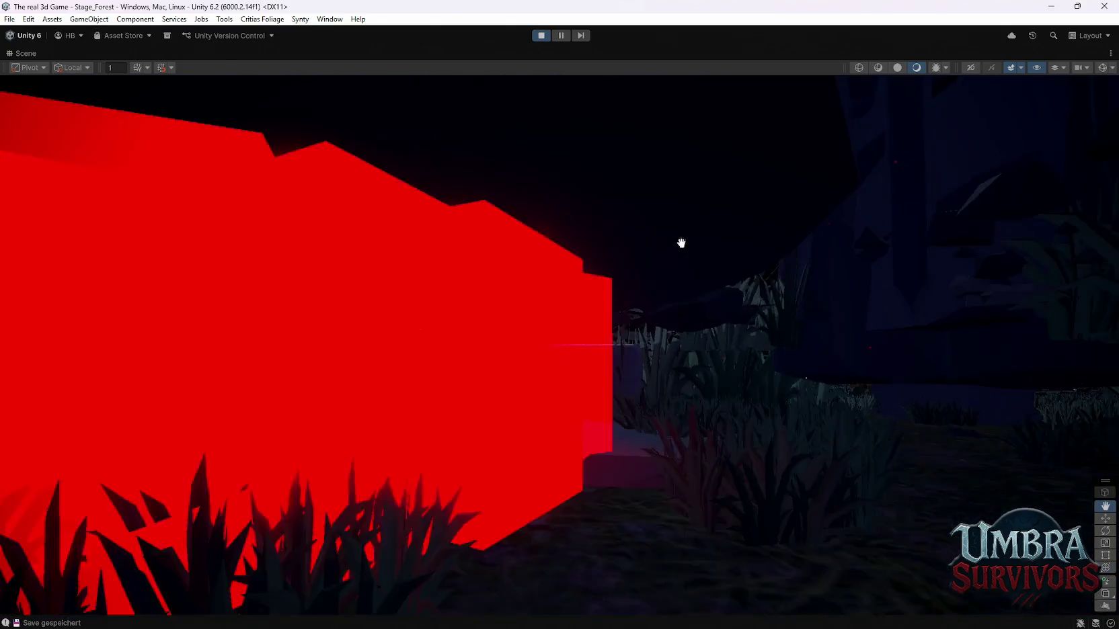
pyautogui.hotkey('shift', 'f')
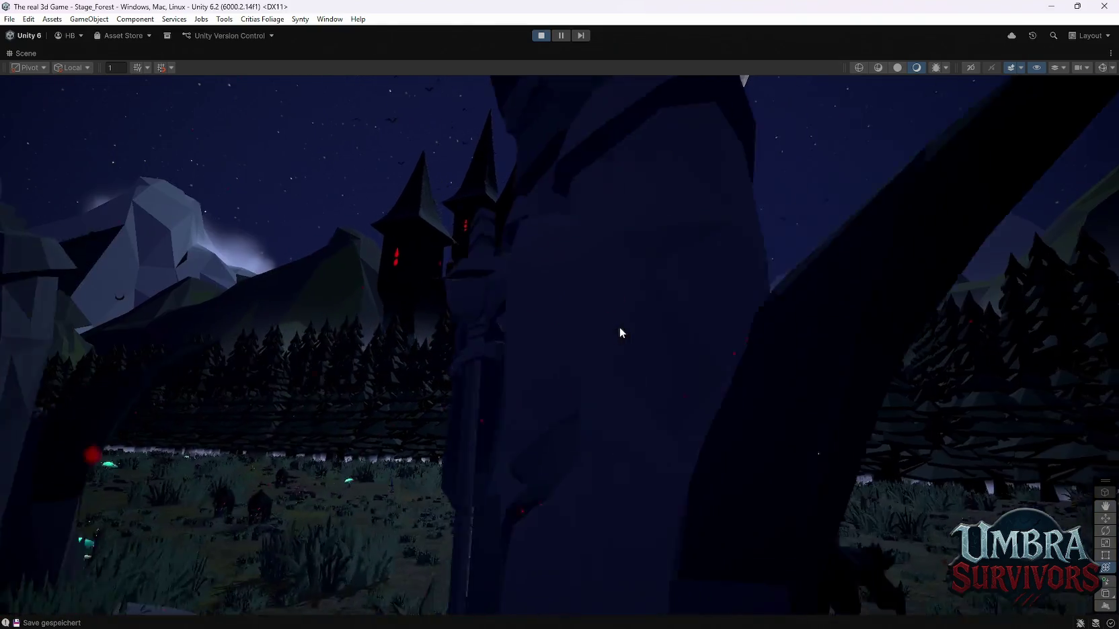
pyautogui.moveTo(619, 329)
pyautogui.mouseDown()
pyautogui.moveTo(649, 325)
pyautogui.moveTo(636, 330)
pyautogui.mouseUp()
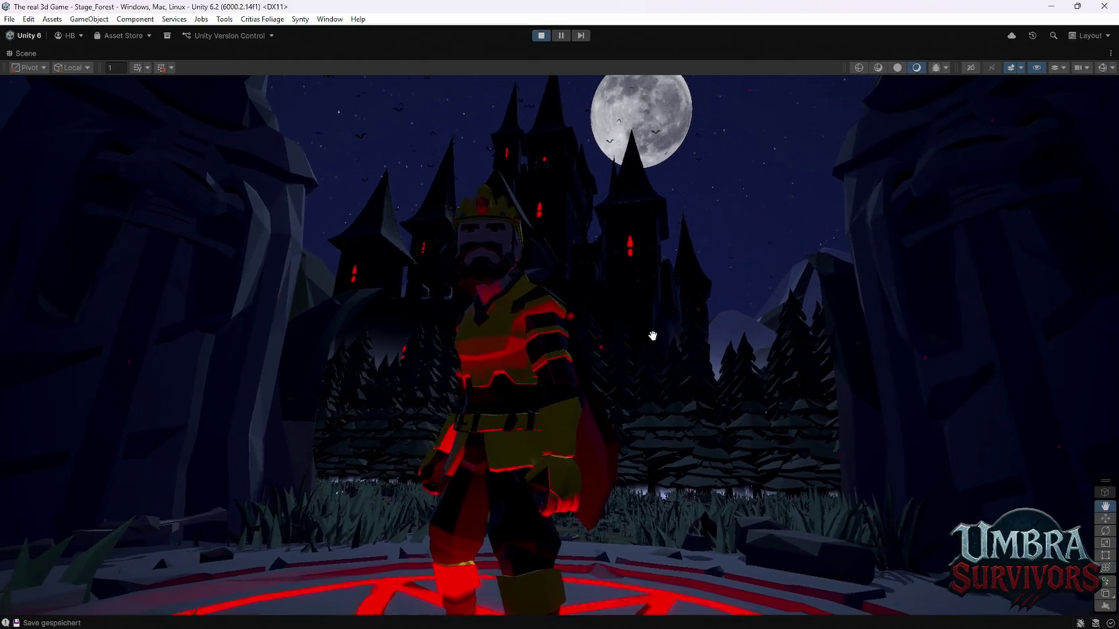
pyautogui.press('y')
pyautogui.moveTo(638, 310)
pyautogui.mouseDown()
pyautogui.moveTo(636, 332)
pyautogui.moveTo(657, 357)
pyautogui.moveTo(672, 332)
pyautogui.mouseUp()
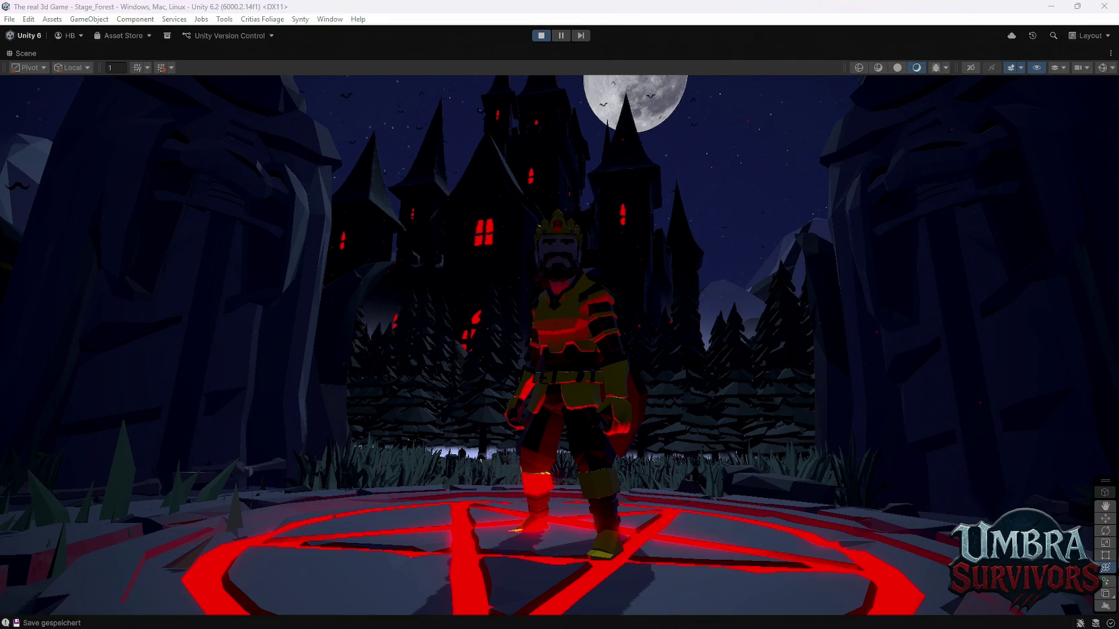
pyautogui.press('super+shift+s')
pyautogui.moveTo(1110, 76)
pyautogui.mouseDown()
pyautogui.moveTo(1043, 131)
pyautogui.moveTo(29, 591)
pyautogui.moveTo(1, 627)
pyautogui.mouseUp()
# Step: Move closer to the castle and king, capture another screenshot, and restore the layout
pyautogui.moveTo(364, 508)
pyautogui.mouseDown()
pyautogui.moveTo(517, 429)
pyautogui.moveTo(607, 430)
pyautogui.moveTo(383, 436)
pyautogui.moveTo(485, 413)
pyautogui.moveTo(612, 441)
pyautogui.moveTo(664, 423)
pyautogui.moveTo(668, 407)
pyautogui.moveTo(671, 422)
pyautogui.mouseUp()
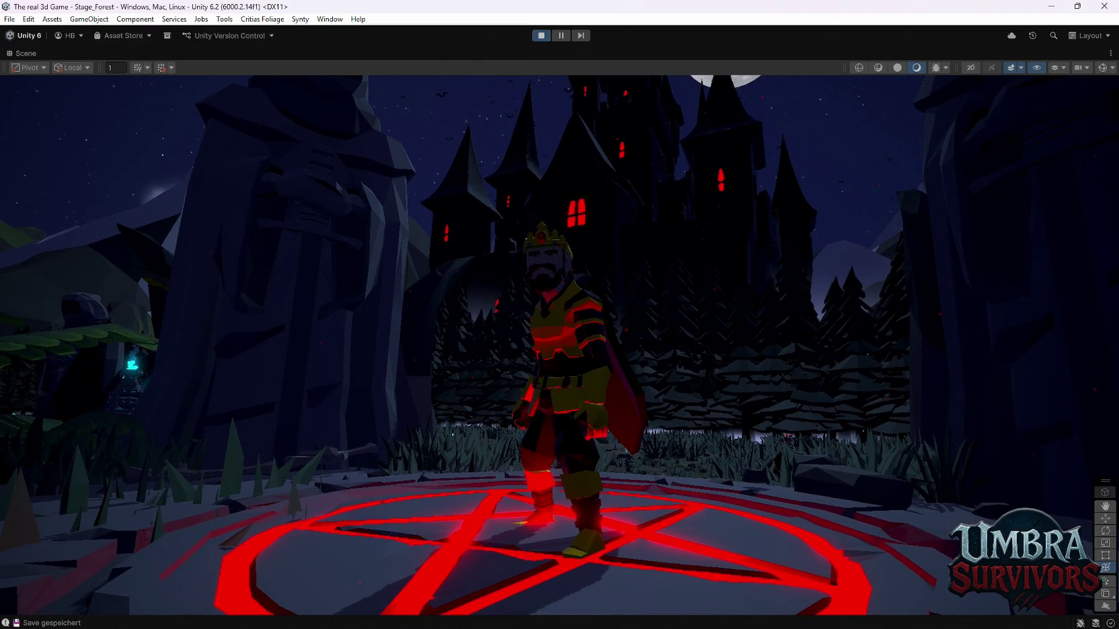
pyautogui.press('super+shift+s')
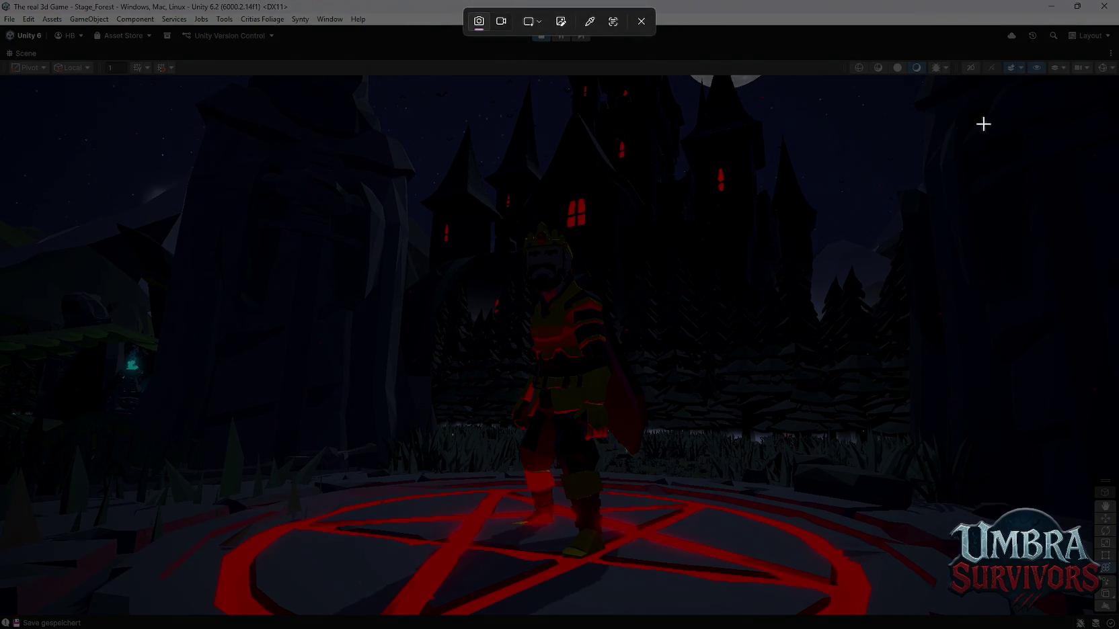
pyautogui.moveTo(1106, 78); pyautogui.dragTo(909, 257)
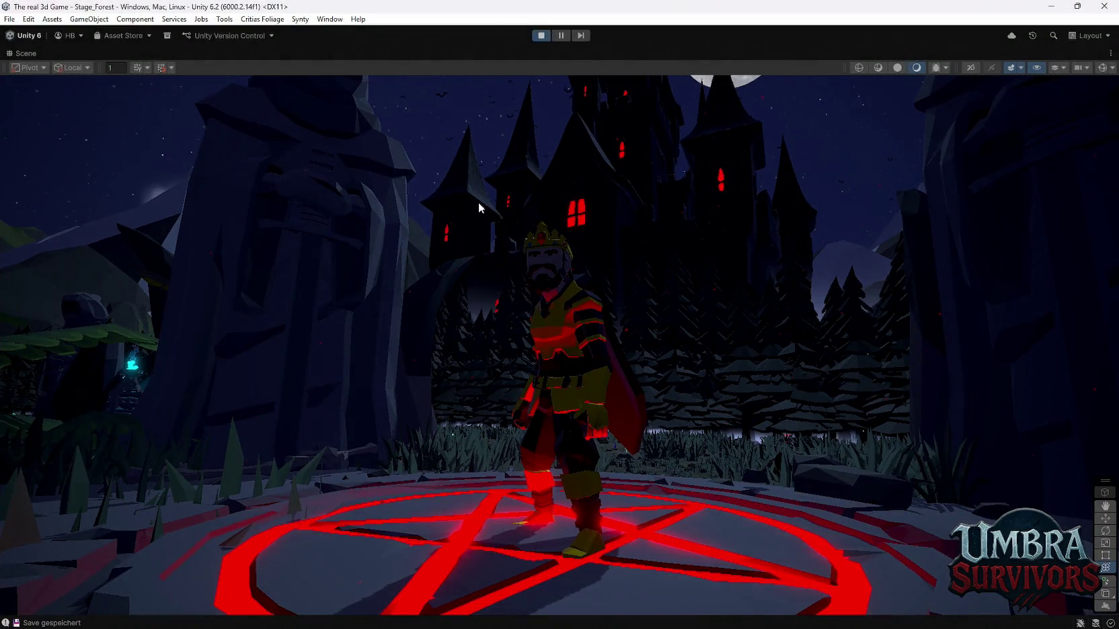
pyautogui.doubleClick(21, 52)
pyautogui.scroll(-5, 983, 264)
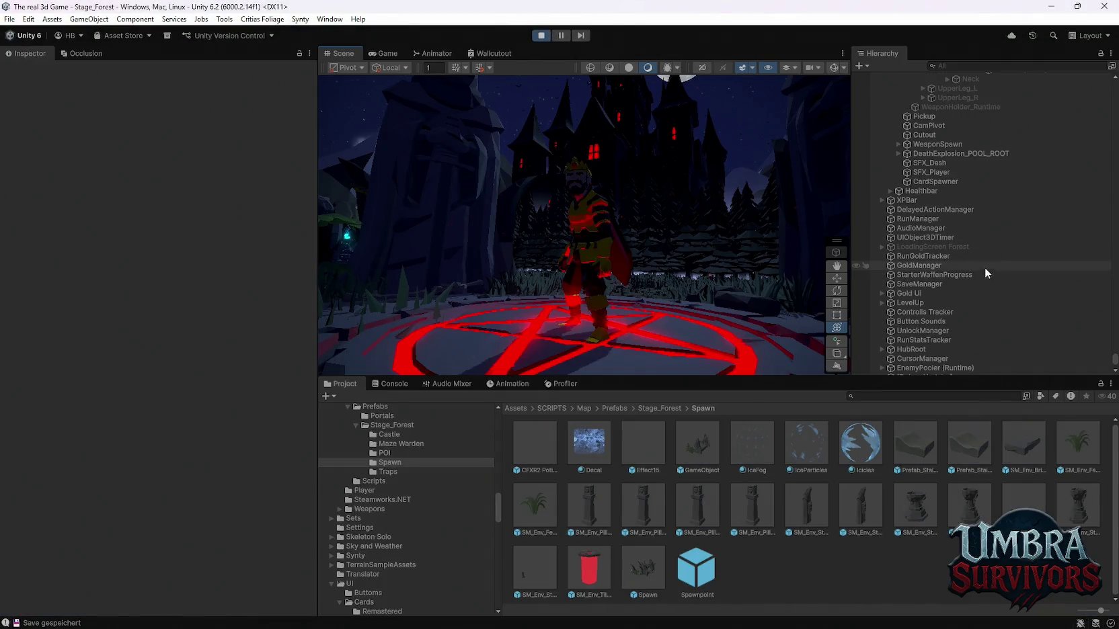
pyautogui.scroll(10, 981, 259)
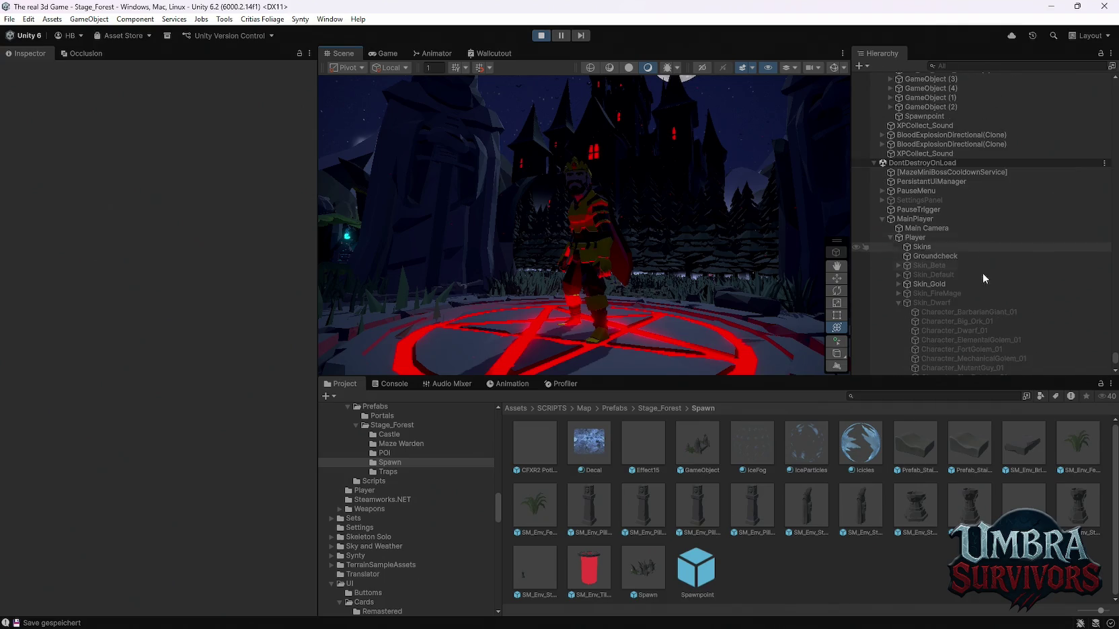
pyautogui.click(930, 285)
# Step: Hide Skin_Gold, activate Skin_Beta, and maximize the Scene view
pyautogui.hotkey('alt', 'shift', 'a')
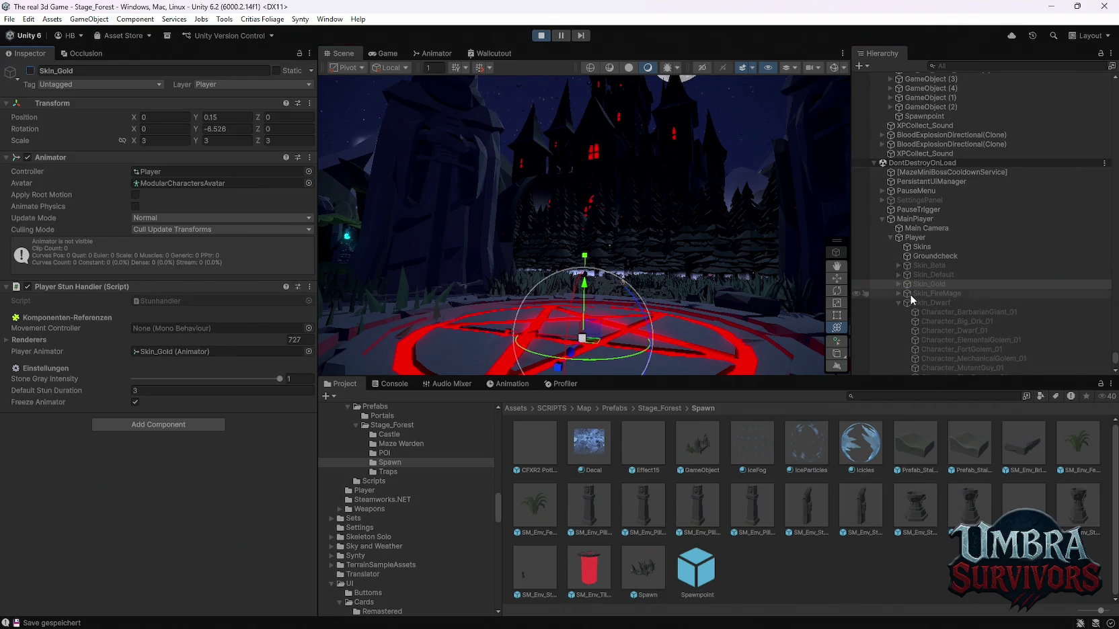
pyautogui.click(930, 266)
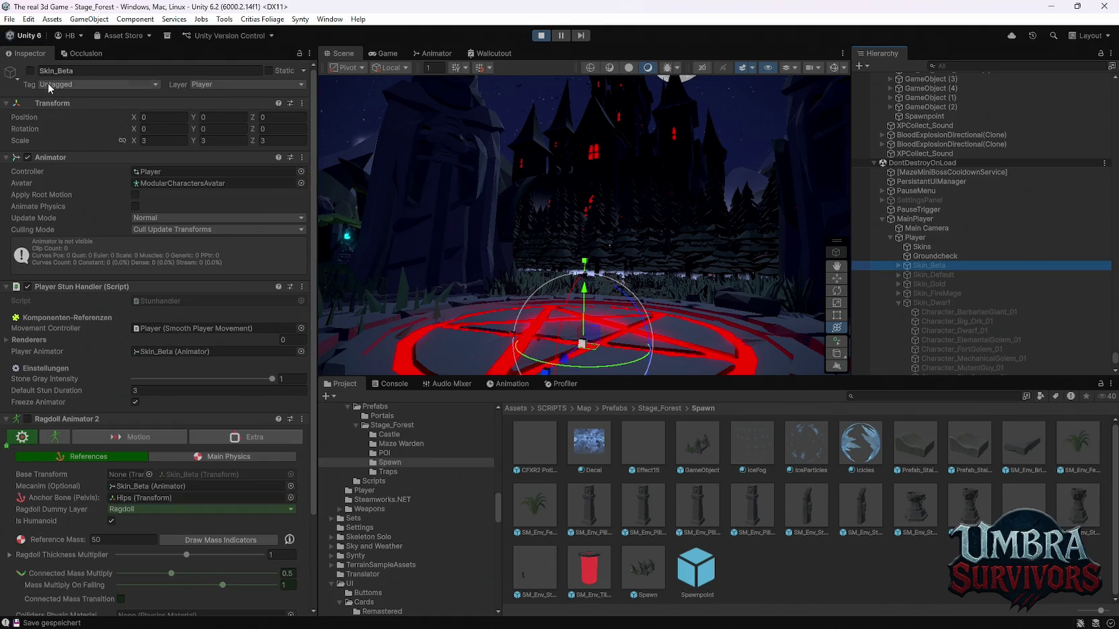
pyautogui.click(31, 71)
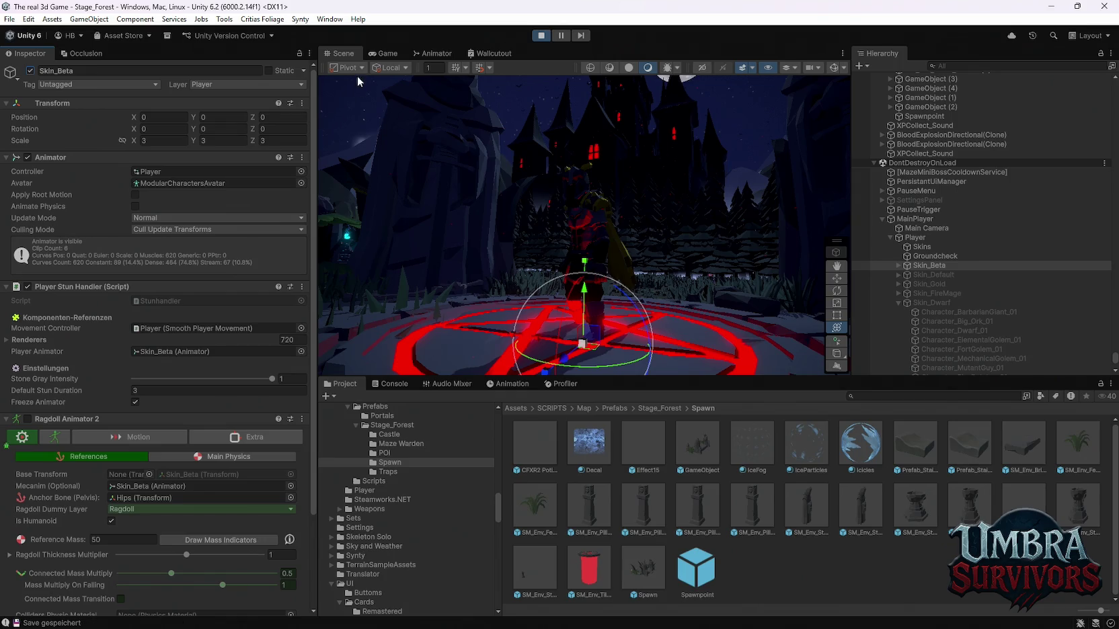
pyautogui.doubleClick(343, 54)
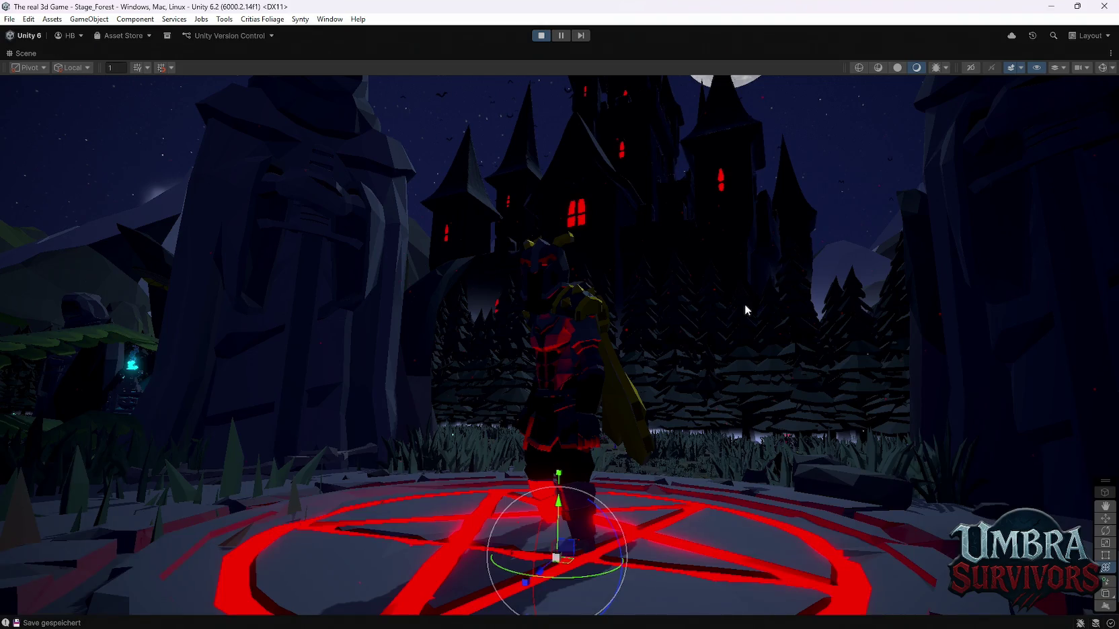
# Step: Zoom, pan and orbit around the armoured character on the pentagram, with combined transform handles shown
pyautogui.scroll(5, 745, 306)
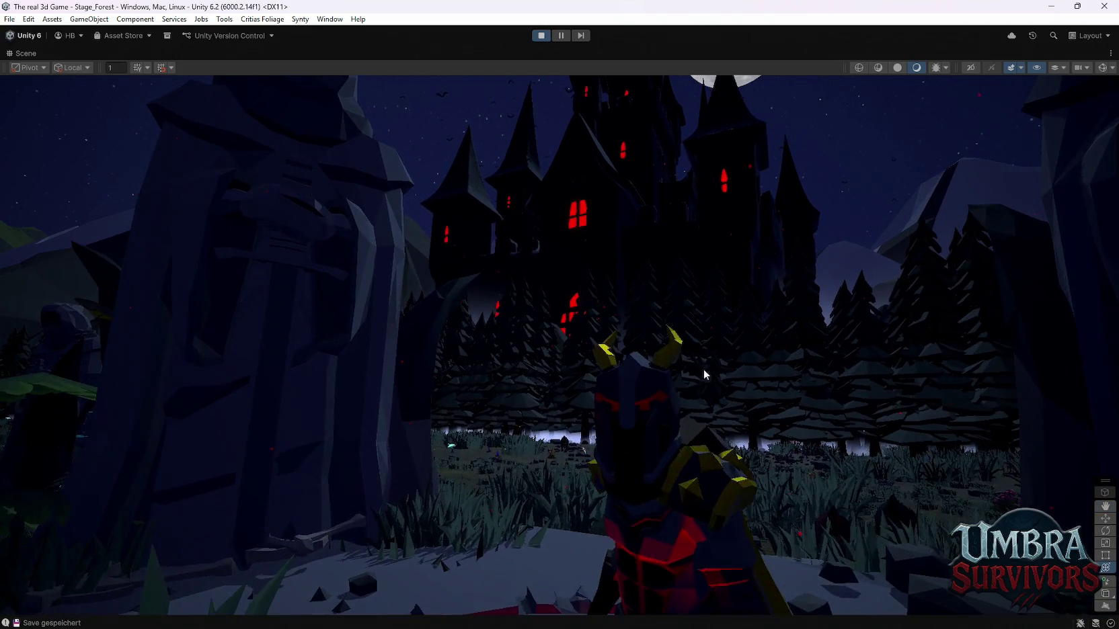
pyautogui.scroll(5, 703, 375)
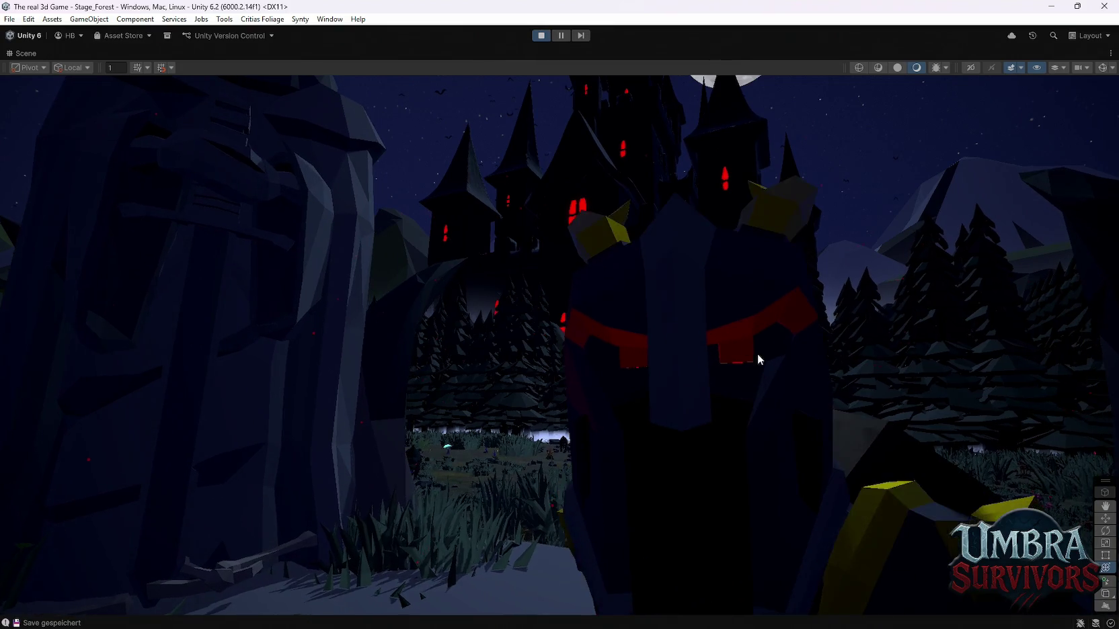
pyautogui.scroll(5, 757, 360)
pyautogui.scroll(-10, 723, 362)
pyautogui.moveTo(729, 338)
pyautogui.mouseDown()
pyautogui.moveTo(716, 334)
pyautogui.moveTo(715, 247)
pyautogui.moveTo(709, 268)
pyautogui.mouseUp()
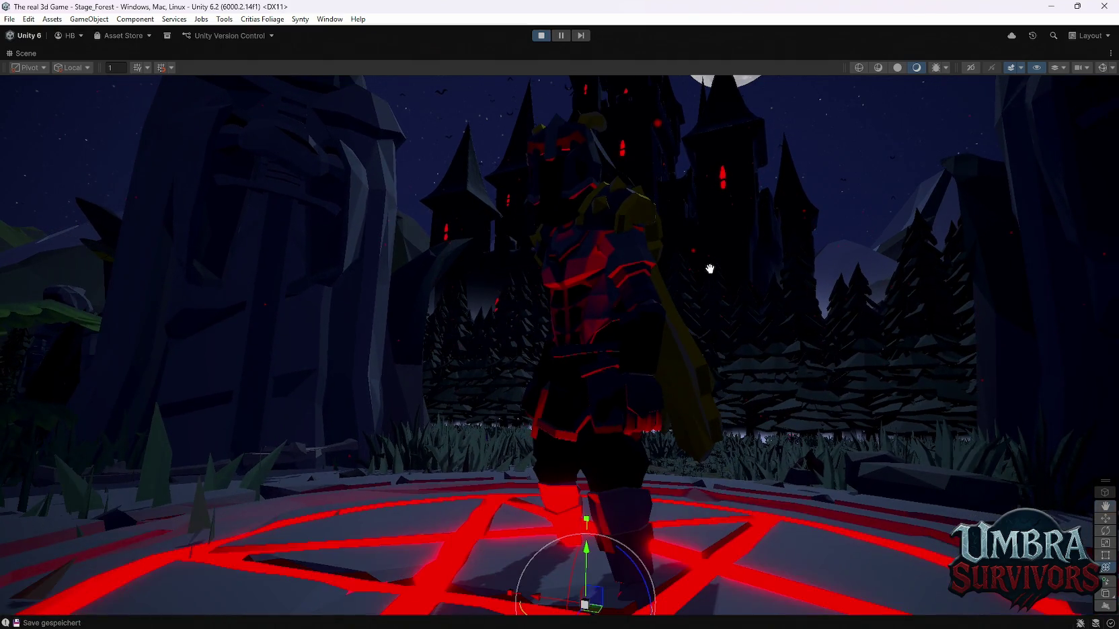
pyautogui.scroll(-4, 709, 268)
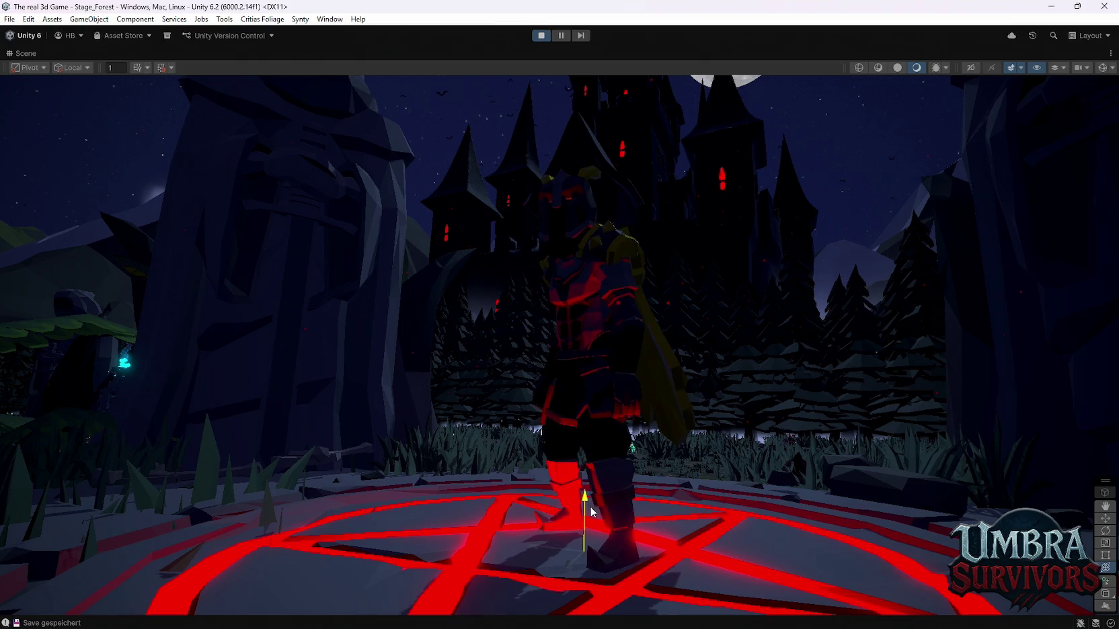
pyautogui.press('y')
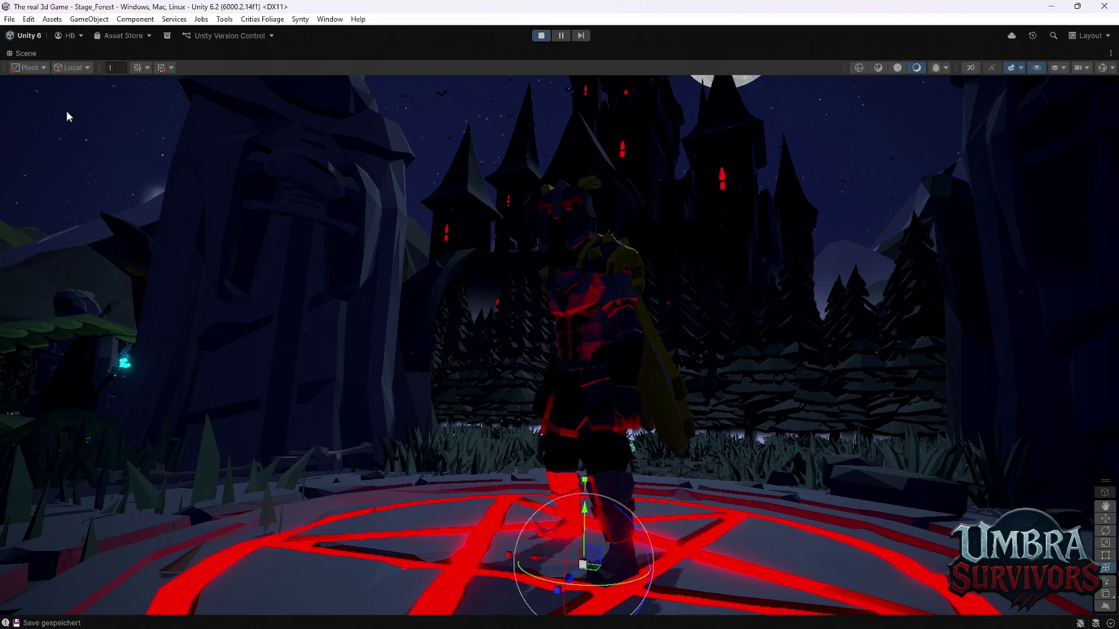
pyautogui.moveTo(781, 211); pyautogui.dragTo(358, 169)
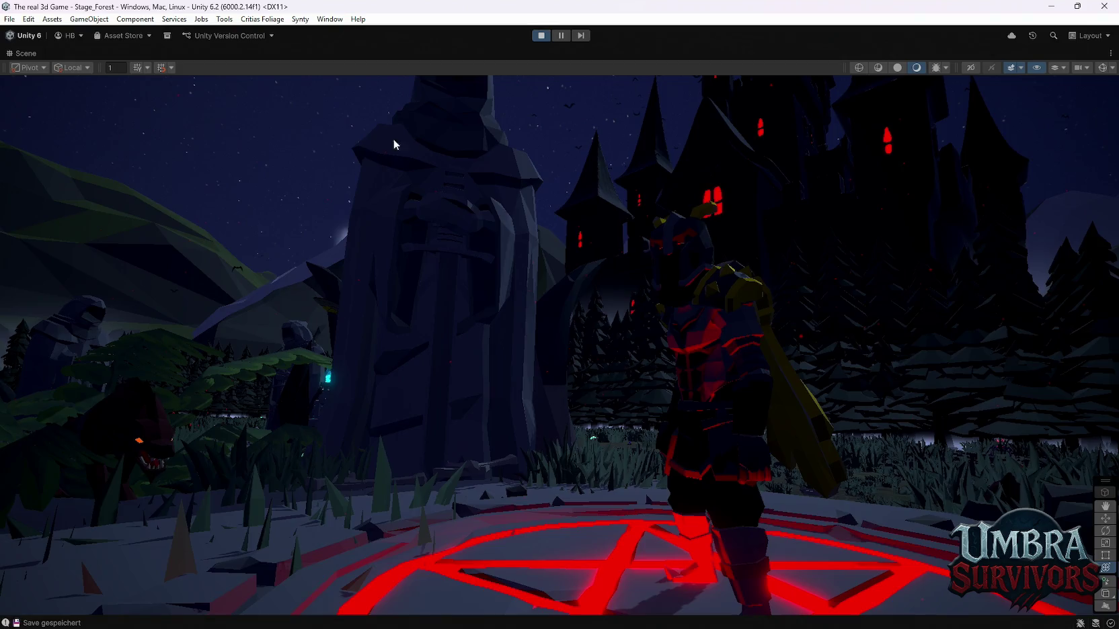
pyautogui.scroll(3, 718, 271)
pyautogui.moveTo(718, 271)
pyautogui.mouseDown()
pyautogui.moveTo(775, 367)
pyautogui.moveTo(667, 342)
pyautogui.moveTo(461, 329)
pyautogui.moveTo(679, 377)
pyautogui.mouseUp()
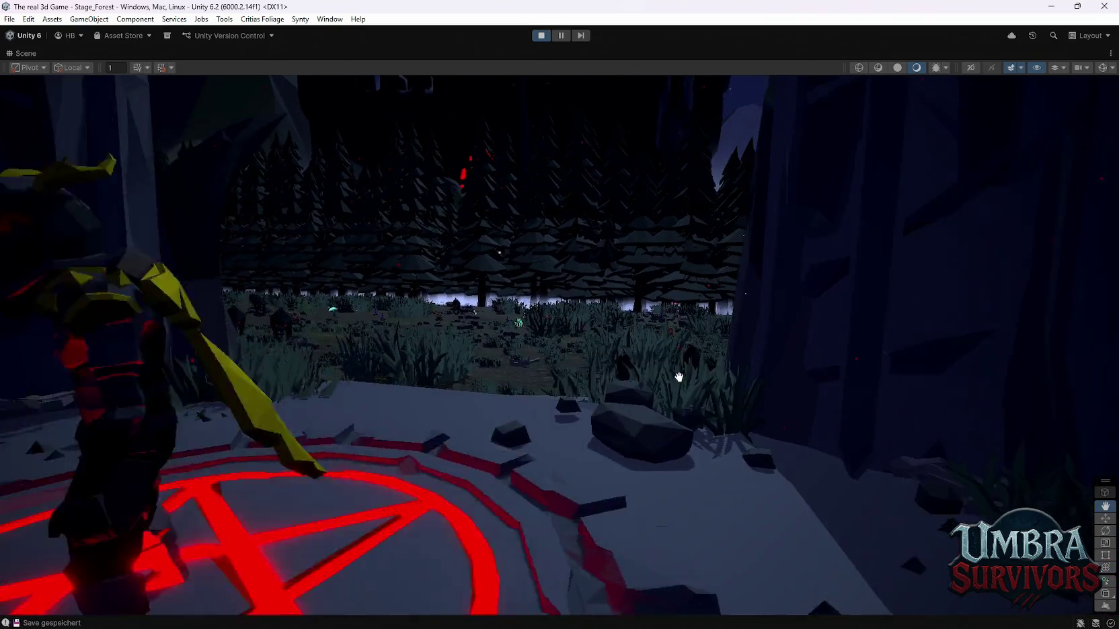
# Step: Frame the character, tilt up toward the castle and moon, and restore the full editor layout
pyautogui.press('f')
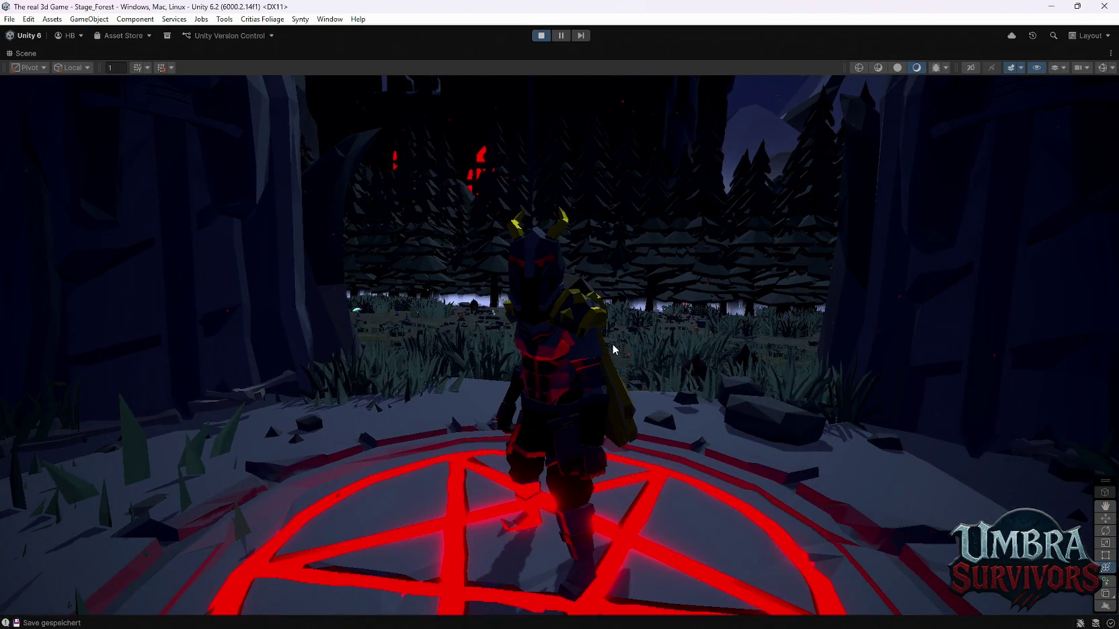
pyautogui.scroll(2, 612, 343)
pyautogui.scroll(-3, 639, 366)
pyautogui.moveTo(657, 380); pyautogui.dragTo(677, 346)
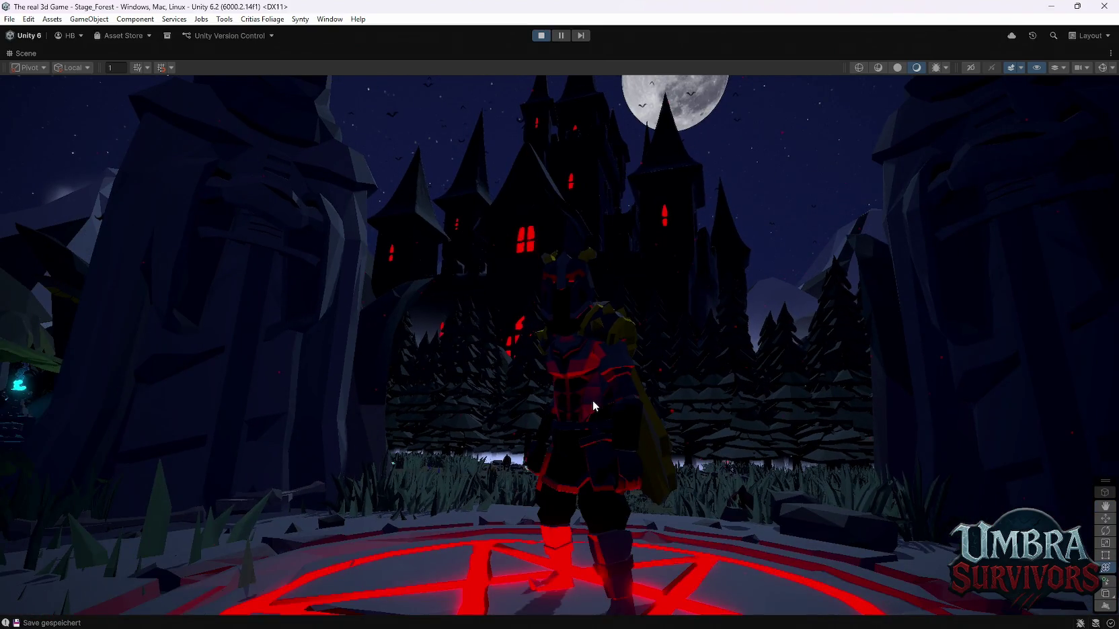
pyautogui.doubleClick(17, 54)
pyautogui.moveTo(625, 230)
pyautogui.mouseDown()
pyautogui.moveTo(464, 256)
pyautogui.moveTo(489, 271)
pyautogui.mouseUp()
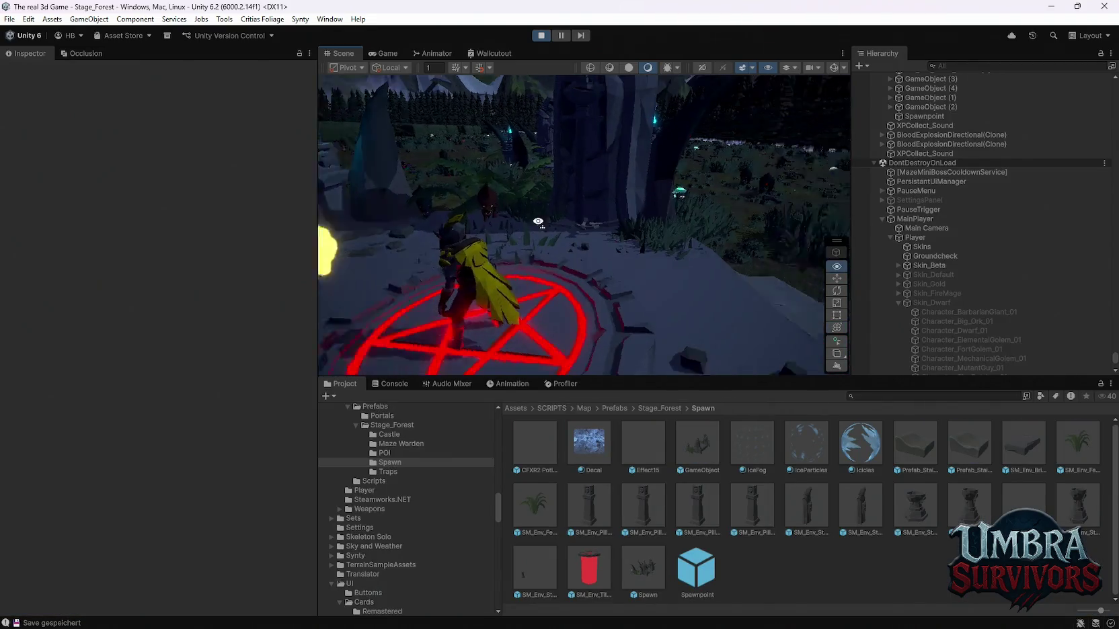
# Step: Minimize and restore the editor, then stop Play mode to return to Stage_Hub
pyautogui.scroll(-5, 1012, 303)
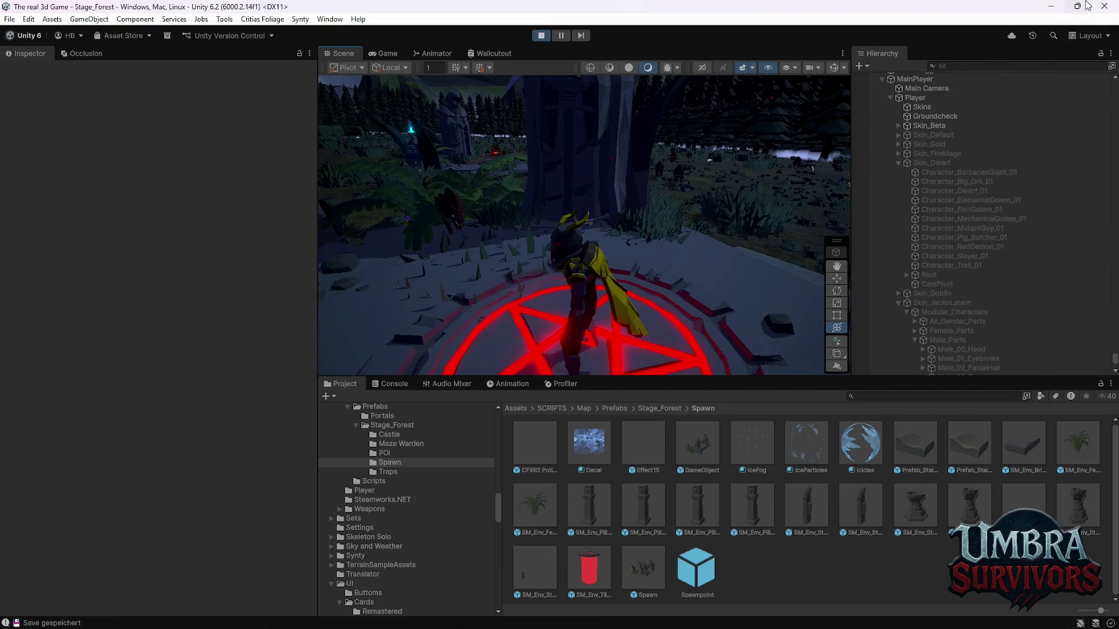
pyautogui.click(1051, 6)
pyautogui.click(779, 615)
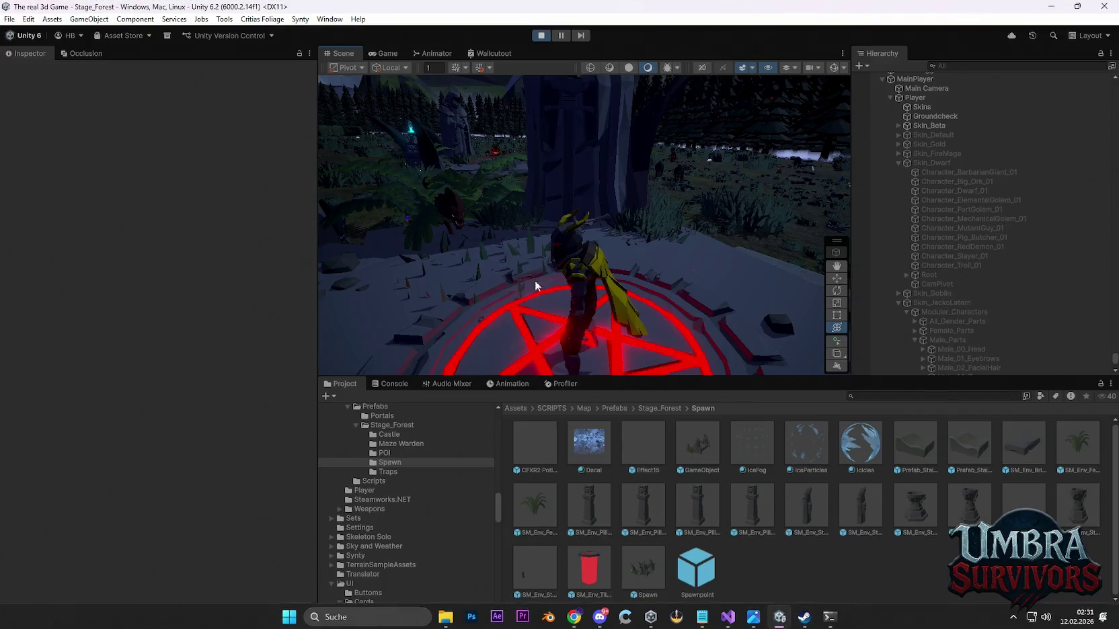
pyautogui.scroll(5, 1018, 256)
pyautogui.scroll(5, 1018, 256)
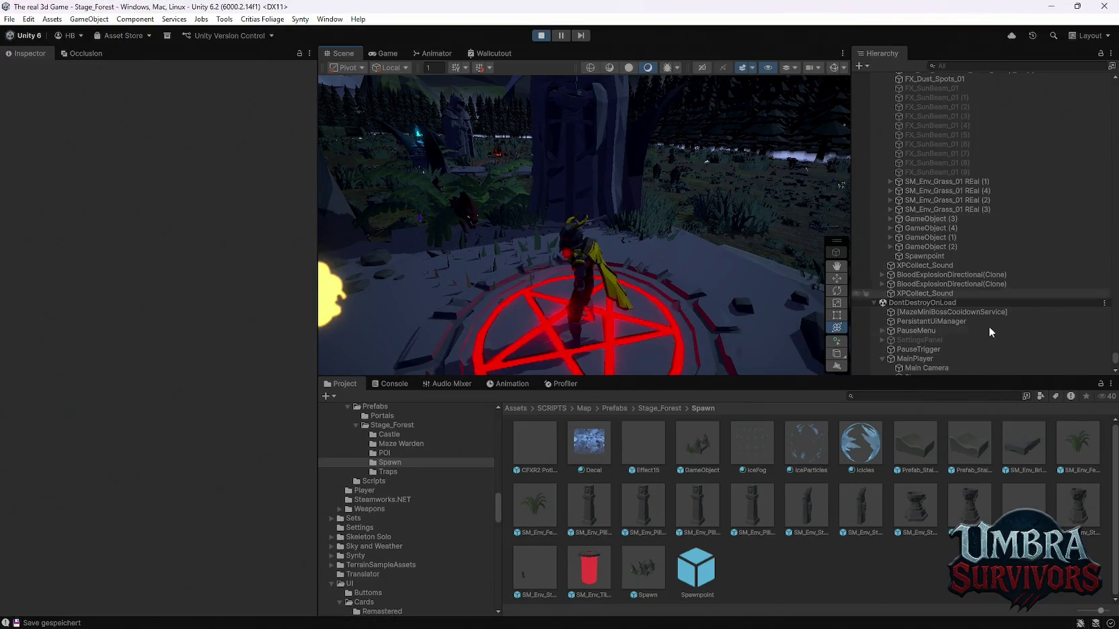
pyautogui.click(541, 35)
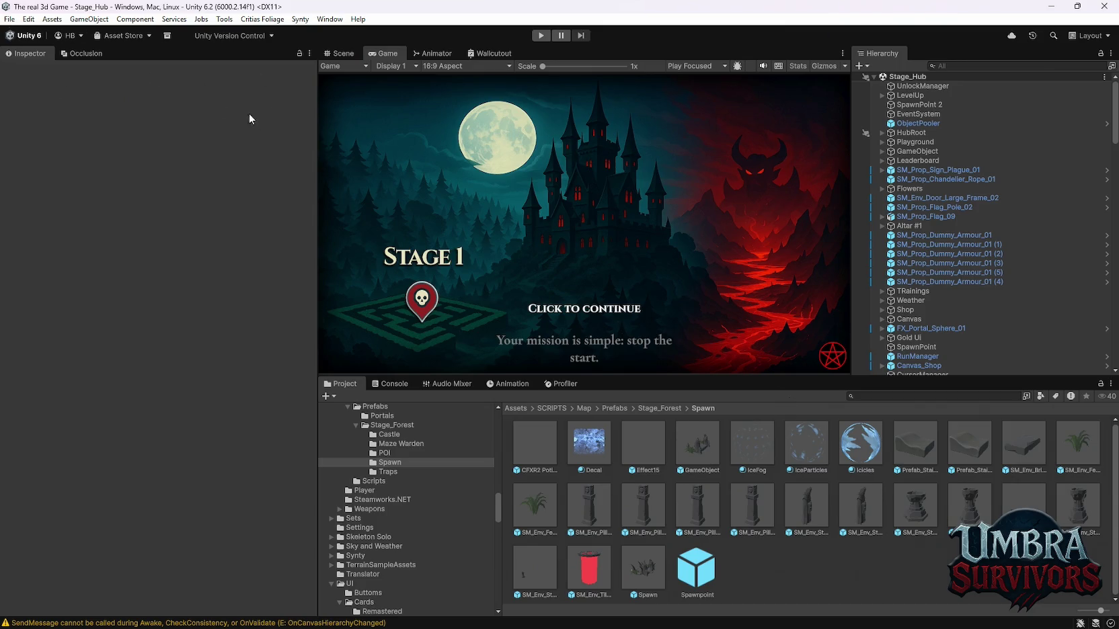
# Step: Open Stage_Forest from the recent scenes and view its hedge maze from above in the Scene view
pyautogui.click(28, 19)
pyautogui.moveTo(9, 19)
pyautogui.moveTo(52, 58)
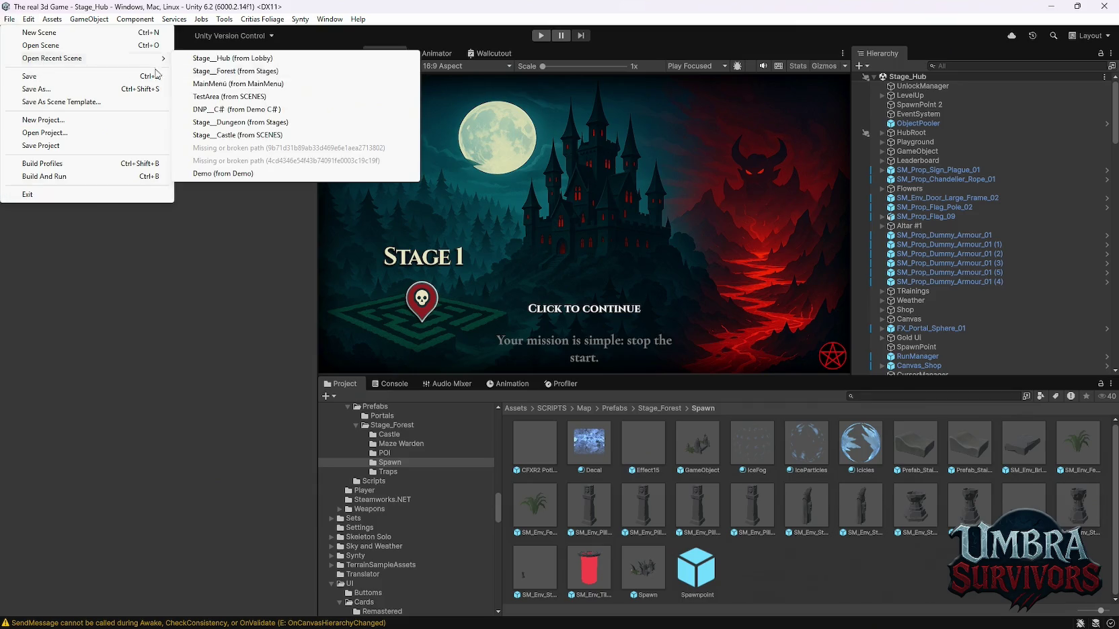
pyautogui.click(236, 71)
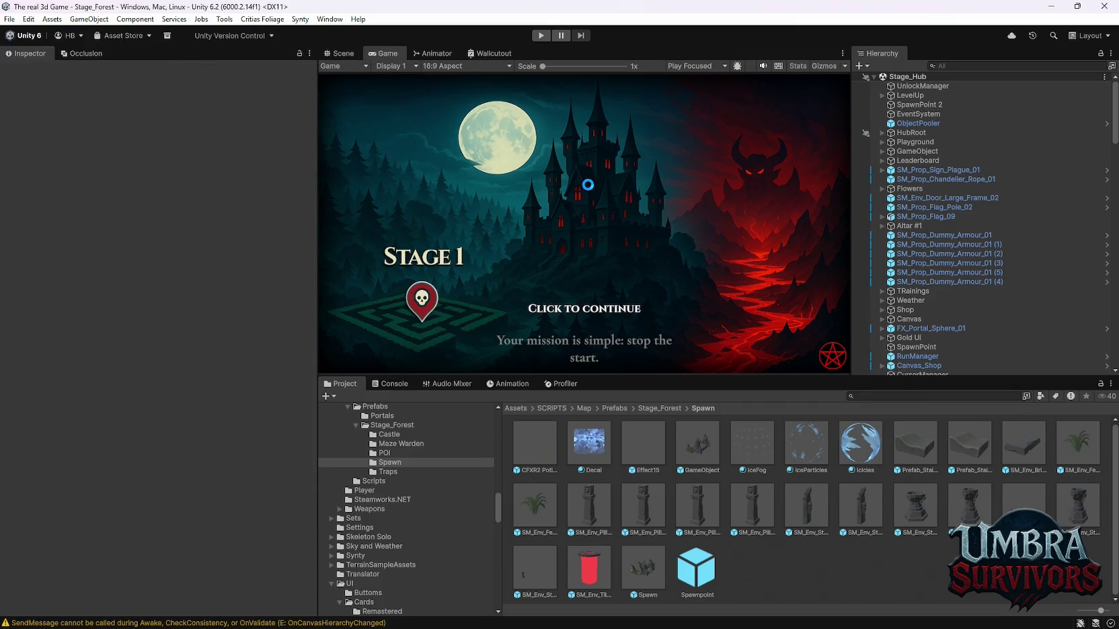
pyautogui.click(335, 53)
pyautogui.moveTo(497, 241)
pyautogui.mouseDown()
pyautogui.moveTo(647, 201)
pyautogui.moveTo(678, 347)
pyautogui.moveTo(568, 220)
pyautogui.moveTo(591, 274)
pyautogui.moveTo(616, 275)
pyautogui.moveTo(509, 188)
pyautogui.moveTo(539, 221)
pyautogui.moveTo(513, 184)
pyautogui.moveTo(662, 188)
pyautogui.moveTo(502, 235)
pyautogui.moveTo(711, 212)
pyautogui.moveTo(579, 232)
pyautogui.mouseUp()
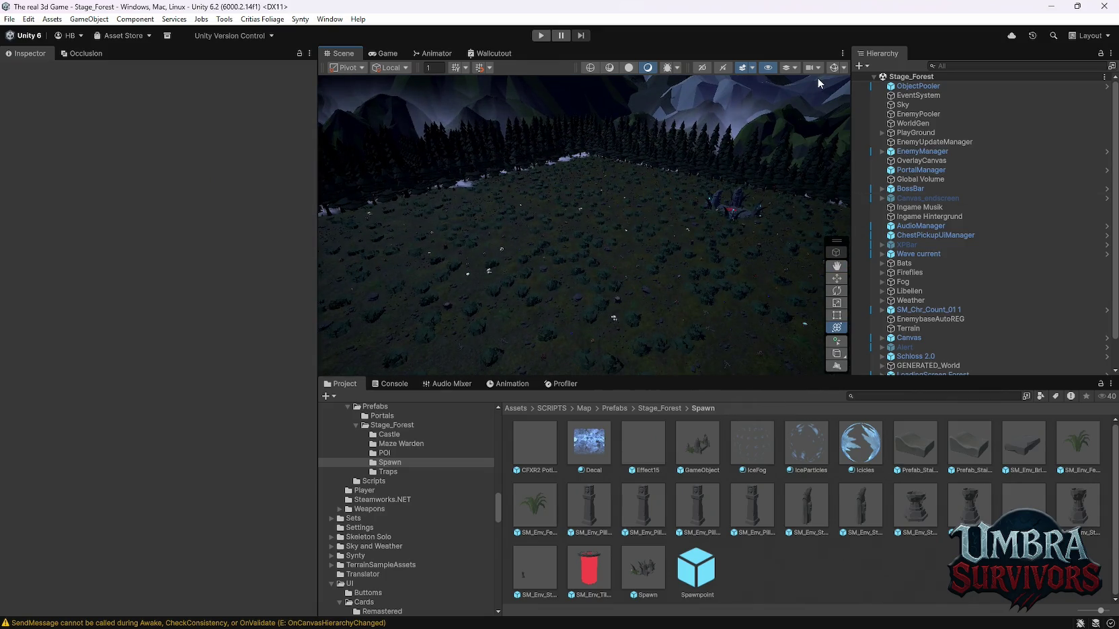
# Step: Toggle the Scene view's fog and skybox effects off and back on
pyautogui.click(753, 68)
pyautogui.click(763, 69)
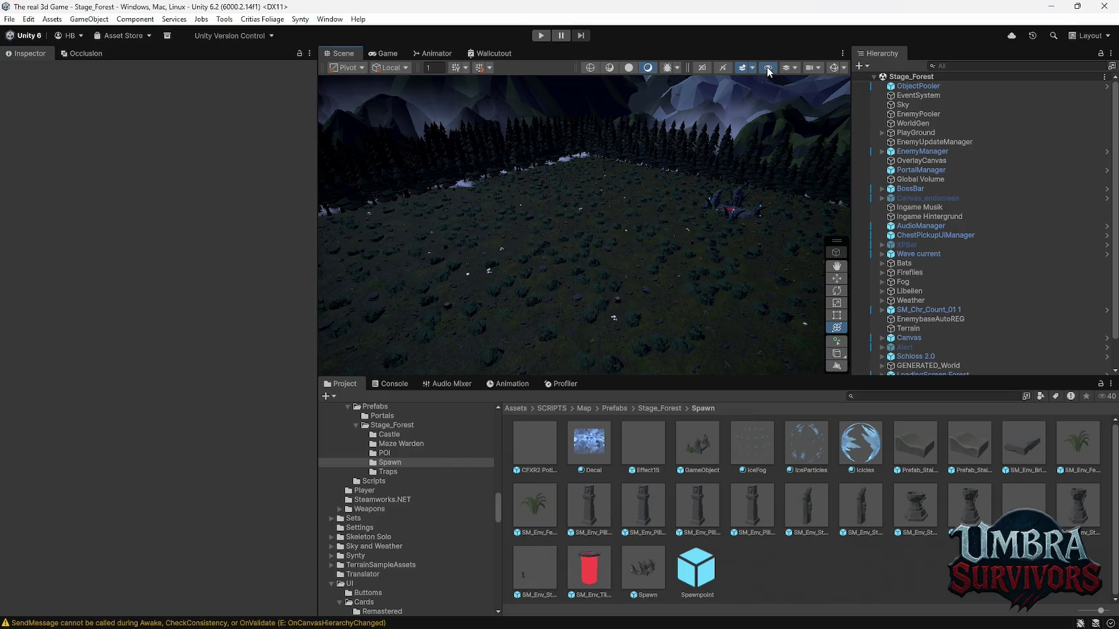
pyautogui.click(742, 68)
pyautogui.click(742, 70)
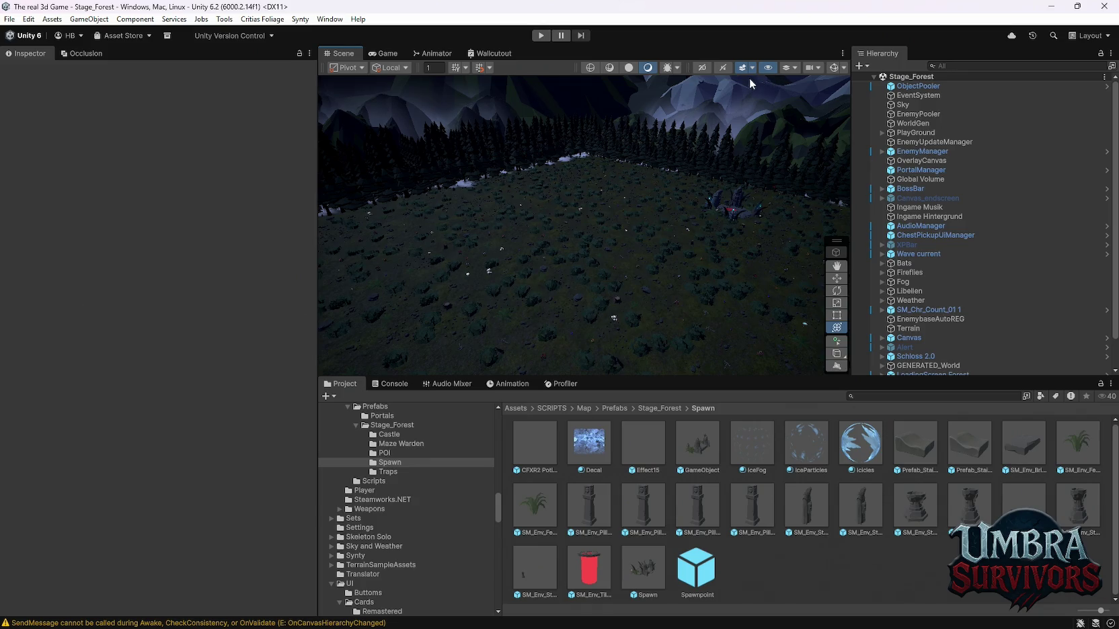
pyautogui.click(752, 70)
pyautogui.click(753, 70)
# Step: Set the Layers visibility to Everything so the trees appear, then select WorldGen
pyautogui.click(791, 66)
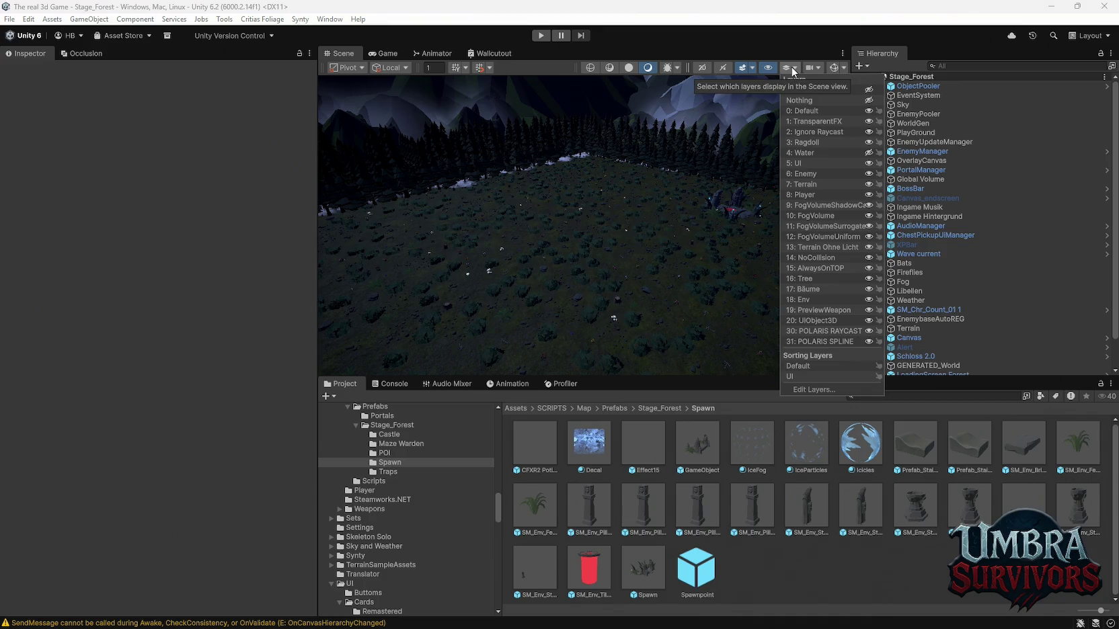
pyautogui.click(869, 91)
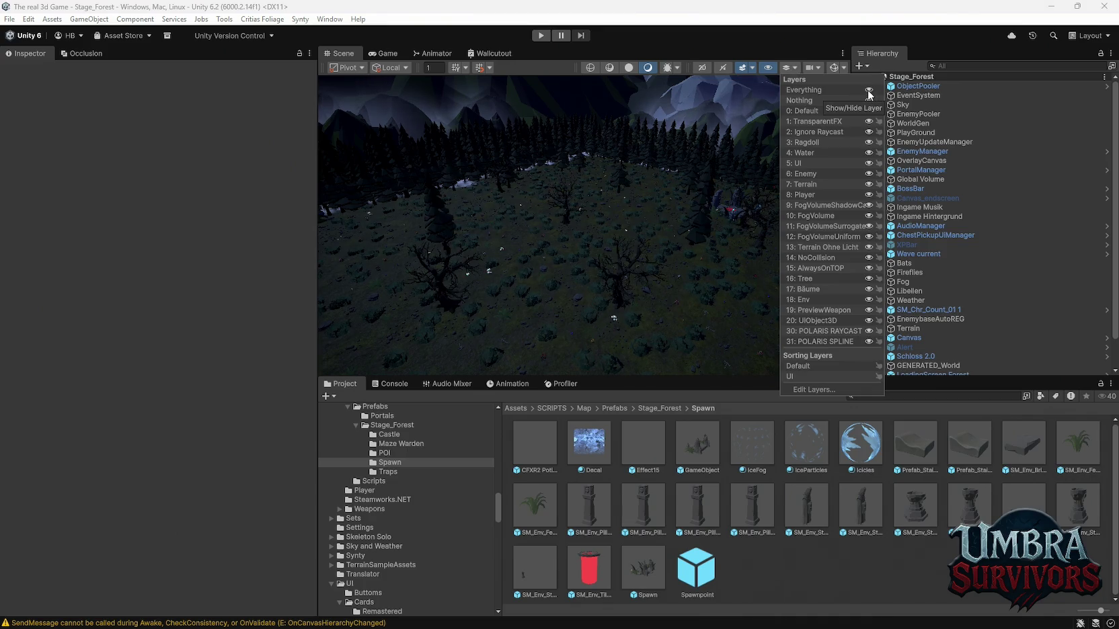
pyautogui.rightClick(667, 166)
pyautogui.moveTo(668, 166)
pyautogui.mouseDown()
pyautogui.moveTo(576, 163)
pyautogui.moveTo(639, 195)
pyautogui.moveTo(545, 222)
pyautogui.moveTo(521, 262)
pyautogui.moveTo(575, 201)
pyautogui.moveTo(609, 243)
pyautogui.moveTo(677, 209)
pyautogui.moveTo(323, 203)
pyautogui.moveTo(435, 436)
pyautogui.moveTo(551, 202)
pyautogui.moveTo(701, 120)
pyautogui.moveTo(648, 296)
pyautogui.moveTo(643, 144)
pyautogui.moveTo(739, 155)
pyautogui.mouseUp()
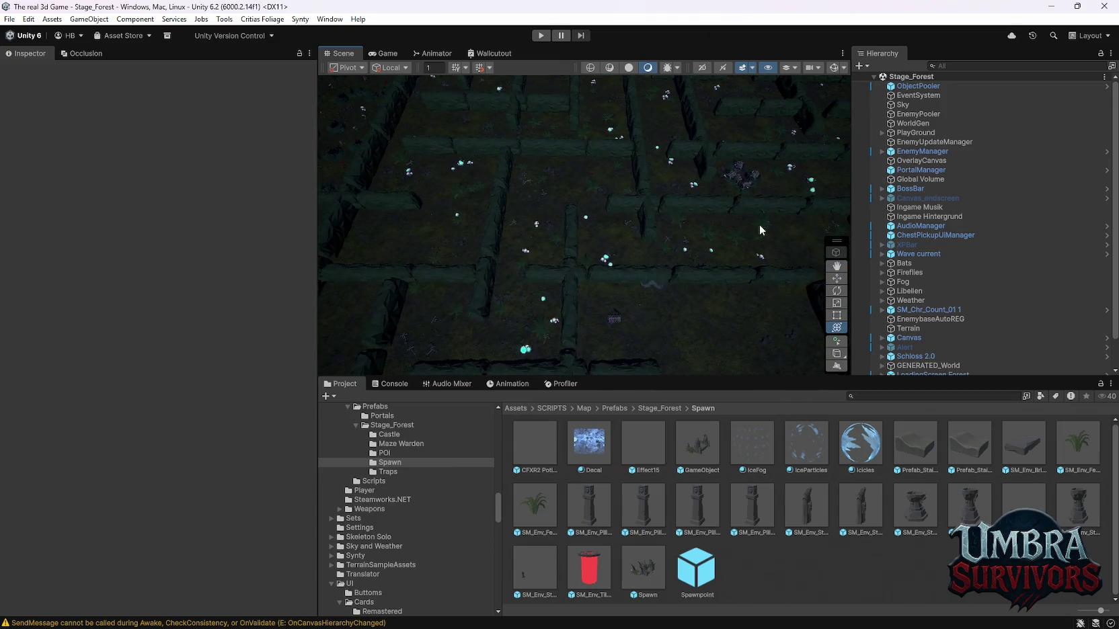
pyautogui.click(912, 123)
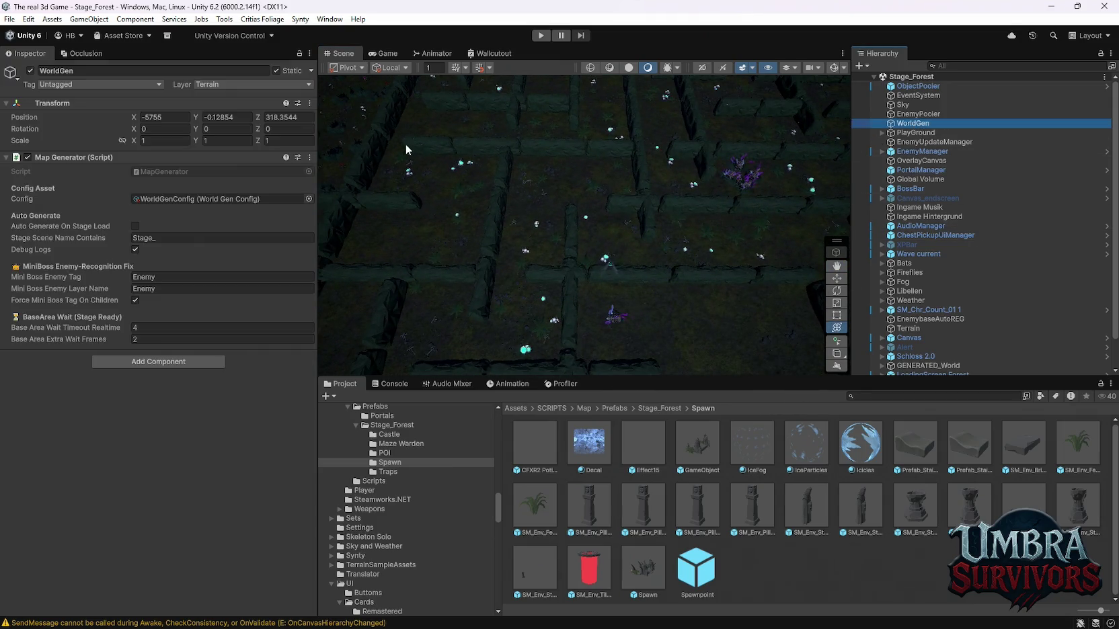
# Step: Run Generate World on the WorldGen Map Generator and pan over the new maze toward the castle
pyautogui.click(309, 158)
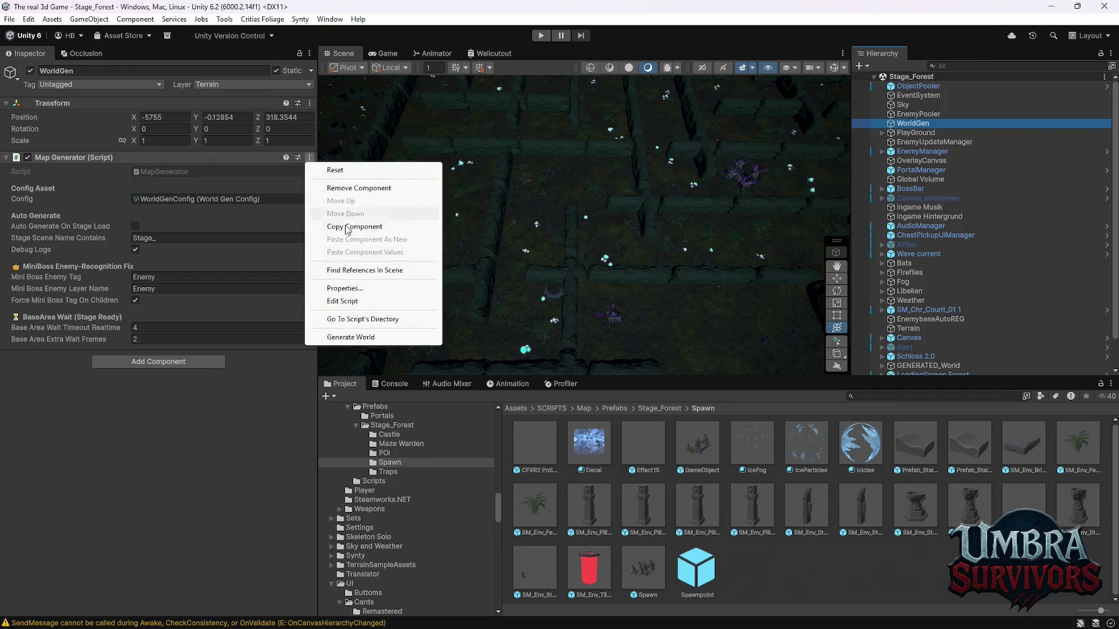
pyautogui.click(363, 337)
pyautogui.moveTo(486, 203)
pyautogui.mouseDown()
pyautogui.moveTo(625, 289)
pyautogui.moveTo(611, 190)
pyautogui.moveTo(606, 317)
pyautogui.moveTo(525, 340)
pyautogui.mouseUp()
pyautogui.moveTo(619, 120)
pyautogui.mouseDown()
pyautogui.moveTo(573, 266)
pyautogui.moveTo(546, 272)
pyautogui.moveTo(571, 237)
pyautogui.moveTo(387, 464)
pyautogui.mouseUp()
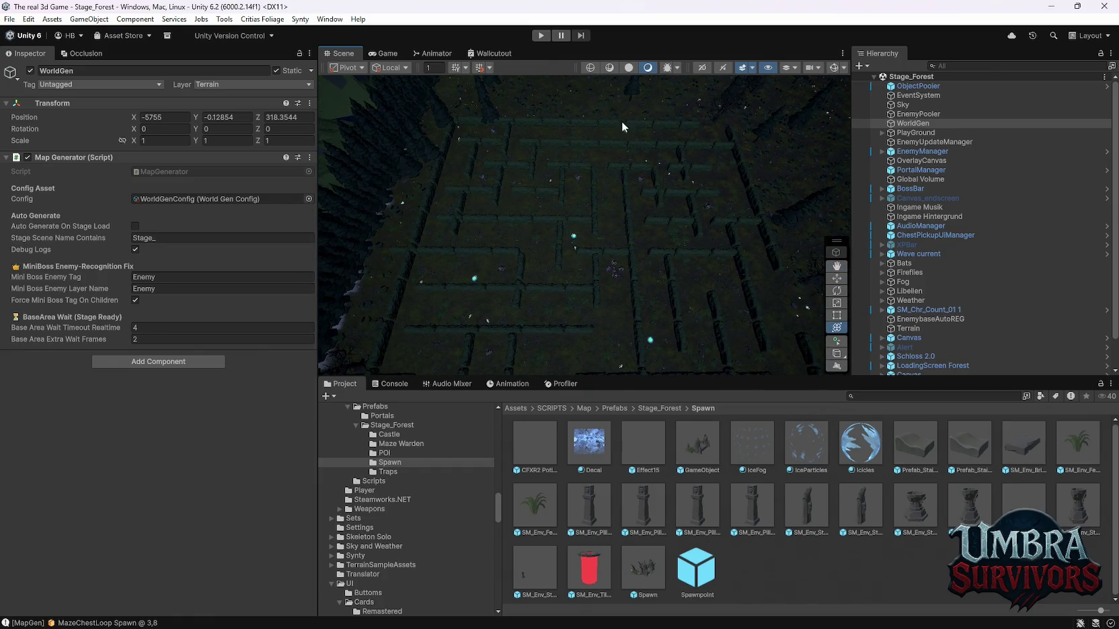
pyautogui.scroll(-10, 421, 284)
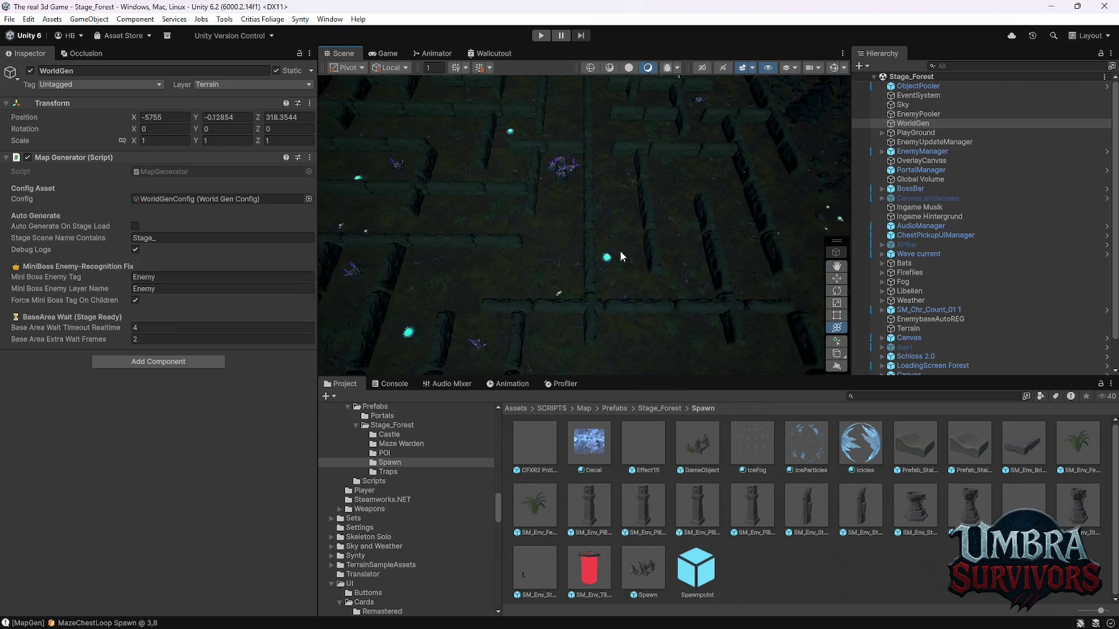
pyautogui.moveTo(581, 285)
pyautogui.mouseDown()
pyautogui.moveTo(585, 240)
pyautogui.moveTo(652, 191)
pyautogui.moveTo(520, 124)
pyautogui.moveTo(701, 238)
pyautogui.moveTo(529, 133)
pyautogui.moveTo(605, 161)
pyautogui.mouseUp()
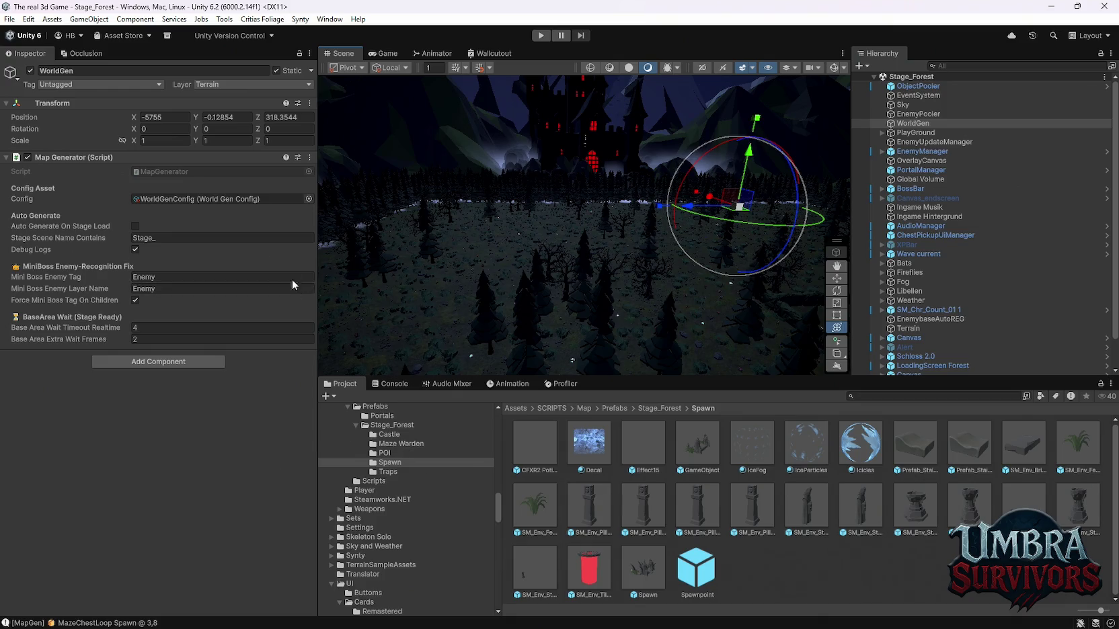
# Step: Launch Photoshop and open Screesnhots.psd from the recently used files
pyautogui.moveTo(591, 623)
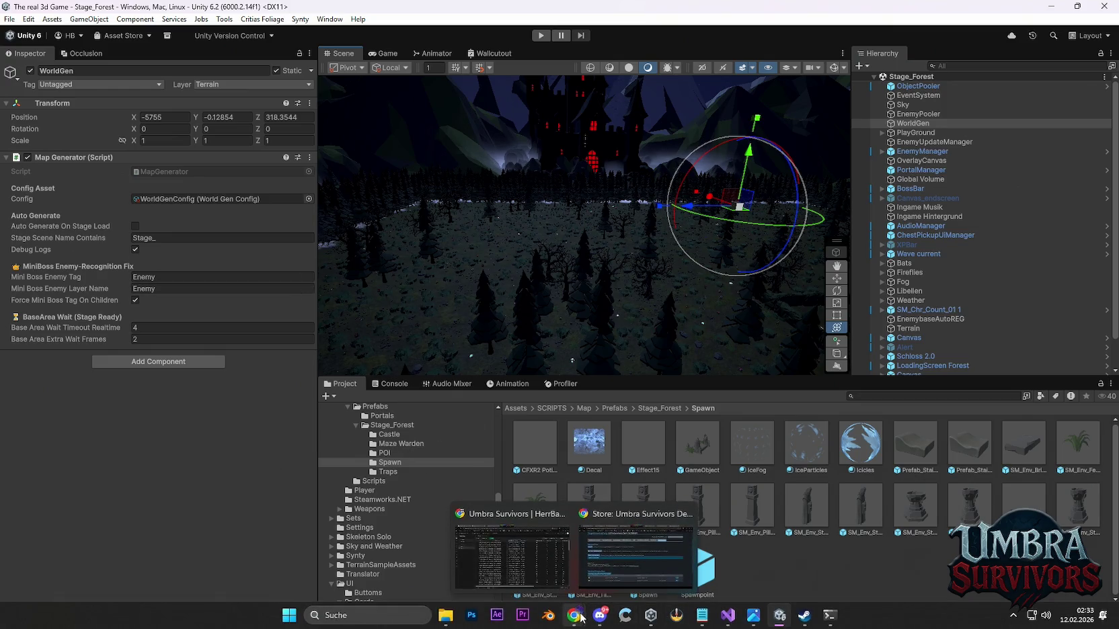
pyautogui.click(471, 616)
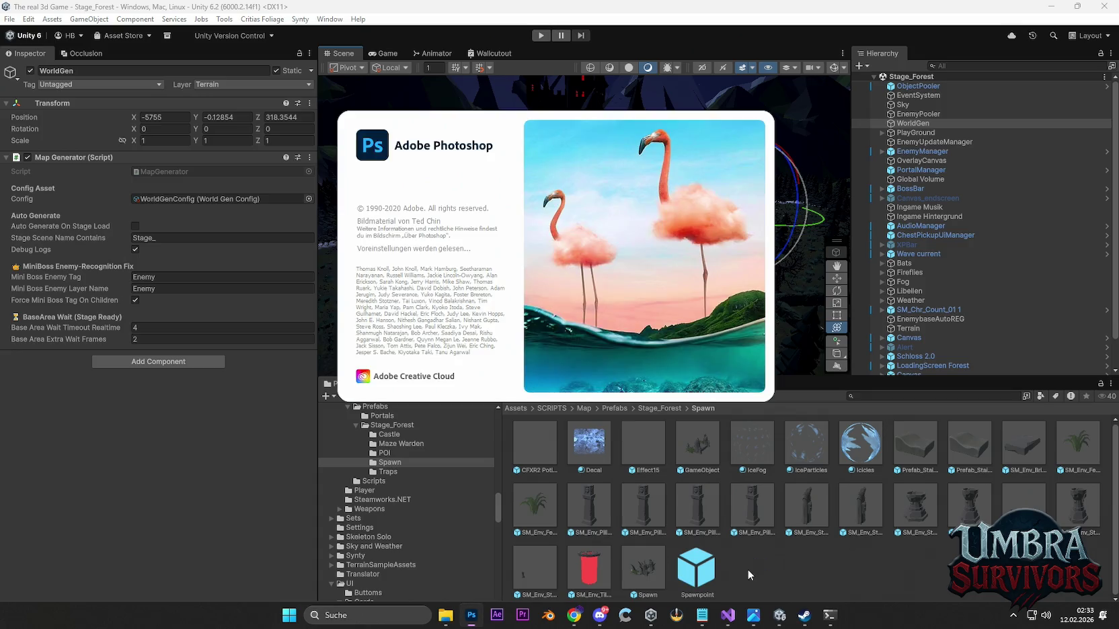
pyautogui.moveTo(445, 615)
pyautogui.click(378, 570)
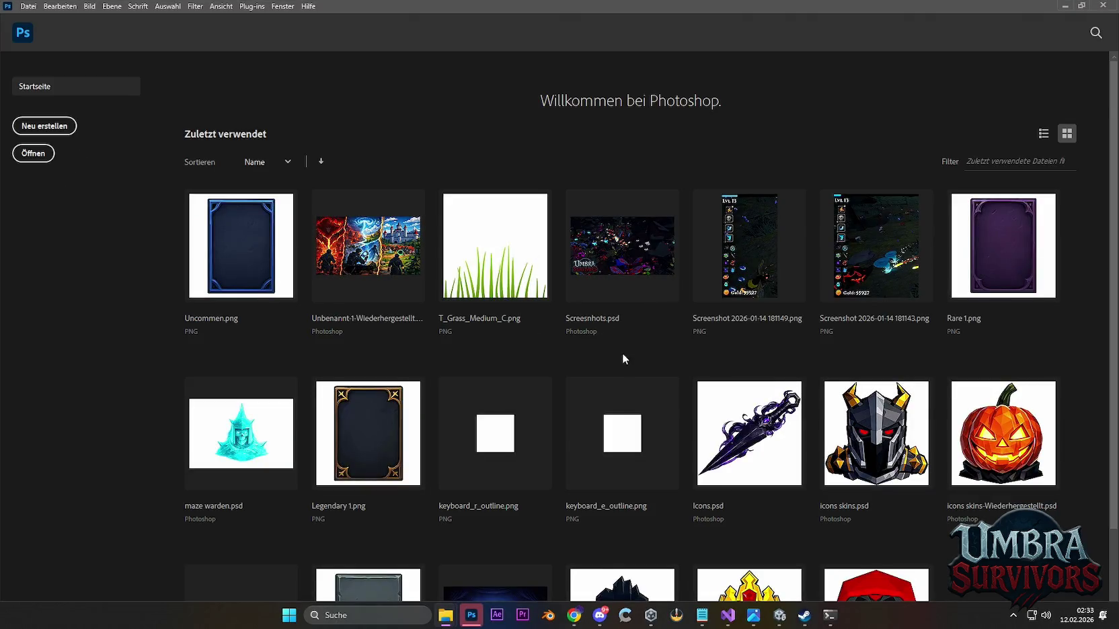
pyautogui.click(624, 262)
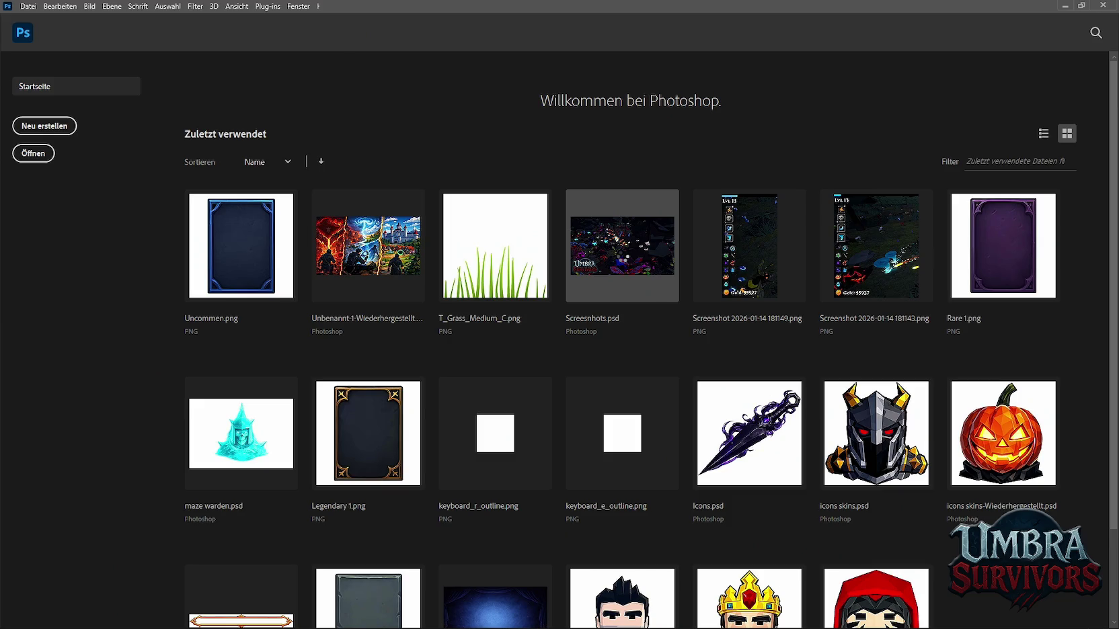
pyautogui.click(622, 261)
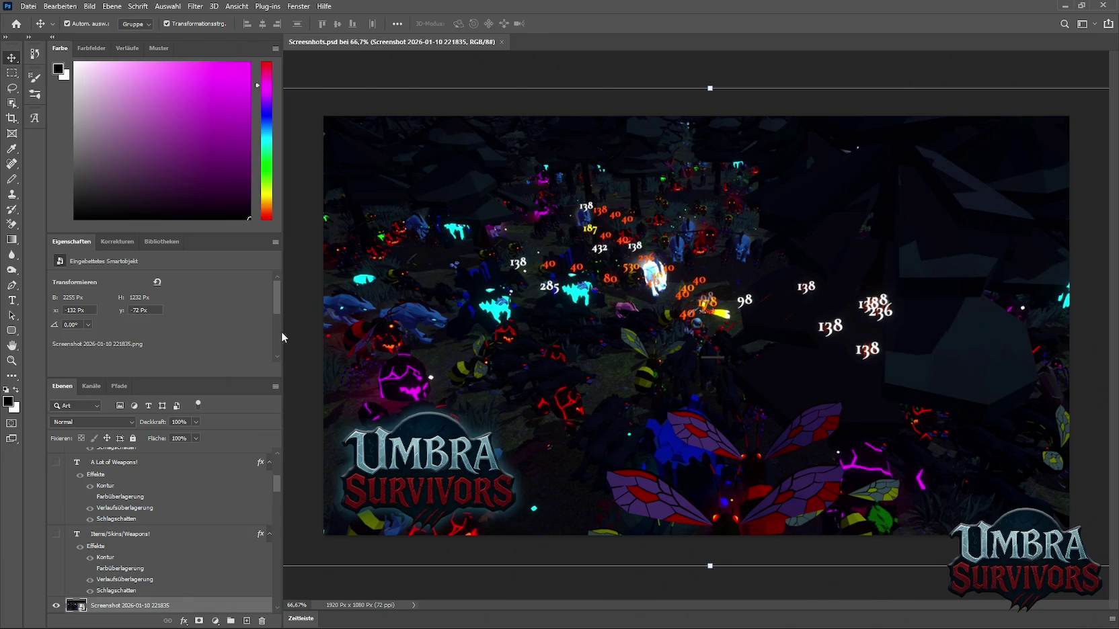
# Step: Toggle the screenshot layers' visibility to compare the existing gameplay screenshots
pyautogui.scroll(5, 169, 550)
pyautogui.scroll(-5, 61, 523)
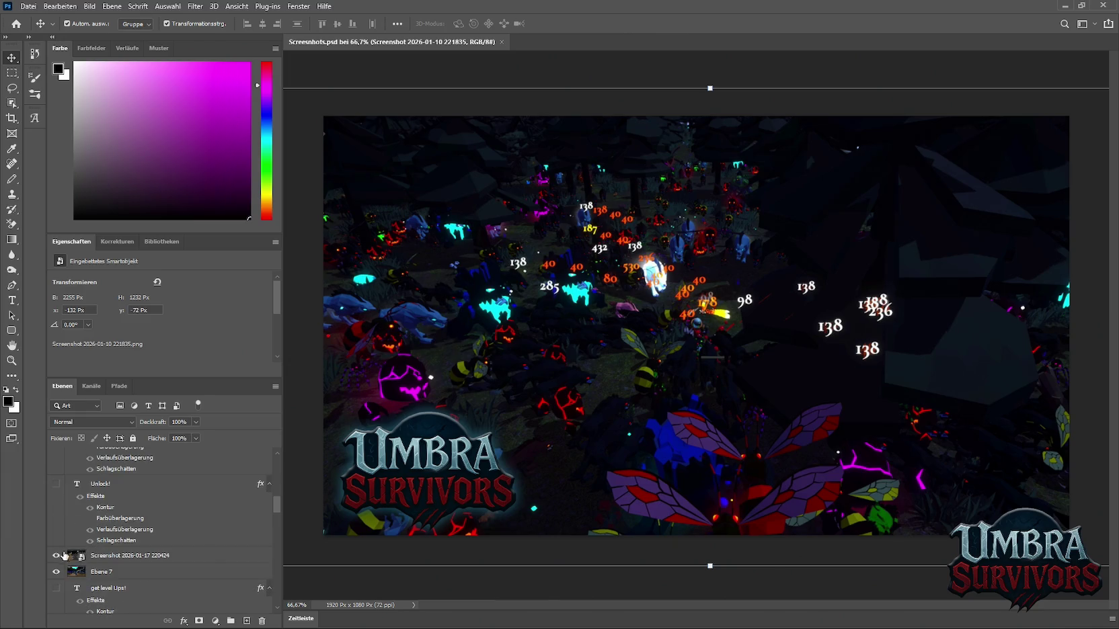
pyautogui.click(56, 571)
pyautogui.scroll(3, 57, 578)
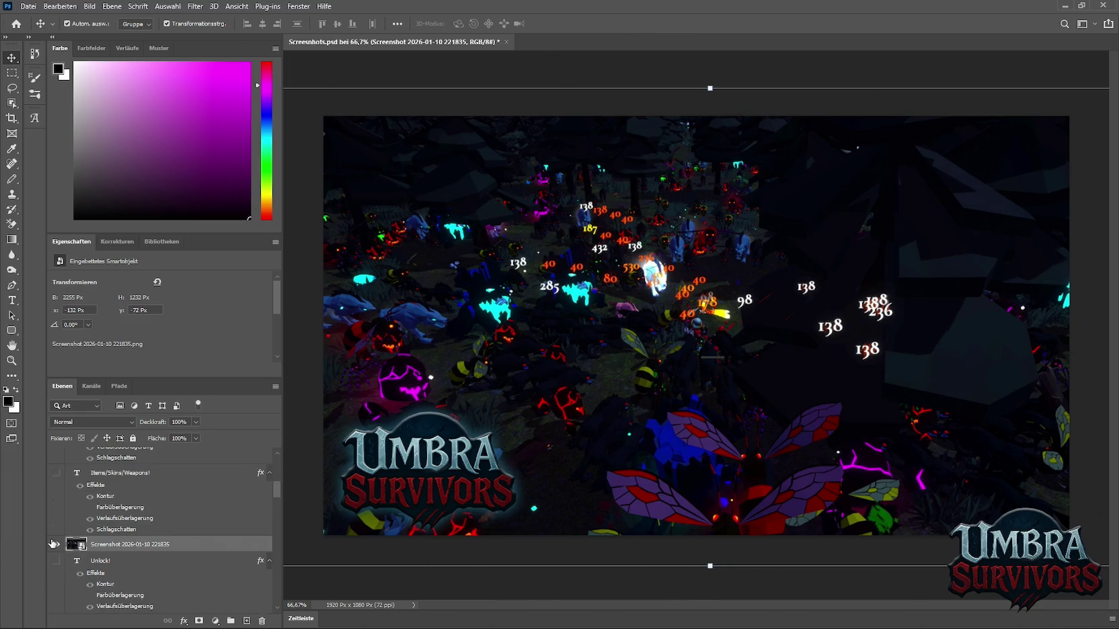
pyautogui.click(52, 544)
pyautogui.scroll(2, 114, 564)
pyautogui.scroll(-5, 100, 562)
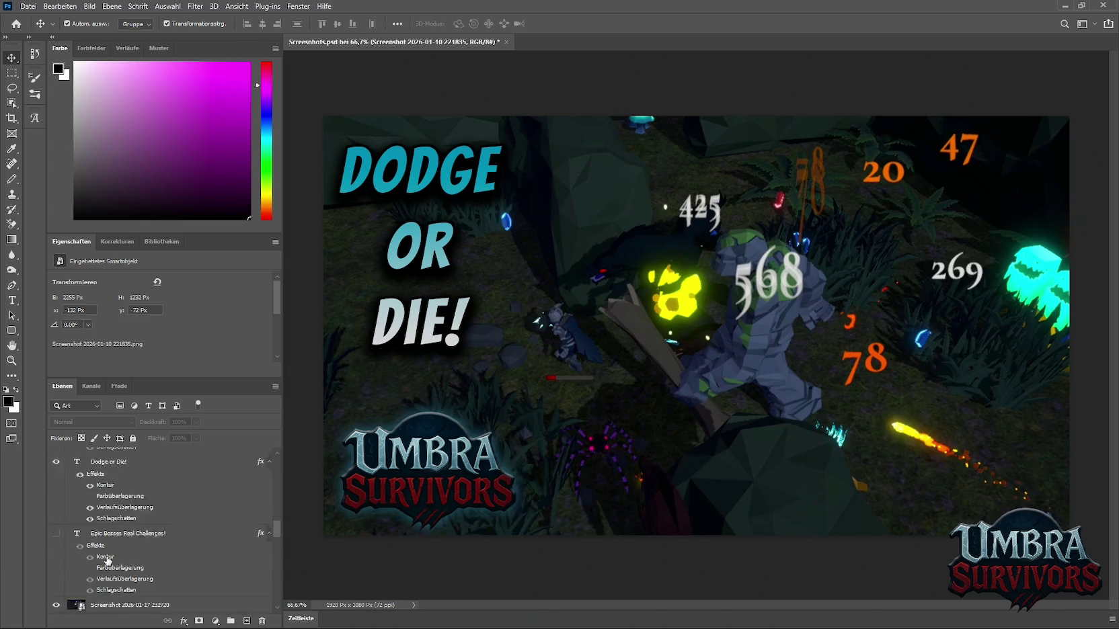
pyautogui.scroll(-3, 78, 556)
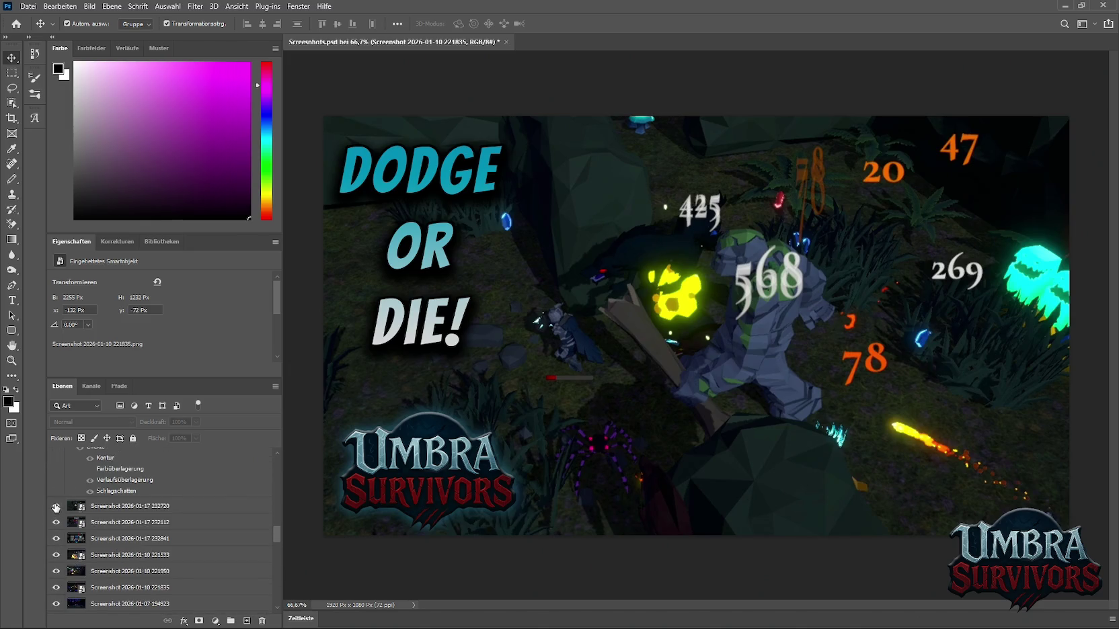
pyautogui.click(57, 522)
pyautogui.click(57, 537)
pyautogui.click(56, 537)
pyautogui.scroll(-3, 100, 538)
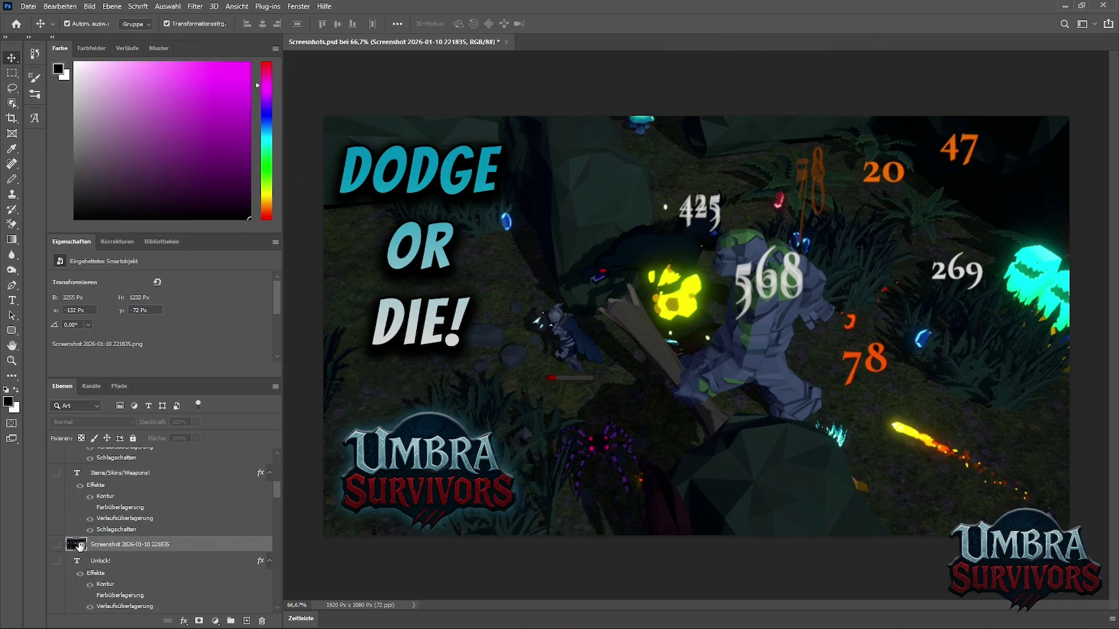
pyautogui.scroll(10, 62, 501)
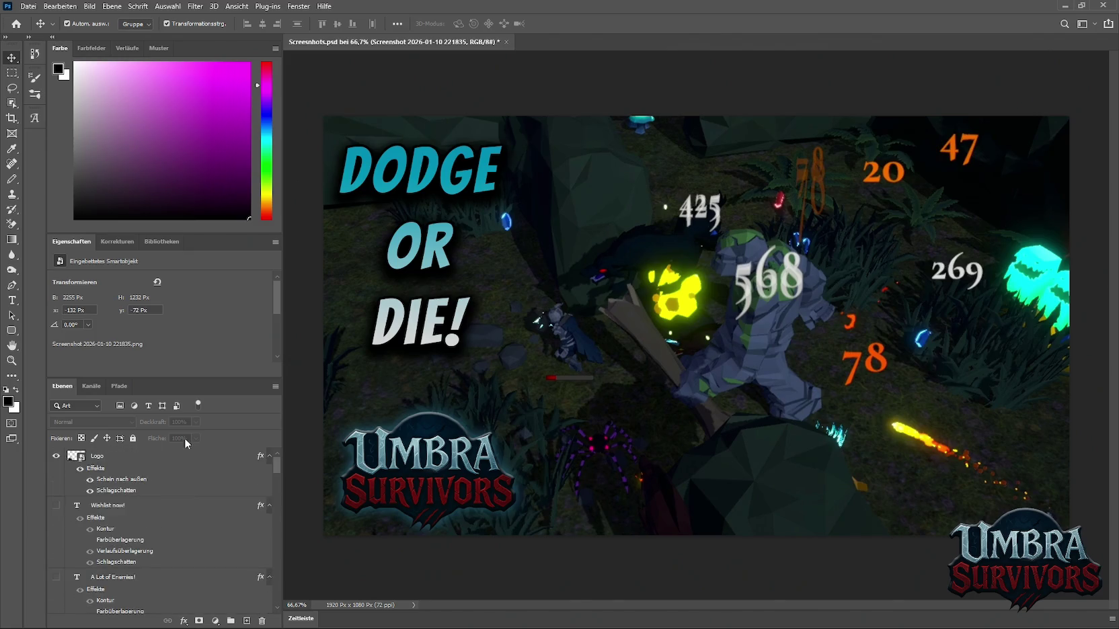
pyautogui.moveTo(283, 441); pyautogui.dragTo(326, 444)
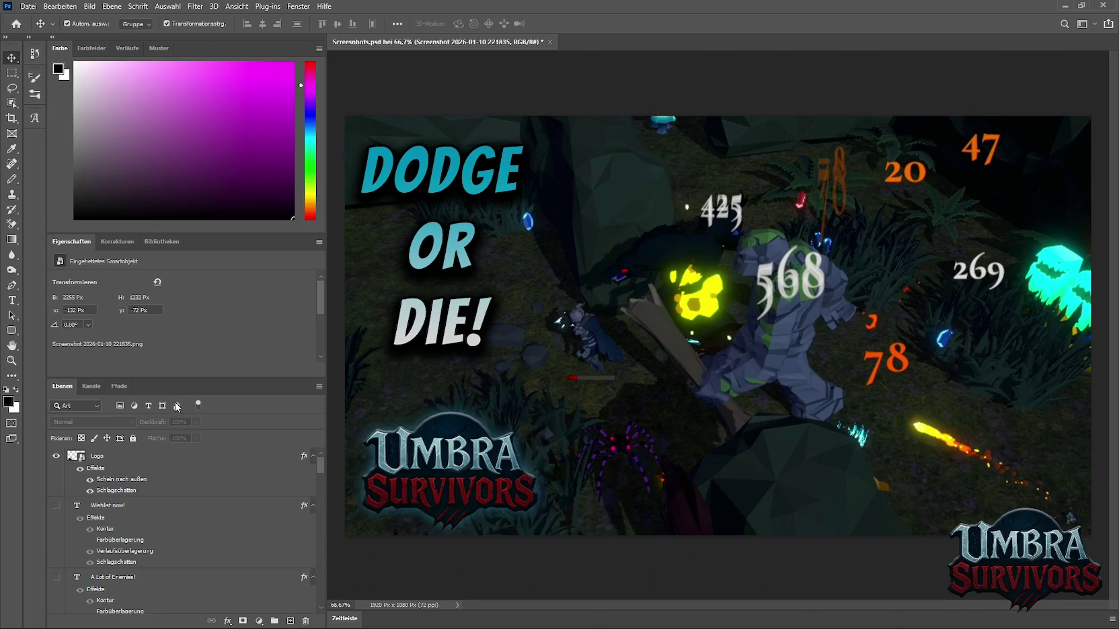
pyautogui.moveTo(177, 375); pyautogui.dragTo(181, 264)
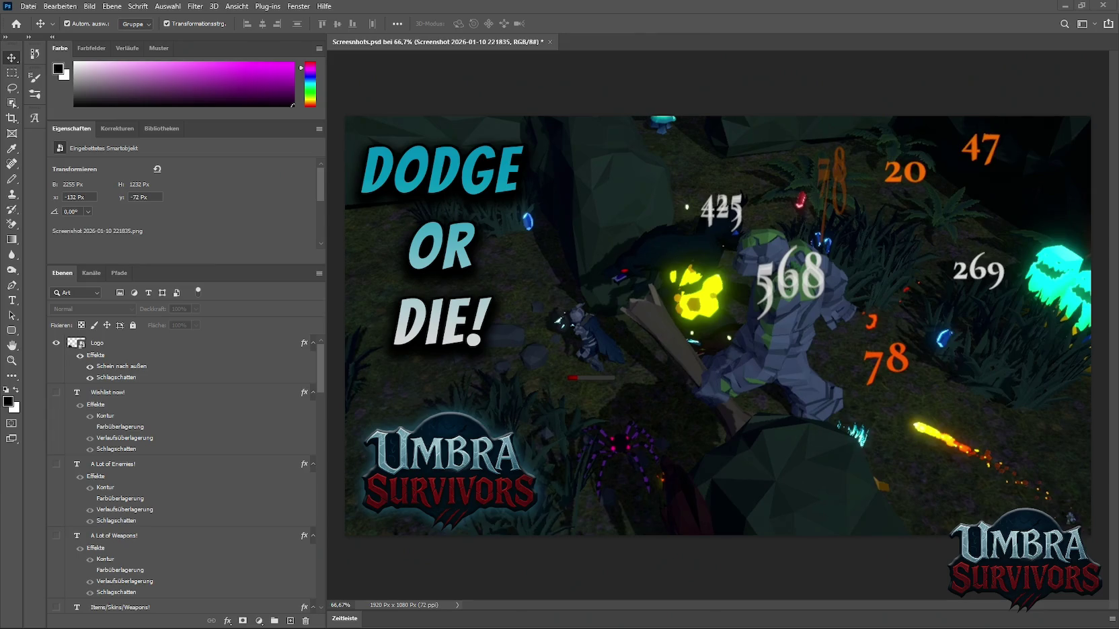
pyautogui.hotkey('ctrl', 'v')
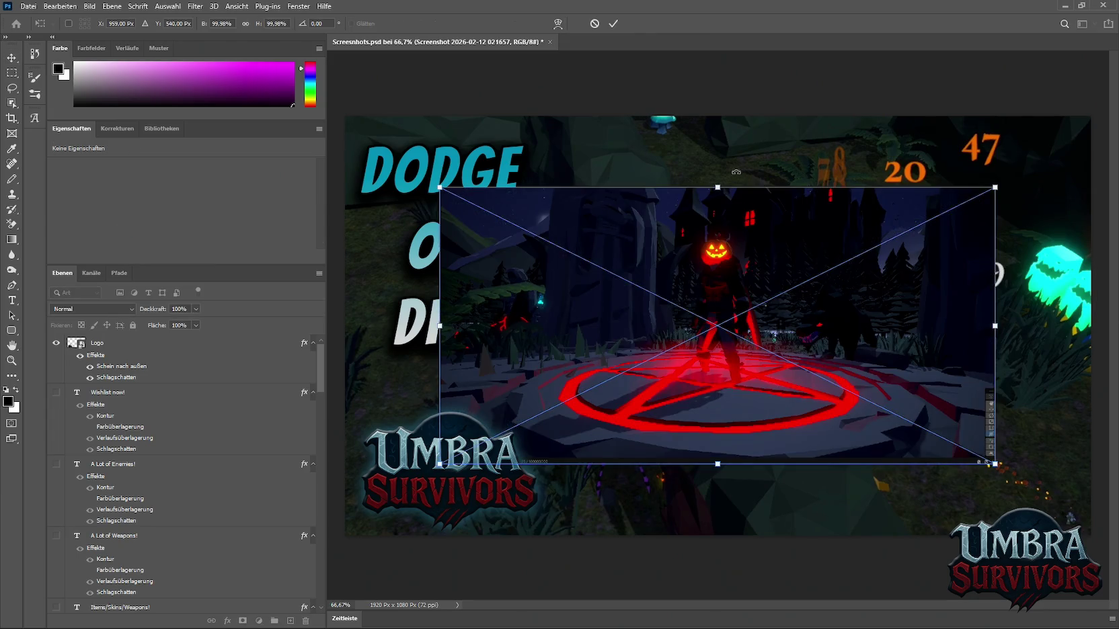
# Step: Stretch the placed pumpkin-head screenshot to 2233 × 1115 px so it fills the canvas
pyautogui.moveTo(718, 186); pyautogui.dragTo(718, 116)
pyautogui.moveTo(717, 464); pyautogui.dragTo(711, 544)
pyautogui.press('Return')
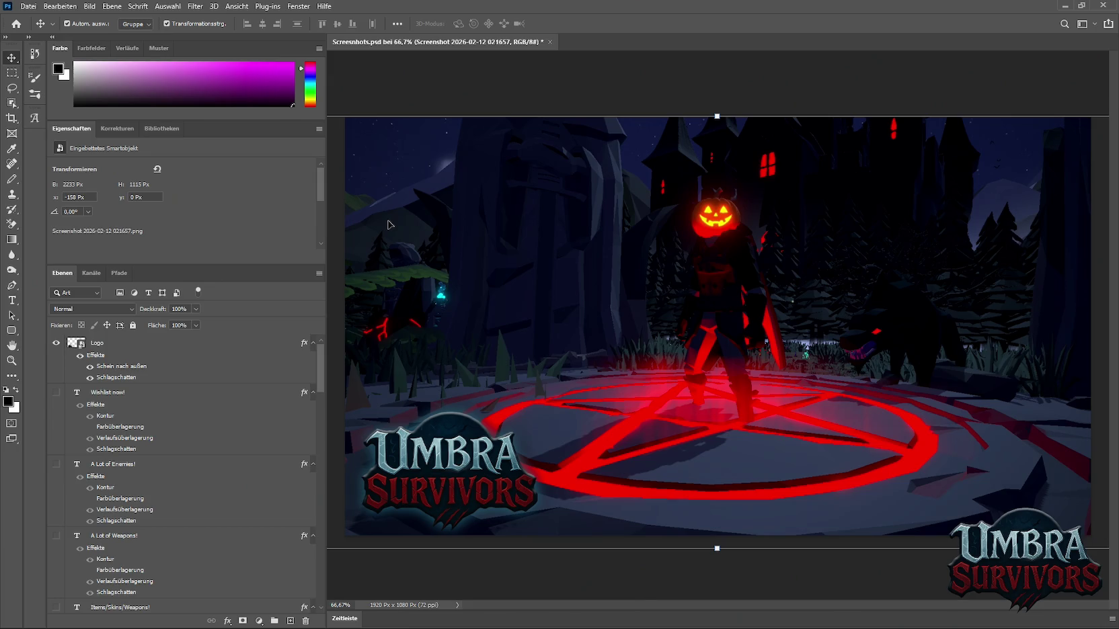
# Step: Preview the WISHLIST NOW! and A LOT OF WEAPONS! captions by toggling each on and off
pyautogui.scroll(-5, 161, 454)
pyautogui.scroll(5, 161, 454)
pyautogui.scroll(-5, 96, 425)
pyautogui.scroll(-5, 96, 425)
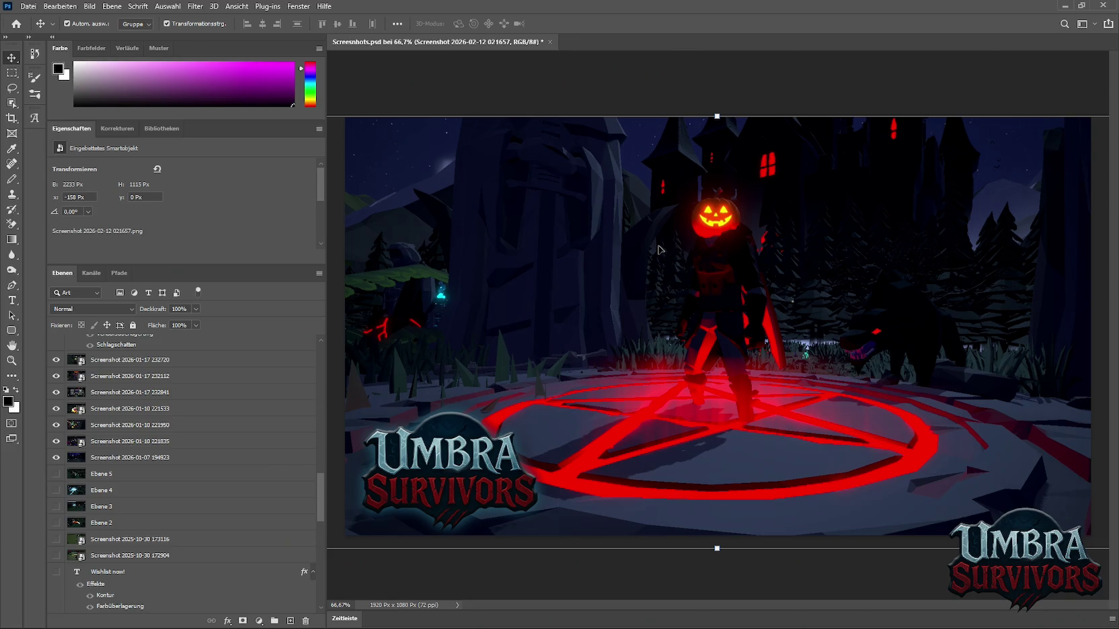
pyautogui.scroll(-5, 130, 406)
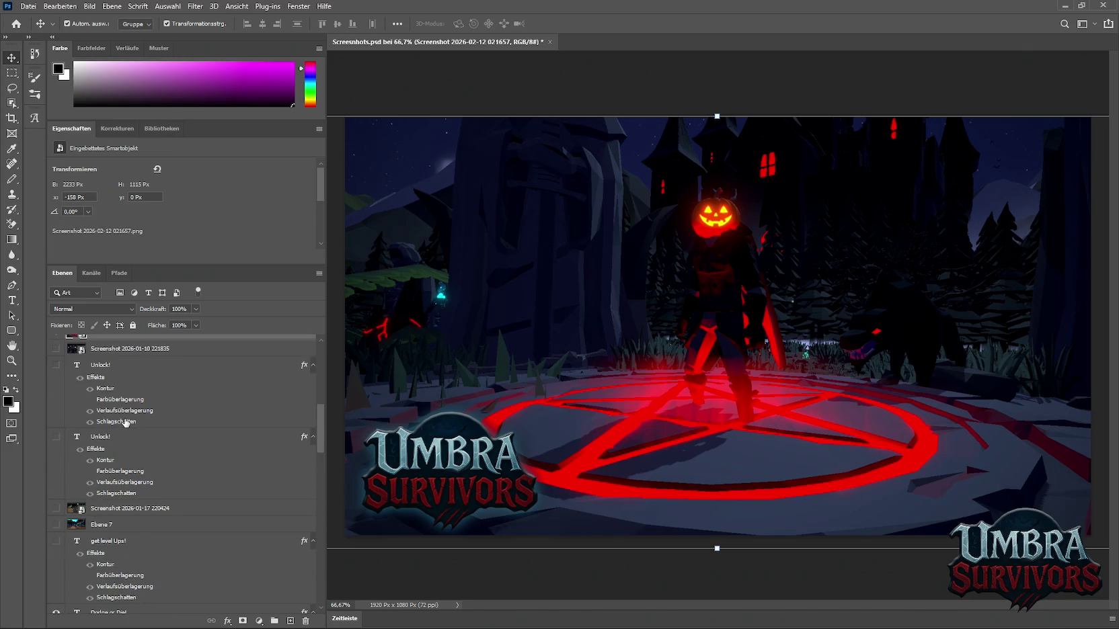
pyautogui.scroll(-10, 131, 420)
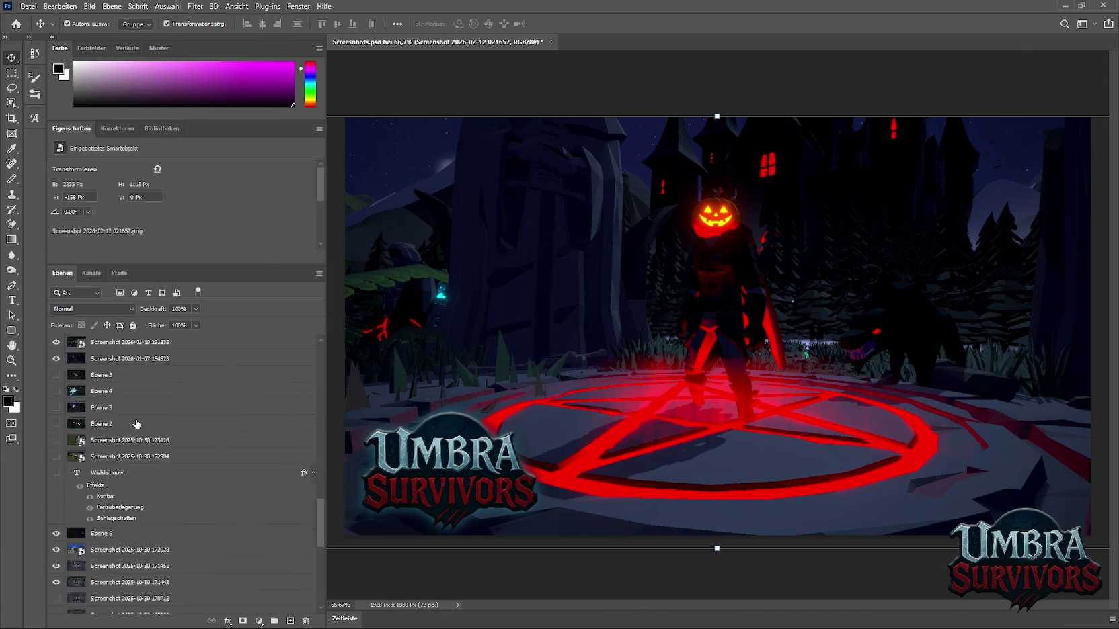
pyautogui.scroll(10, 141, 442)
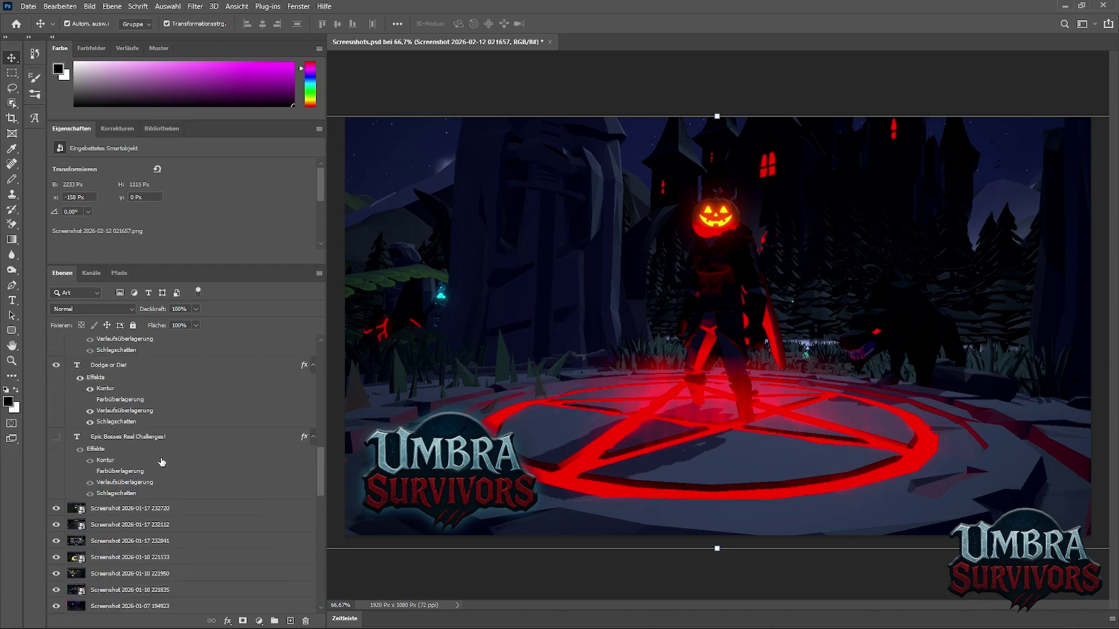
pyautogui.scroll(3, 188, 490)
pyautogui.click(56, 393)
pyautogui.click(56, 393)
pyautogui.click(56, 536)
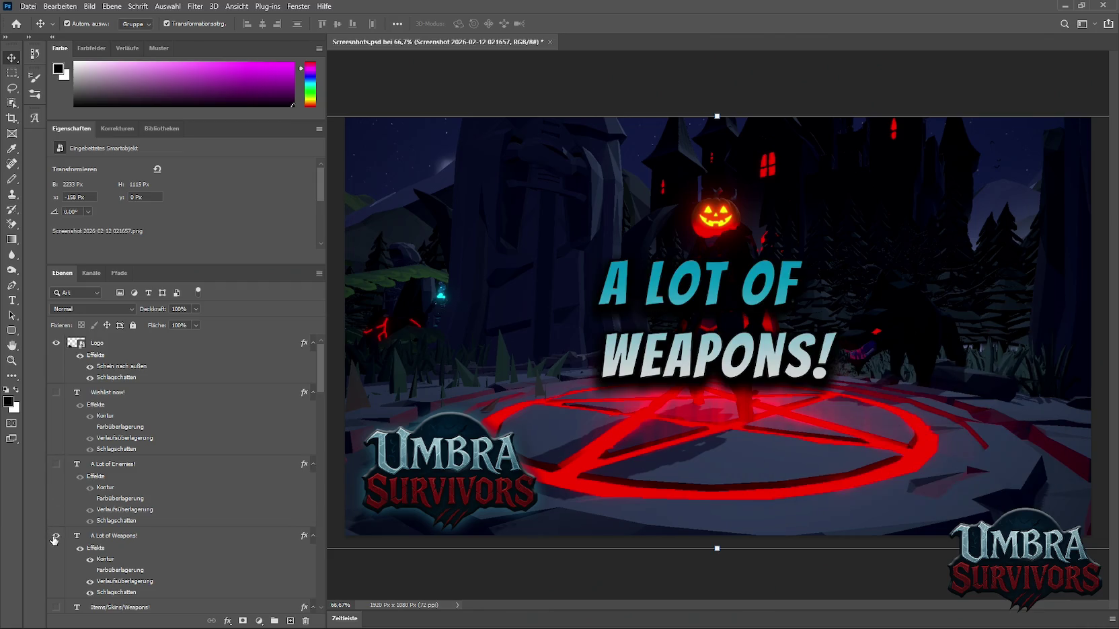
pyautogui.click(56, 536)
# Step: Show the WISHLIST NOW! caption and put the Type tool's cursor inside it
pyautogui.scroll(-5, 64, 521)
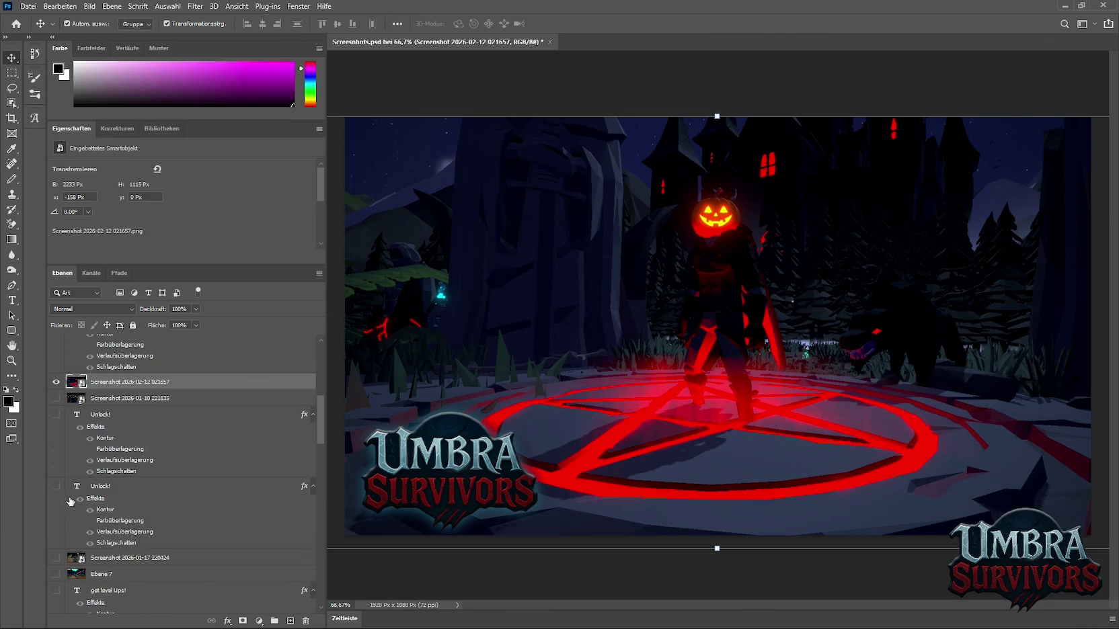
pyautogui.scroll(3, 60, 447)
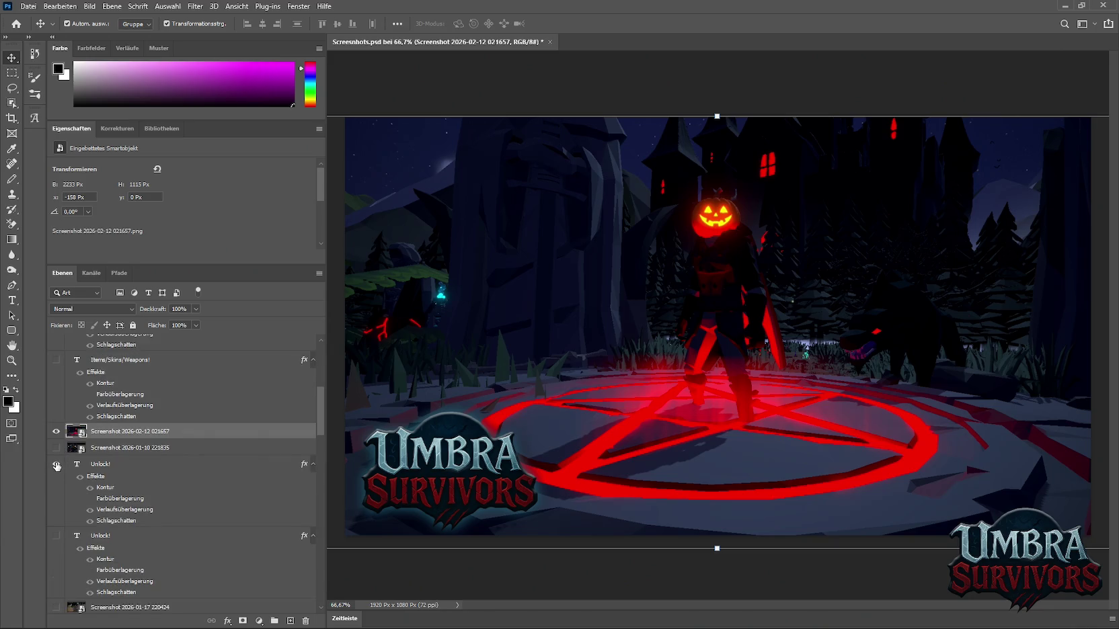
pyautogui.scroll(10, 67, 471)
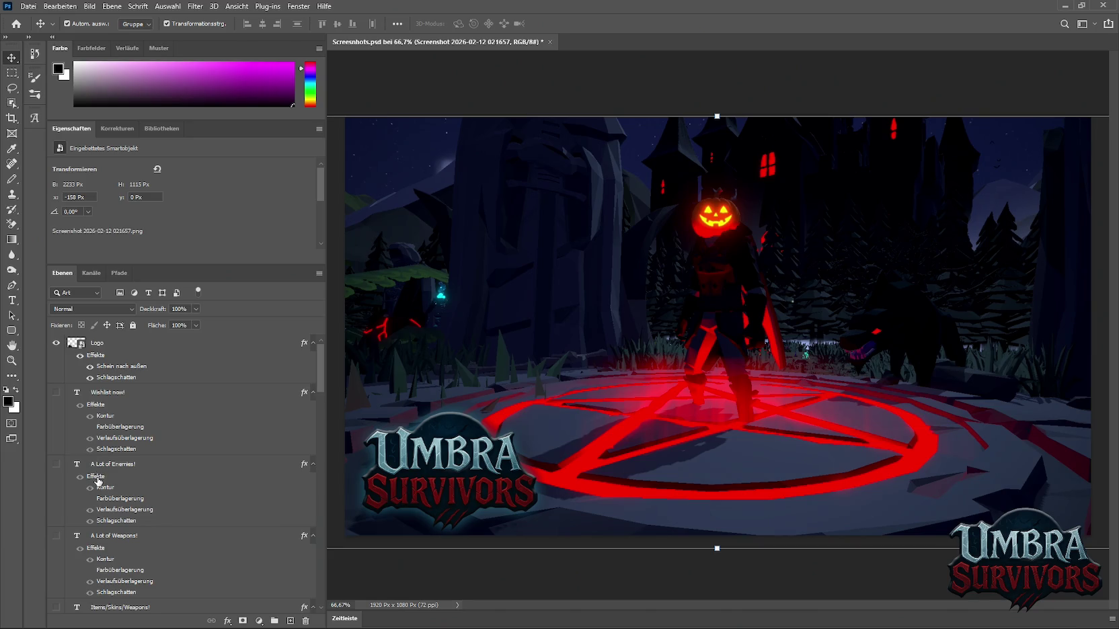
pyautogui.click(55, 393)
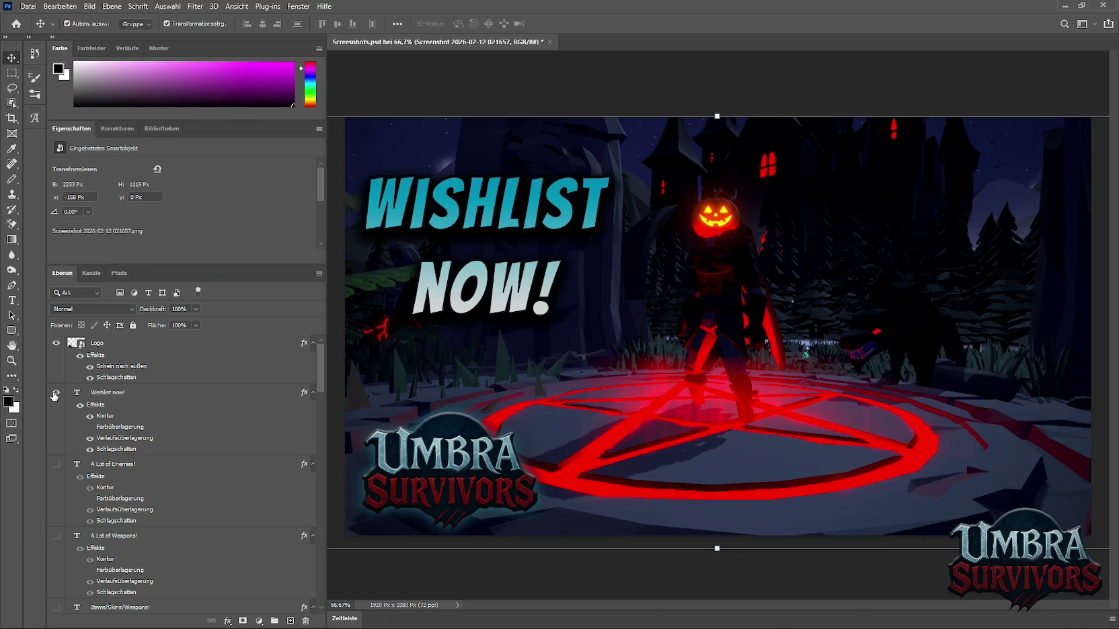
pyautogui.click(12, 301)
pyautogui.click(493, 219)
# Step: Replace WISHLIST NOW with 'UNLOCK' on one line and 'NEW CHRACTER' on a second line
pyautogui.moveTo(532, 295)
pyautogui.mouseDown()
pyautogui.moveTo(393, 163)
pyautogui.moveTo(378, 164)
pyautogui.mouseUp()
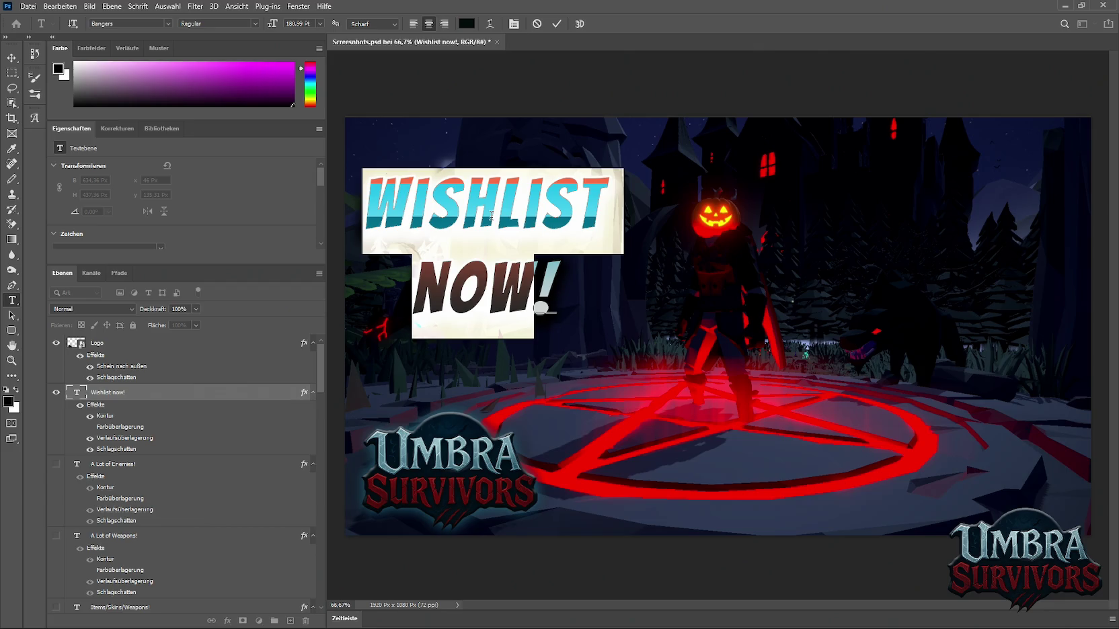
pyautogui.press('BackSpace')
pyautogui.write('UN')
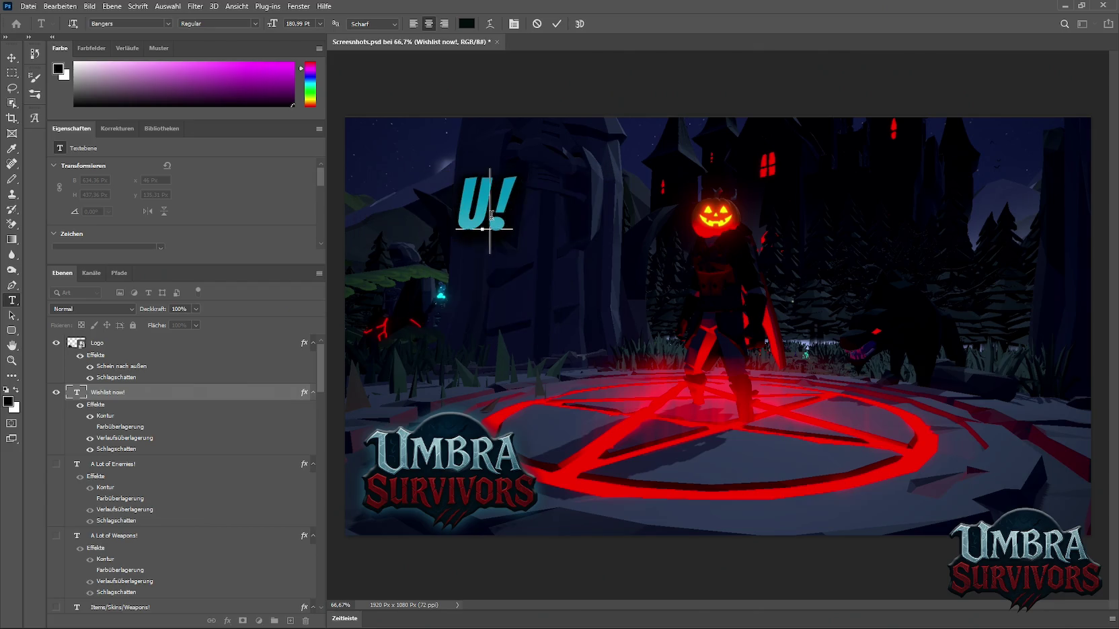
pyautogui.write('LOCK')
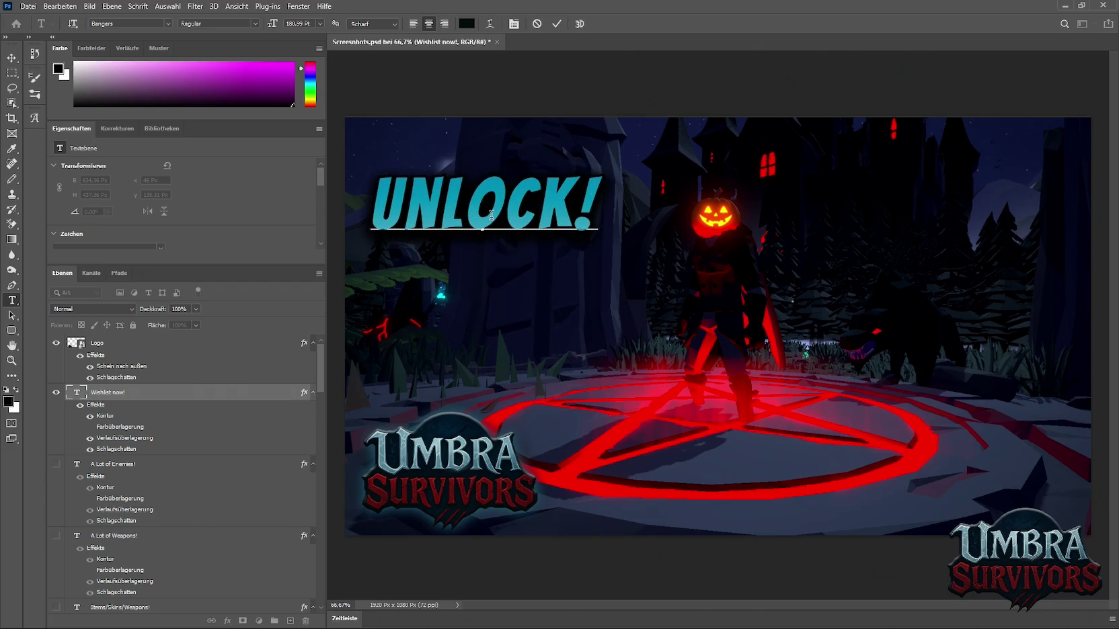
pyautogui.press('Return')
pyautogui.write('NEW!')
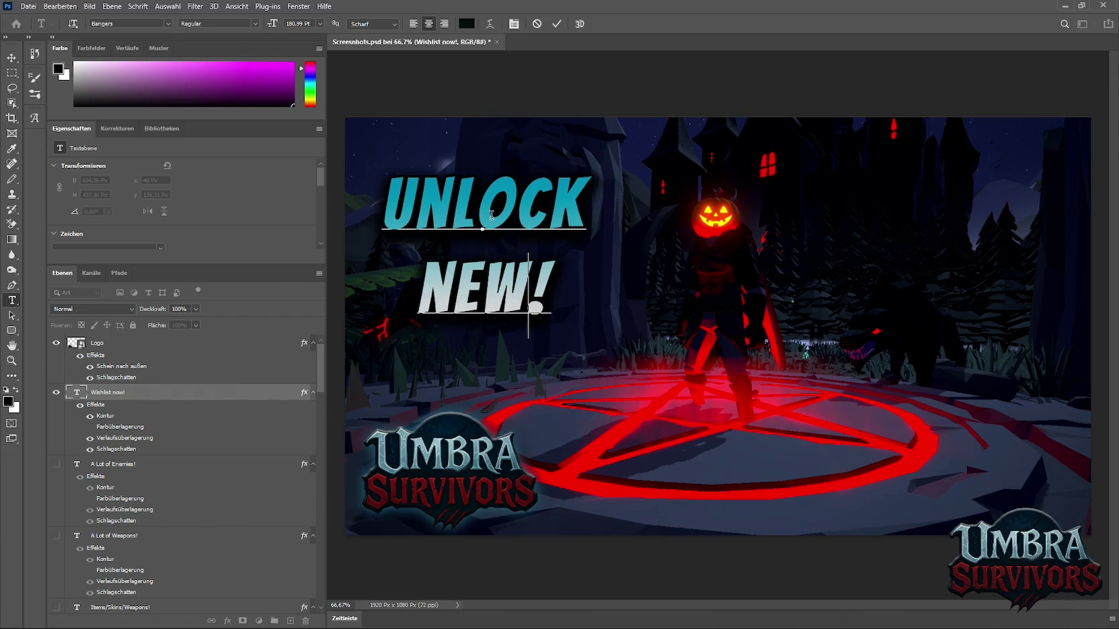
pyautogui.write(' CHRAC')
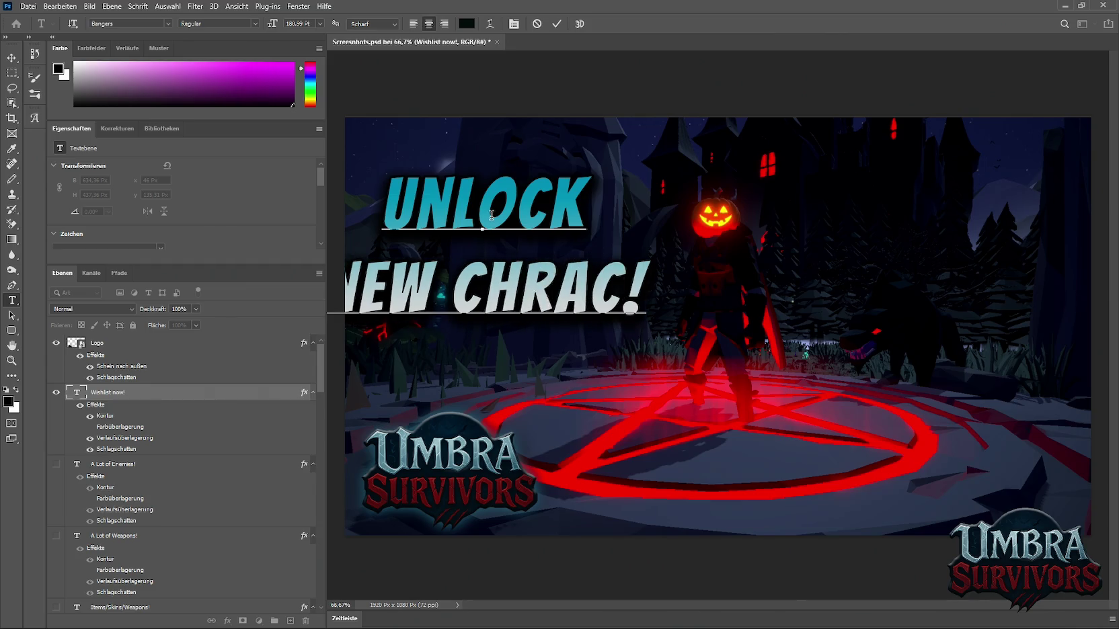
pyautogui.write('TER')
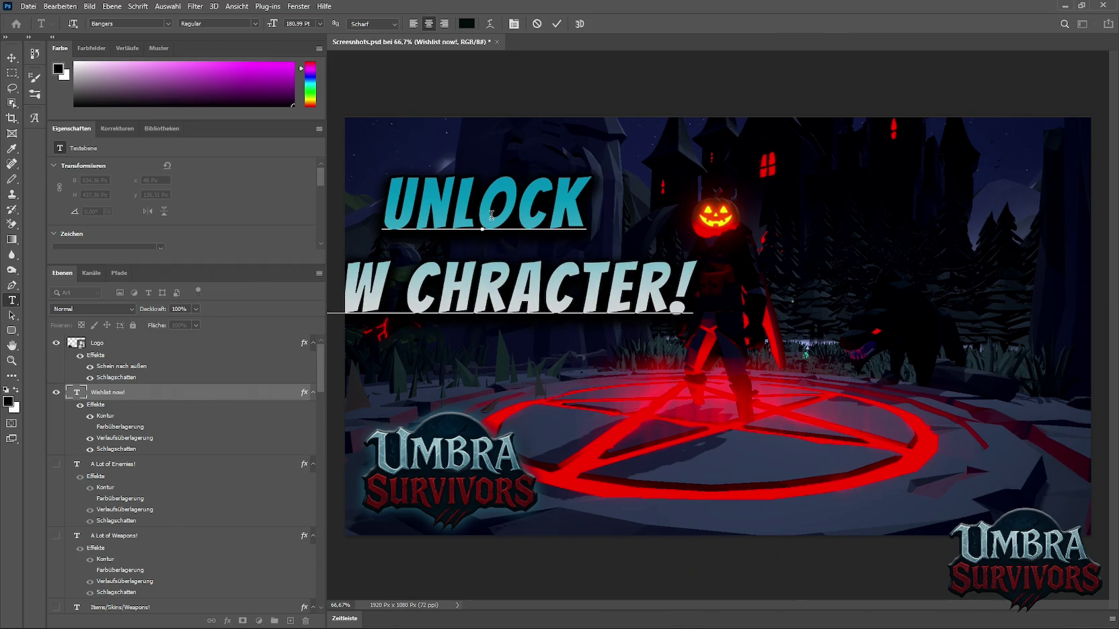
pyautogui.press('BackSpace')
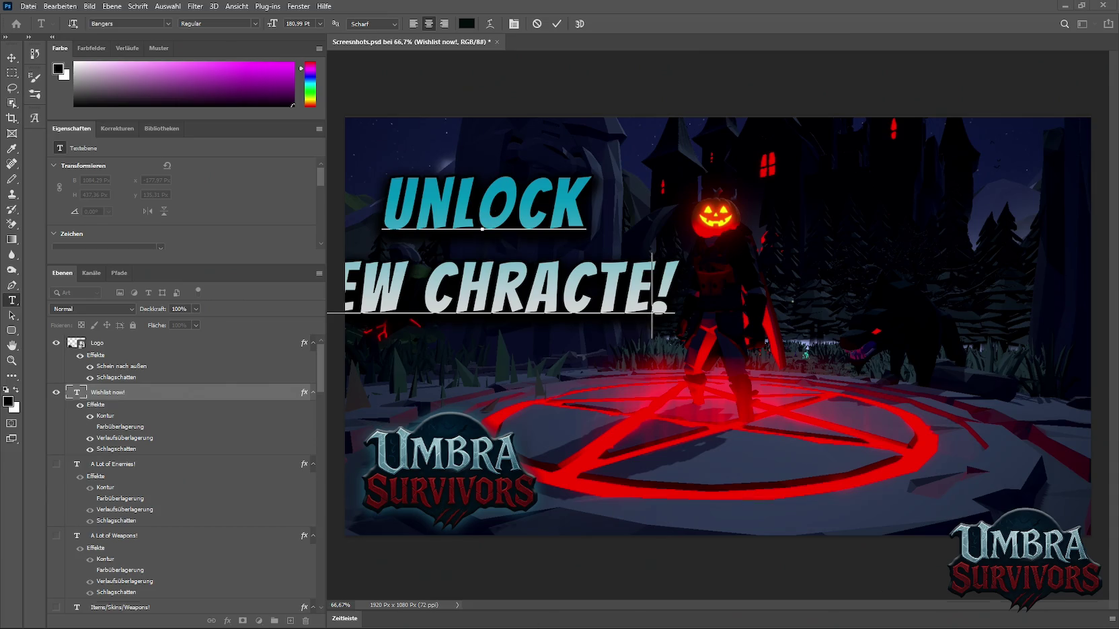
# Step: Switch to the browser showing the Umbra Survivors Demo Steam publish page
pyautogui.press('super')
pyautogui.moveTo(573, 624)
pyautogui.click(635, 558)
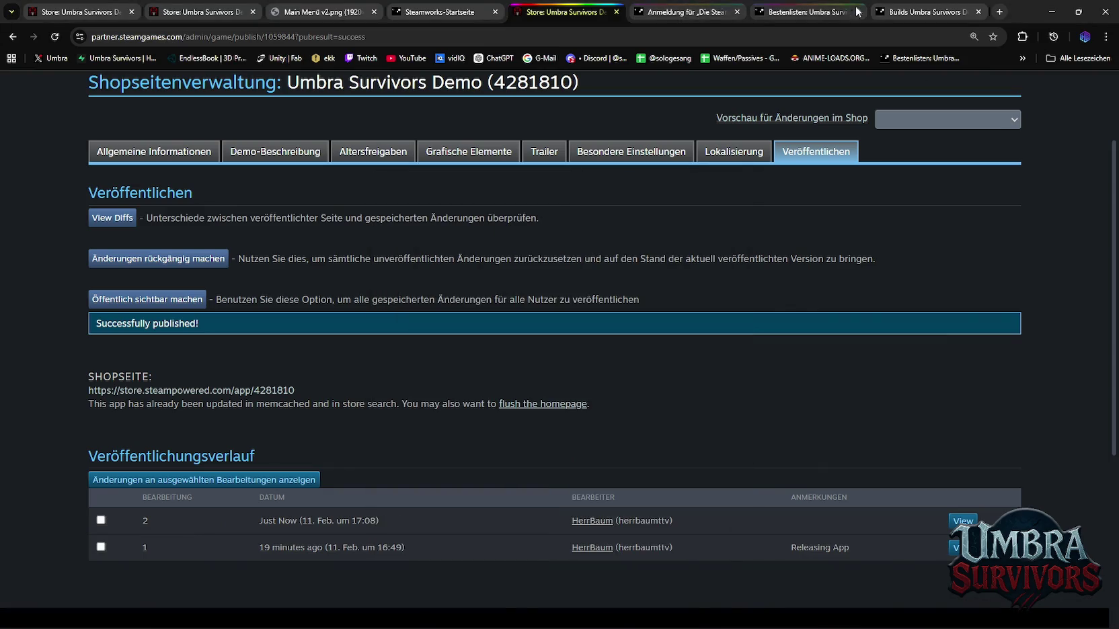
# Step: Open and close a spare Chrome tab, then return to the Photoshop Screenshots document
pyautogui.click(999, 11)
pyautogui.hotkey('ctrl', 'w')
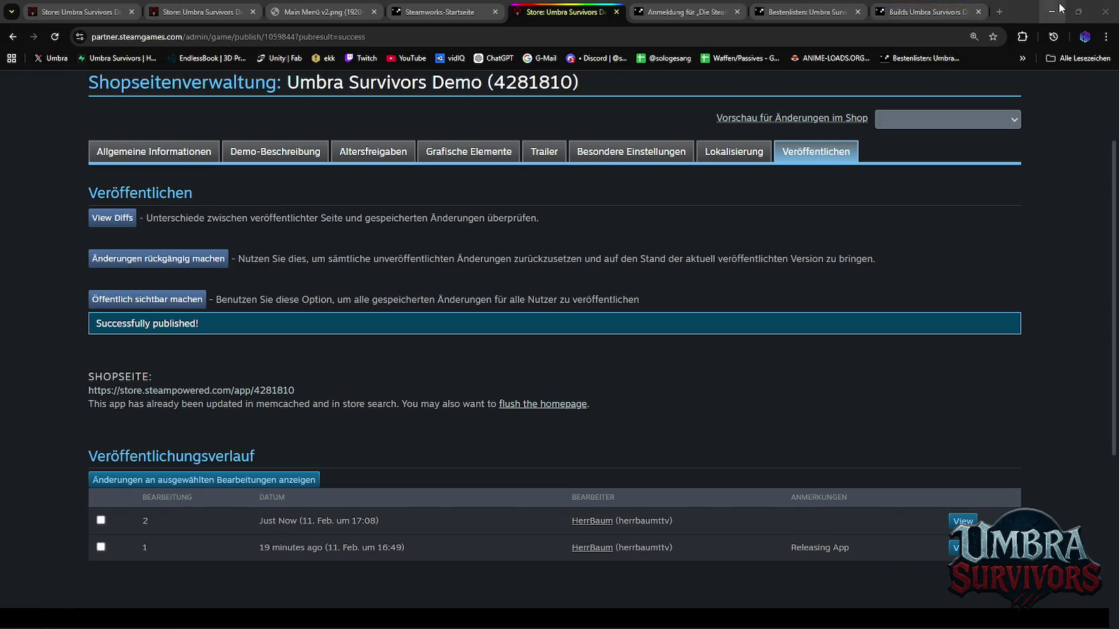
pyautogui.hotkey('alt', 'Tab')
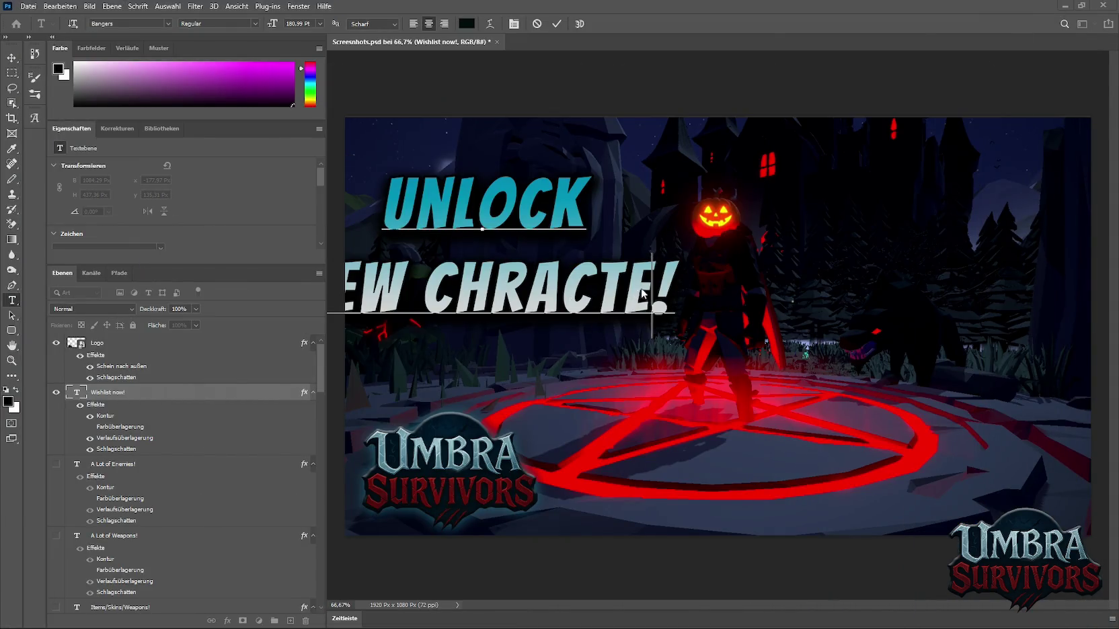
# Step: Finish and commit the caption text, then move it to the screenshot's lower right
pyautogui.write('r')
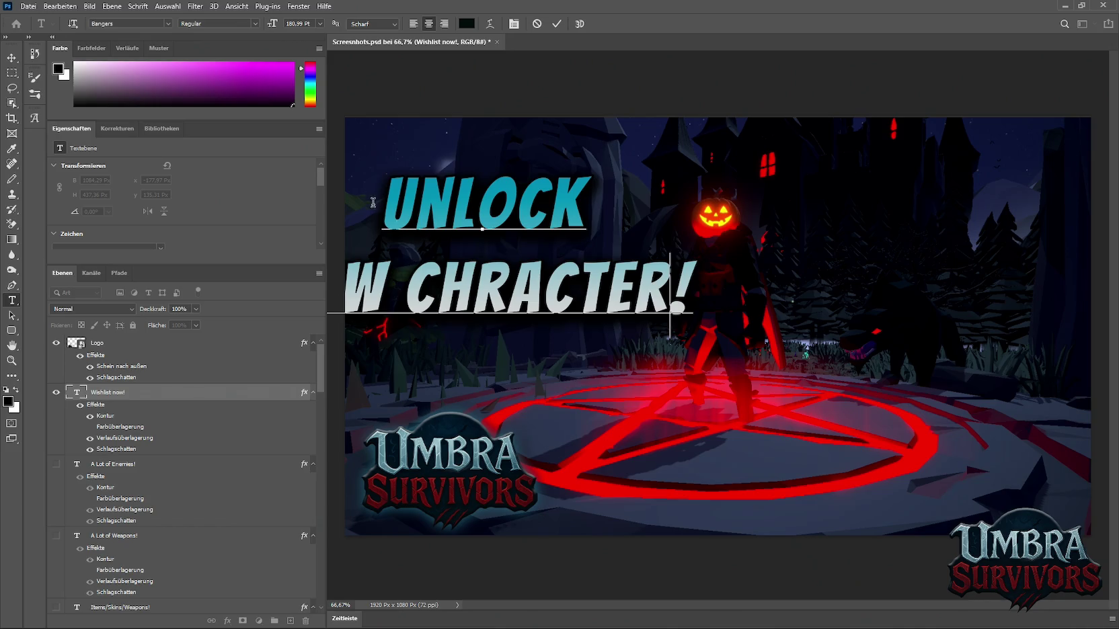
pyautogui.click(11, 57)
pyautogui.moveTo(507, 229)
pyautogui.mouseDown()
pyautogui.moveTo(686, 248)
pyautogui.moveTo(837, 337)
pyautogui.moveTo(886, 411)
pyautogui.moveTo(882, 342)
pyautogui.moveTo(860, 421)
pyautogui.mouseUp()
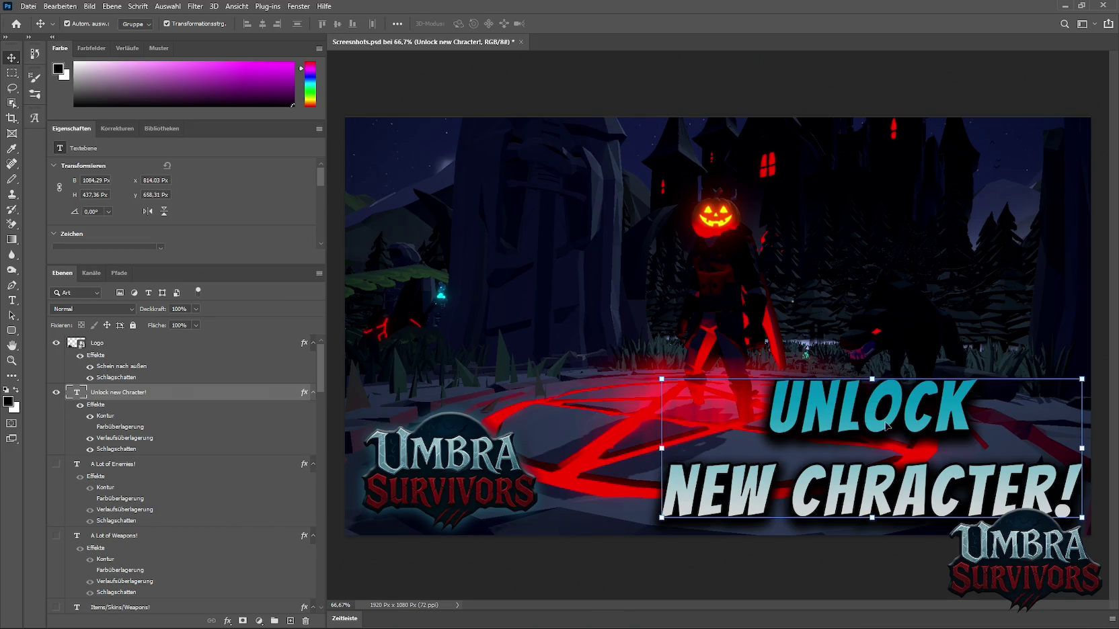
# Step: Fix the misspelling CHRACTER to CHARACTER in the caption and commit the edit
pyautogui.click(12, 300)
pyautogui.click(867, 492)
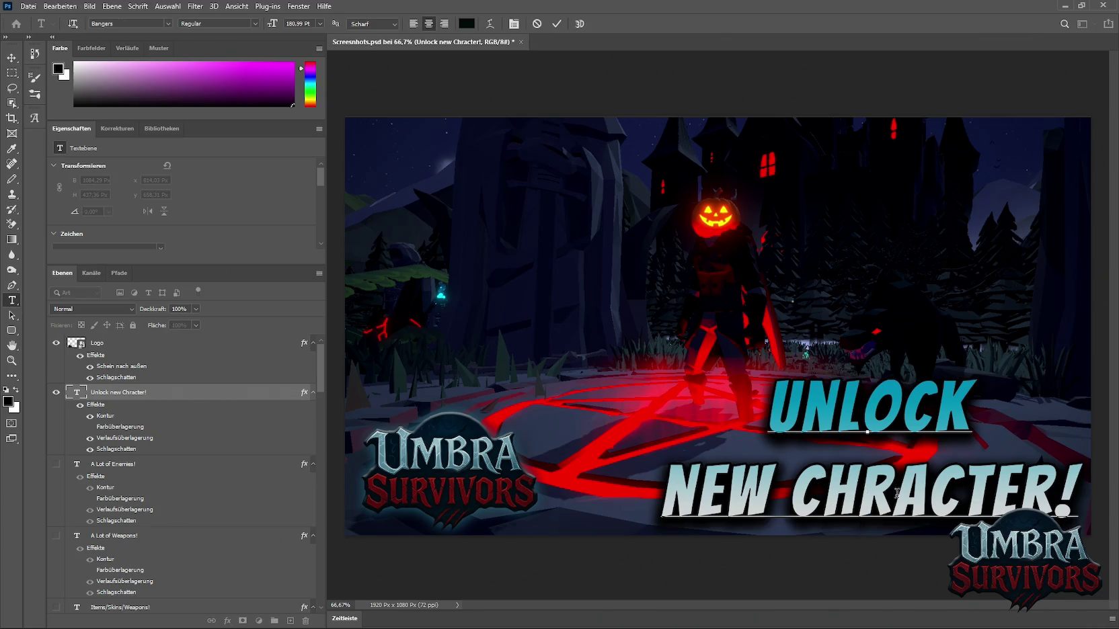
pyautogui.click(926, 493)
pyautogui.press('BackSpace')
pyautogui.press('BackSpace')
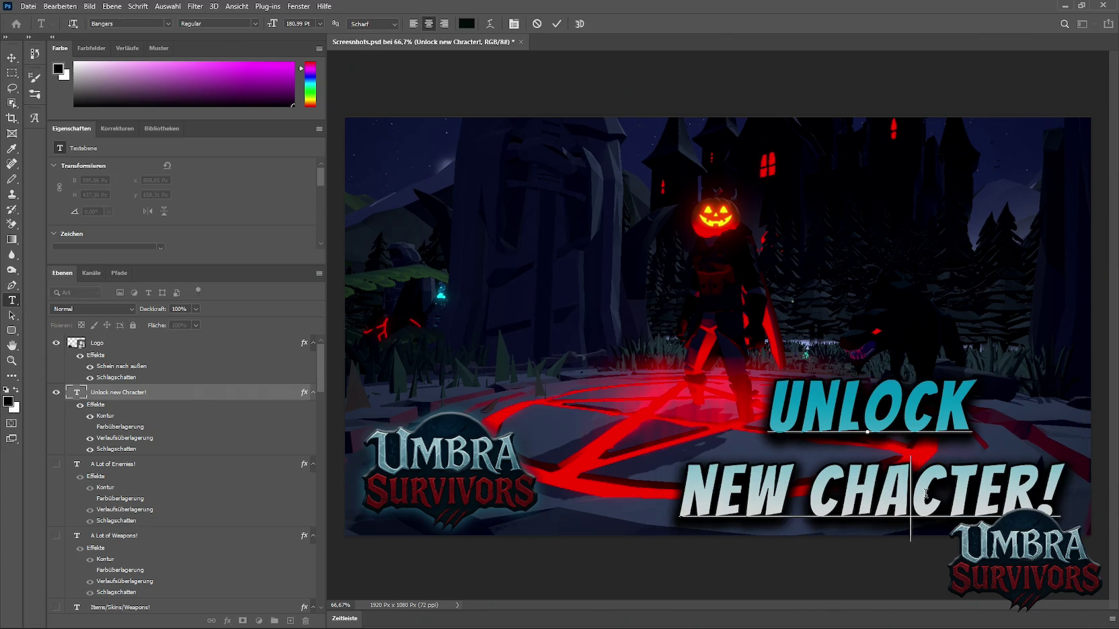
pyautogui.write('AR')
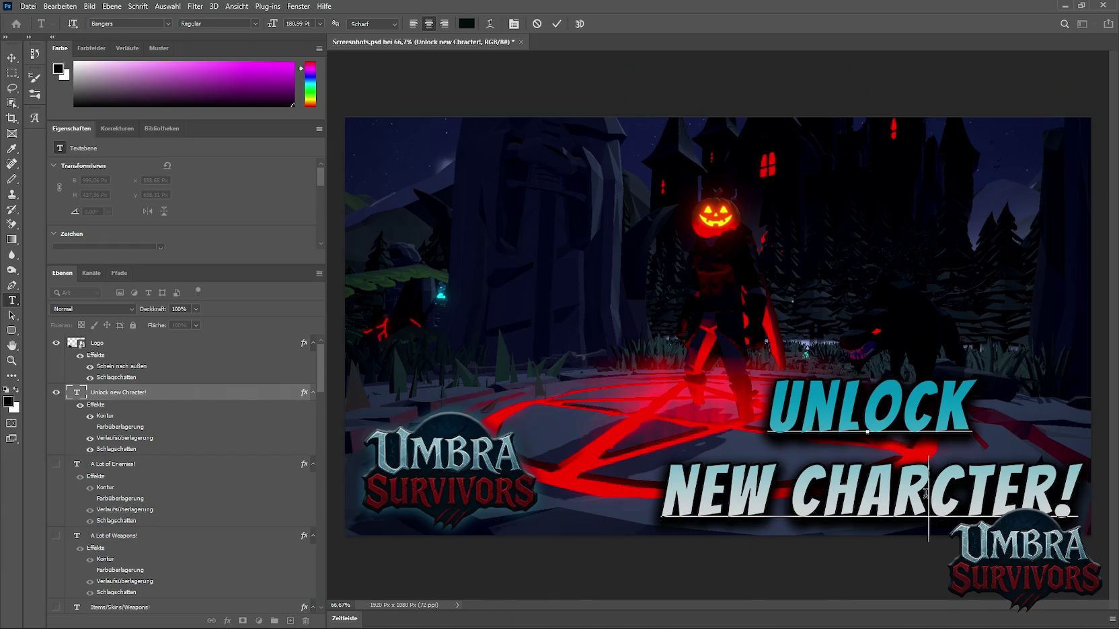
pyautogui.write('A')
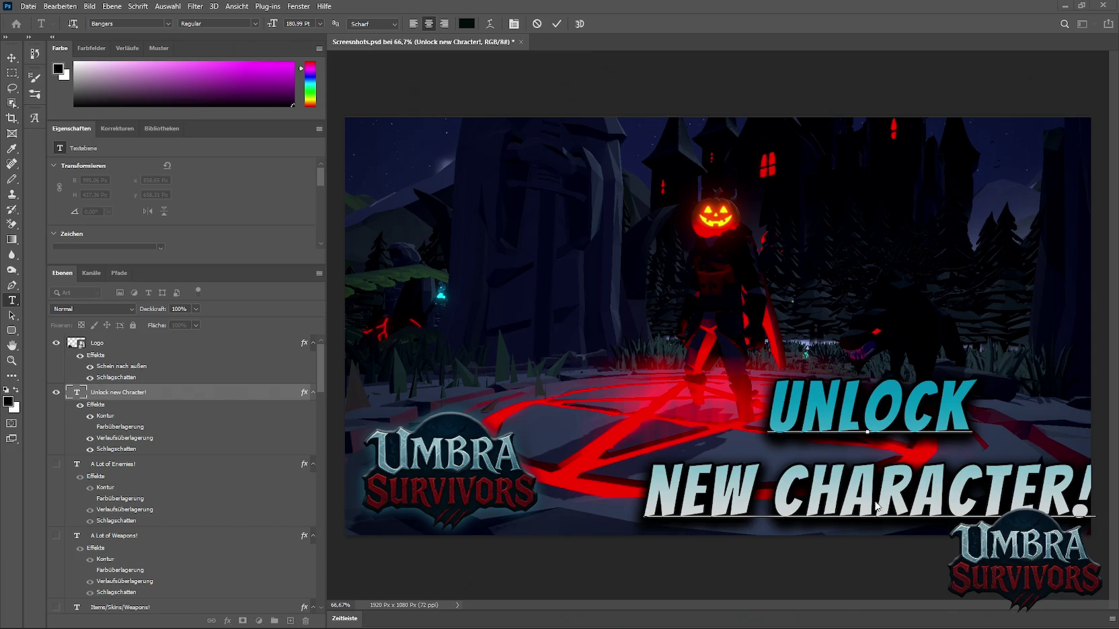
pyautogui.doubleClick(804, 490)
pyautogui.click(1073, 498)
pyautogui.click(12, 58)
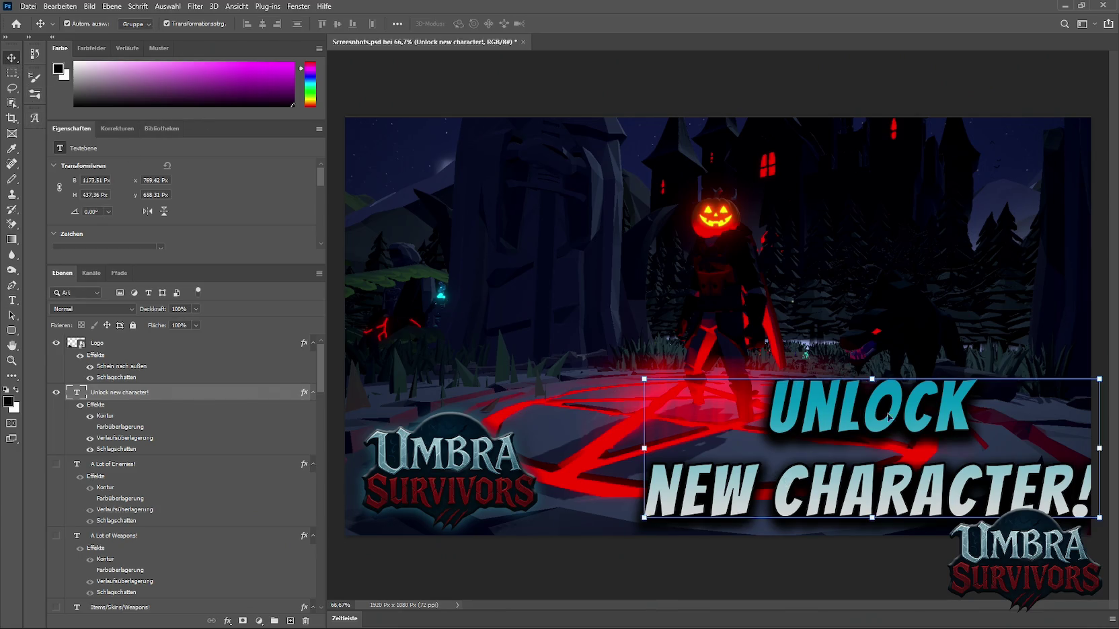
# Step: Shift the caption toward bottom centre, move the Umbra Survivors logo to the top left, and resize the caption
pyautogui.moveTo(846, 424)
pyautogui.mouseDown()
pyautogui.moveTo(506, 294)
pyautogui.moveTo(820, 345)
pyautogui.moveTo(495, 159)
pyautogui.moveTo(851, 387)
pyautogui.moveTo(818, 434)
pyautogui.moveTo(605, 433)
pyautogui.moveTo(673, 434)
pyautogui.mouseUp()
pyautogui.moveTo(544, 496)
pyautogui.mouseDown()
pyautogui.moveTo(552, 274)
pyautogui.moveTo(536, 221)
pyautogui.mouseUp()
pyautogui.click(717, 421)
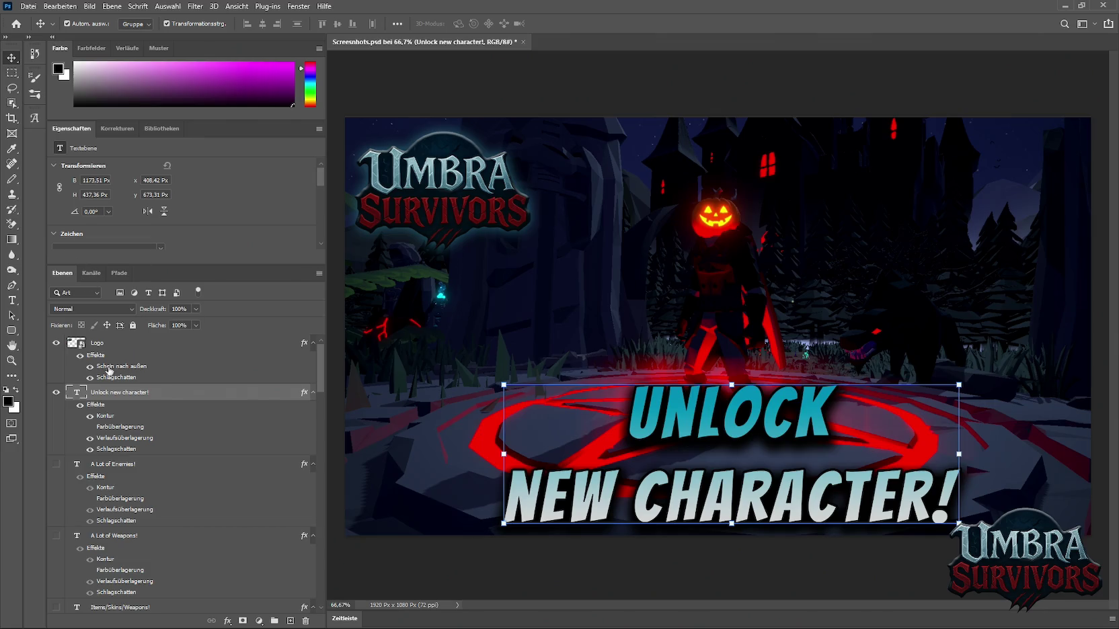
pyautogui.moveTo(504, 455); pyautogui.dragTo(452, 456)
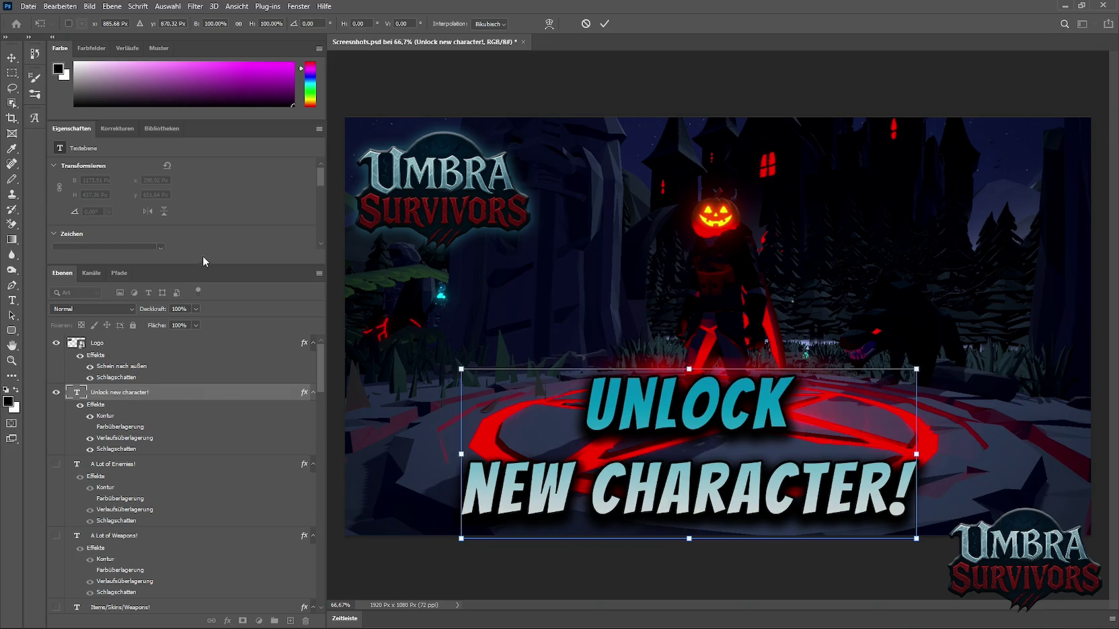
pyautogui.moveTo(200, 264); pyautogui.dragTo(200, 293)
pyautogui.scroll(-3, 200, 213)
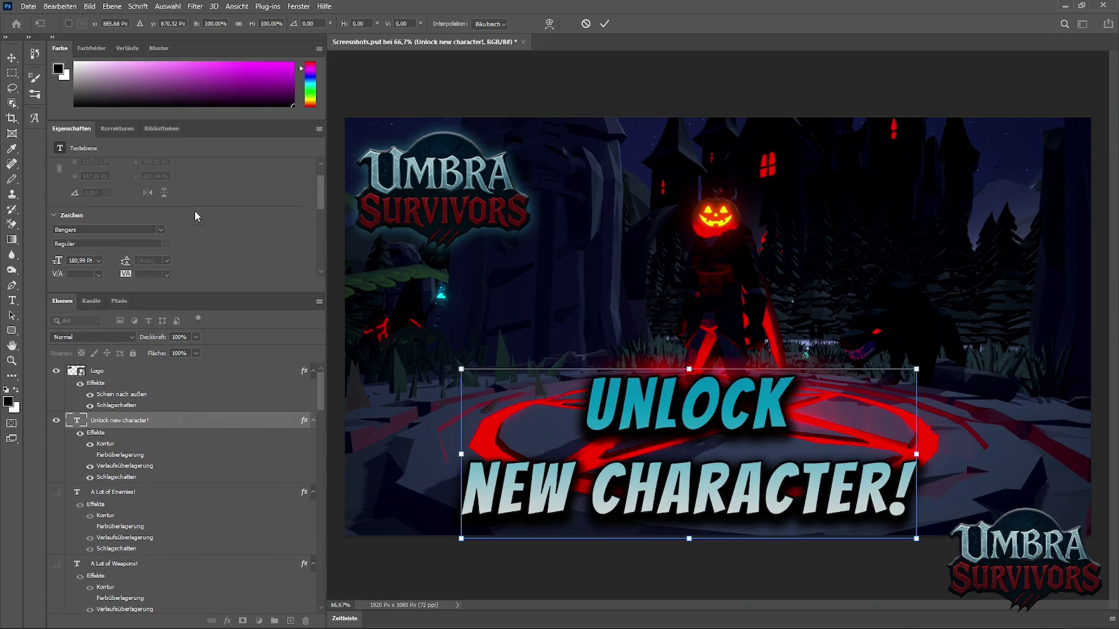
# Step: Try a one-line UNLOCK NEW CHARACTER! caption scaled down to about 85 percent
pyautogui.click(12, 300)
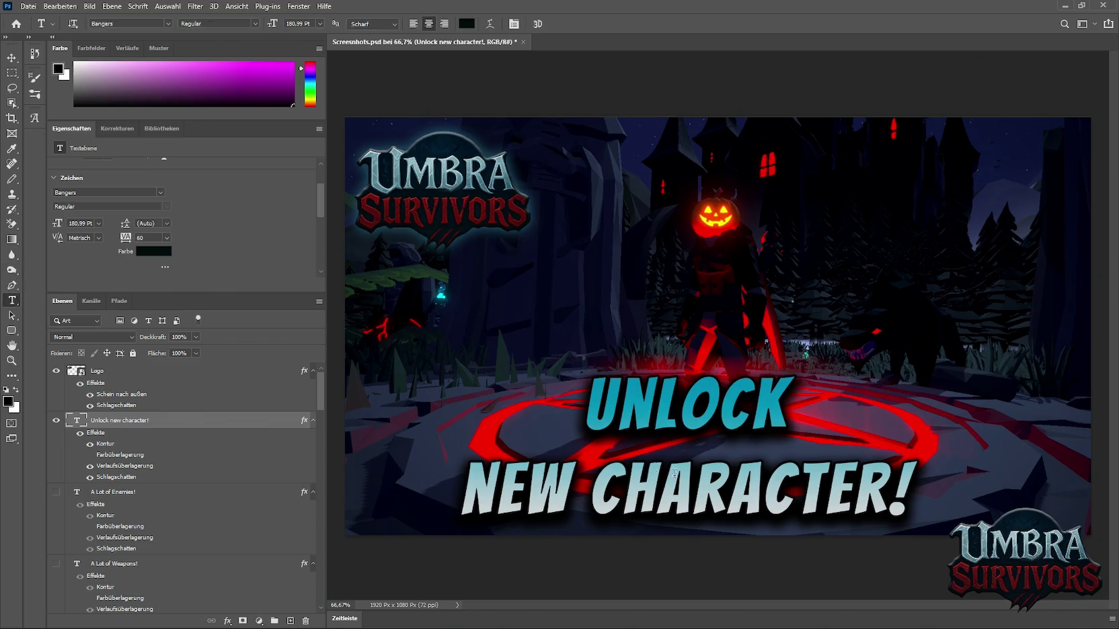
pyautogui.click(802, 402)
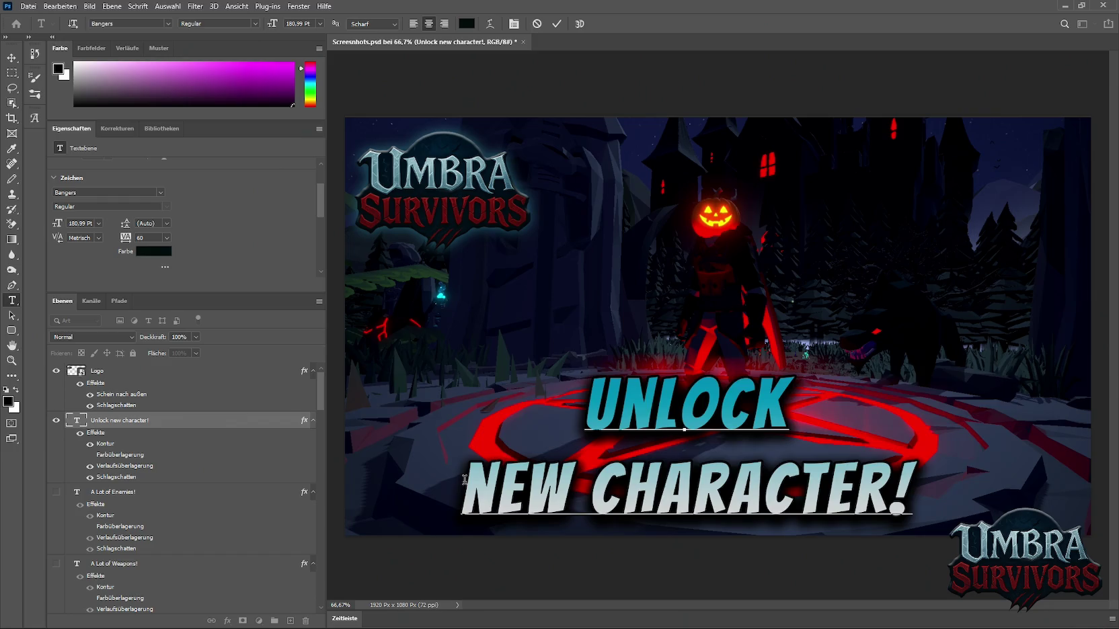
pyautogui.press('Delete')
pyautogui.click(14, 59)
pyautogui.moveTo(1027, 404); pyautogui.dragTo(926, 400)
pyautogui.moveTo(814, 426)
pyautogui.mouseDown()
pyautogui.moveTo(978, 464)
pyautogui.moveTo(881, 485)
pyautogui.mouseUp()
pyautogui.press('Return')
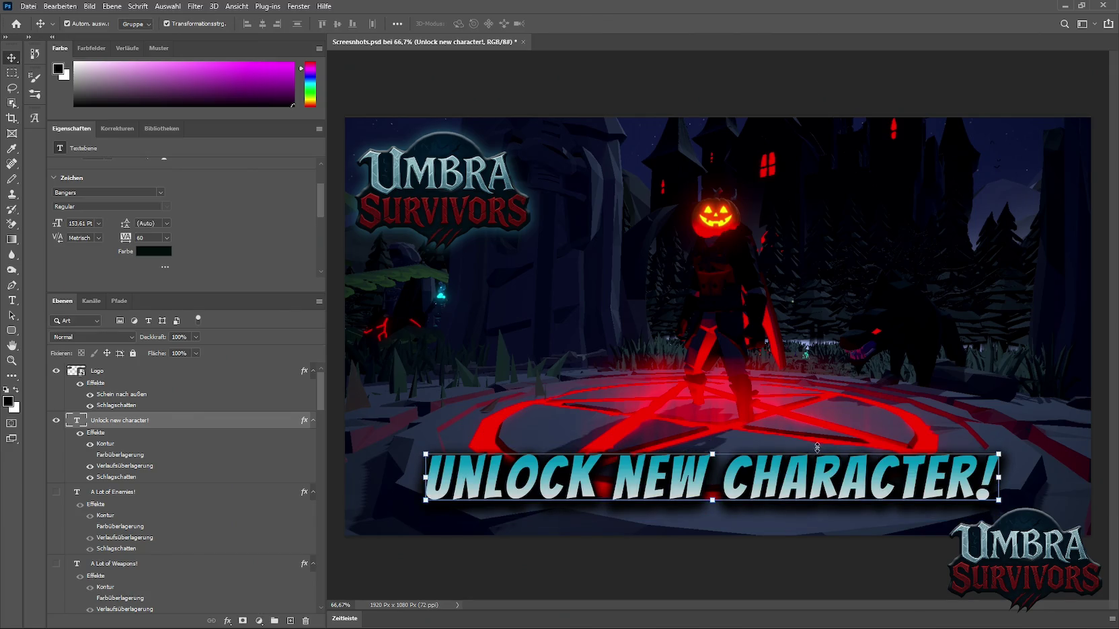
pyautogui.moveTo(705, 488); pyautogui.dragTo(698, 494)
# Step: Undo back to the larger two-line caption and move it to the image's lower left
pyautogui.hotkey('ctrl', 'z')
pyautogui.hotkey('ctrl', 'z')
pyautogui.hotkey('ctrl', 'z')
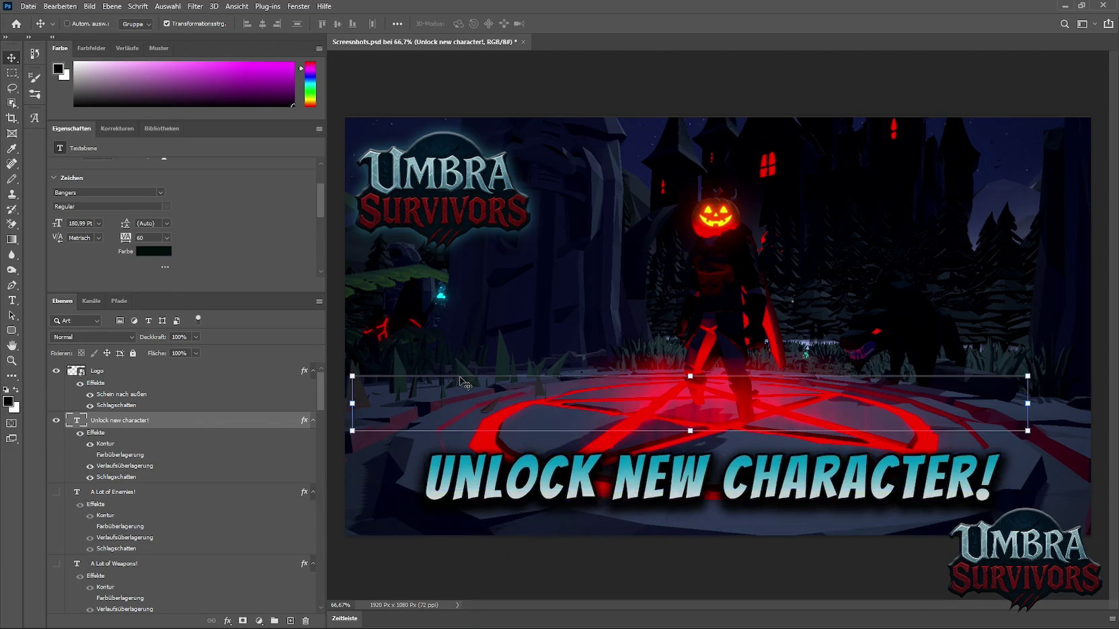
pyautogui.moveTo(756, 454)
pyautogui.moveTo(695, 416); pyautogui.dragTo(618, 419)
pyautogui.scroll(-1, 155, 430)
pyautogui.scroll(1, 155, 431)
pyautogui.scroll(-2, 147, 269)
pyautogui.hotkey('ctrl', 'z')
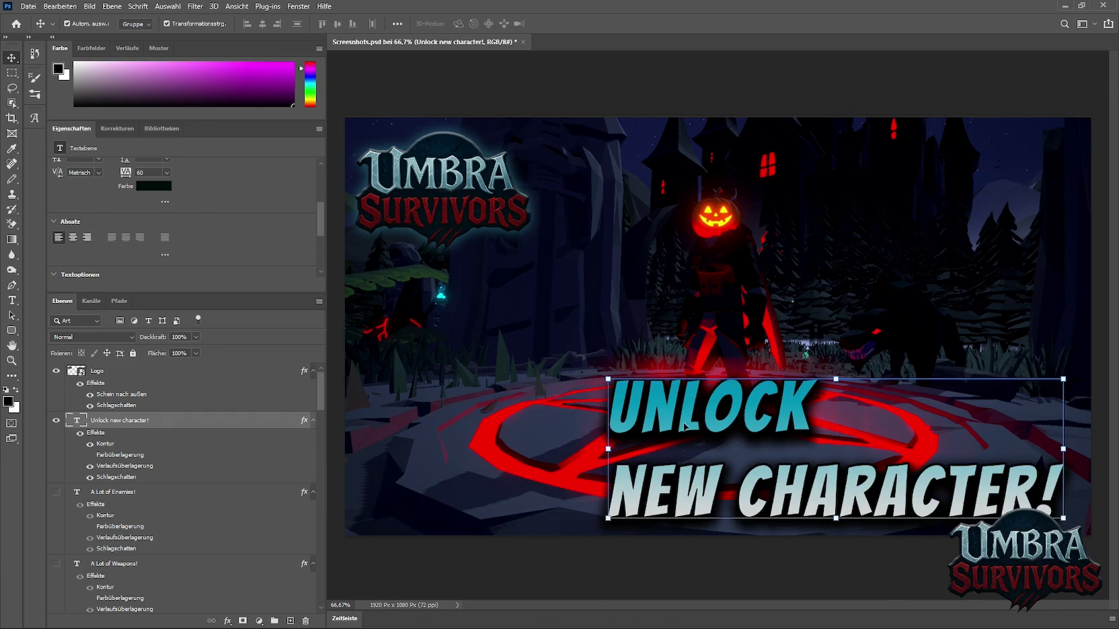
pyautogui.moveTo(684, 420); pyautogui.dragTo(446, 421)
pyautogui.click(942, 104)
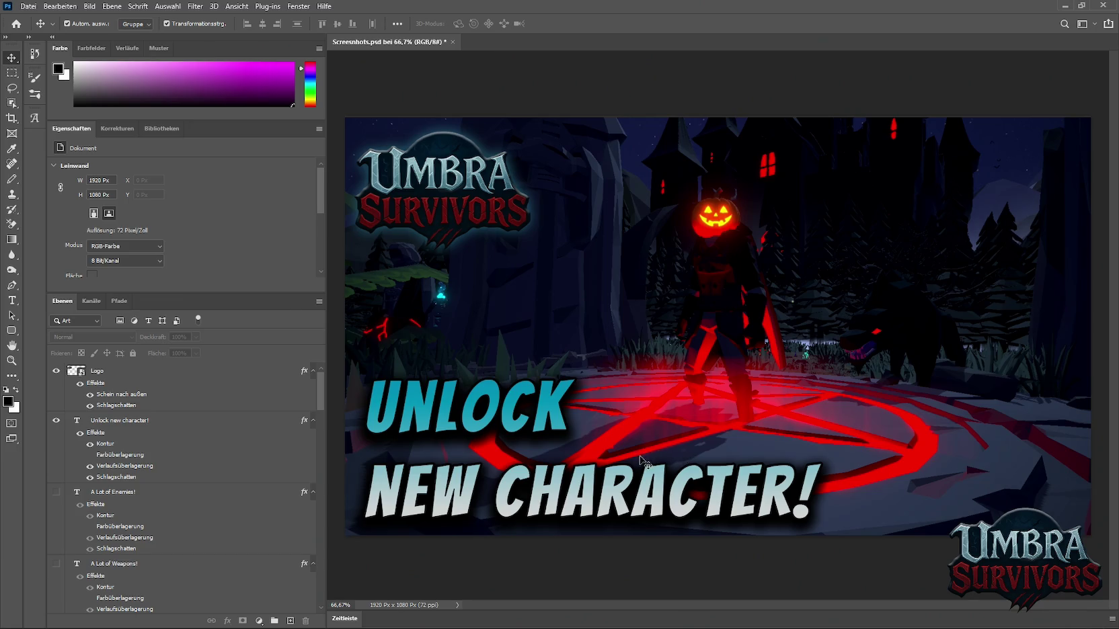
pyautogui.scroll(-3, 164, 500)
pyautogui.scroll(3, 166, 484)
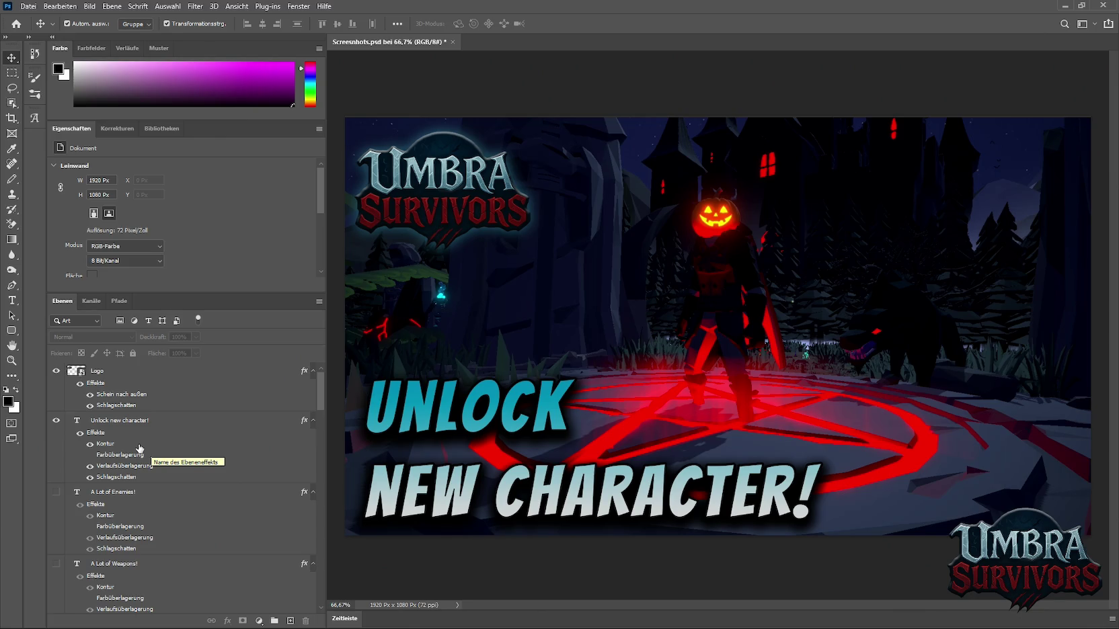
pyautogui.scroll(-3, 141, 457)
pyautogui.scroll(3, 151, 464)
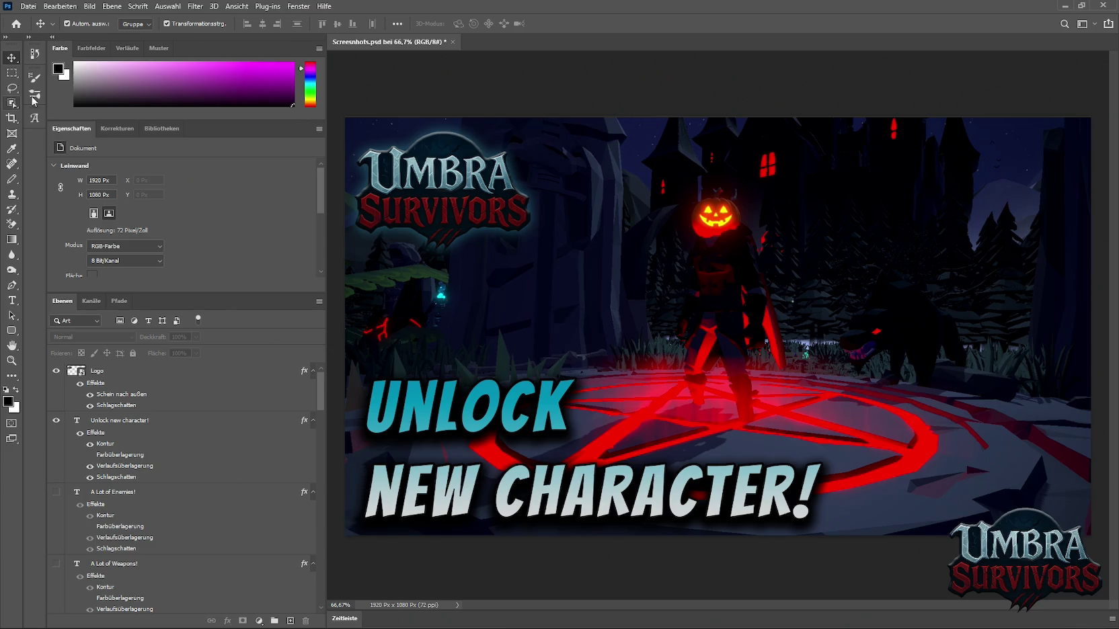
# Step: Export the image as PNG, browsing to D: > Game Dev > Umbra Survivor > Steam Page
pyautogui.click(28, 6)
pyautogui.moveTo(73, 182)
pyautogui.click(242, 176)
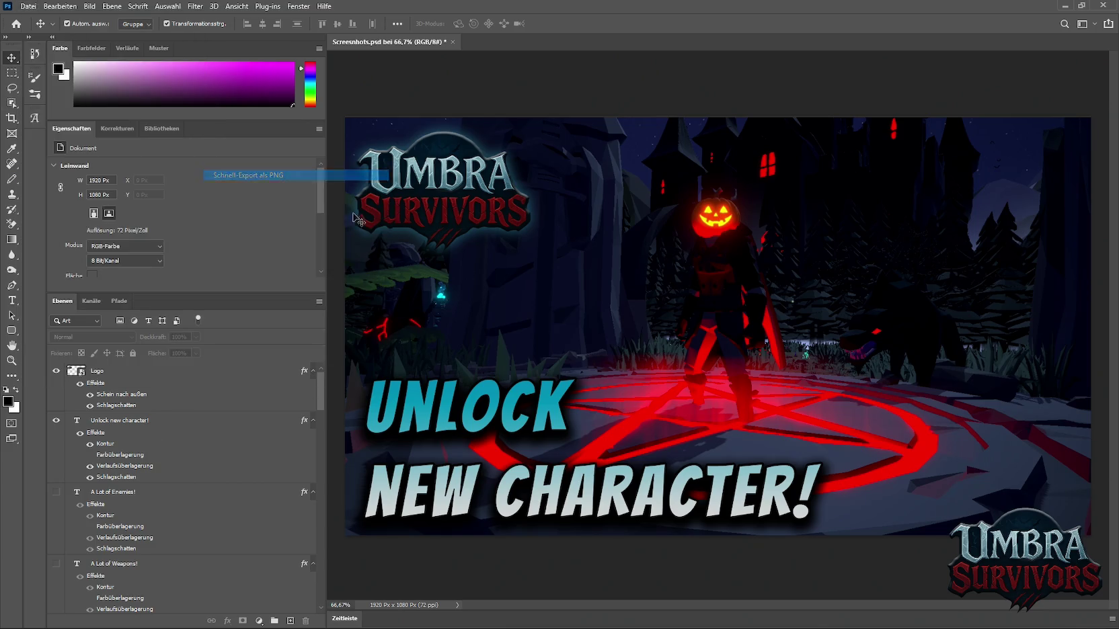
pyautogui.scroll(-3, 54, 269)
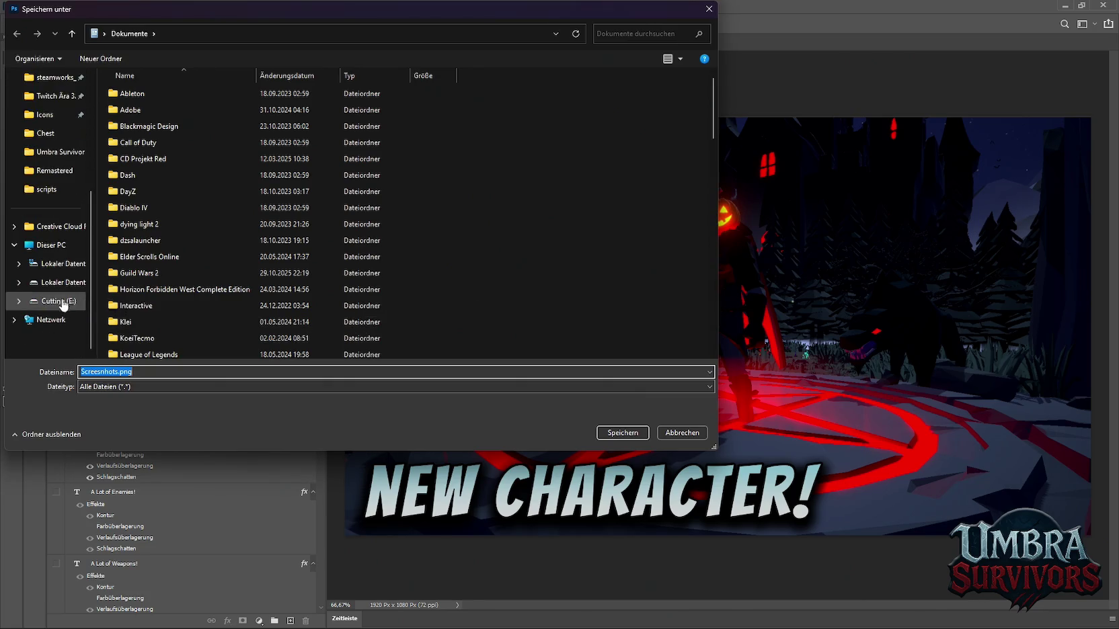
pyautogui.click(61, 282)
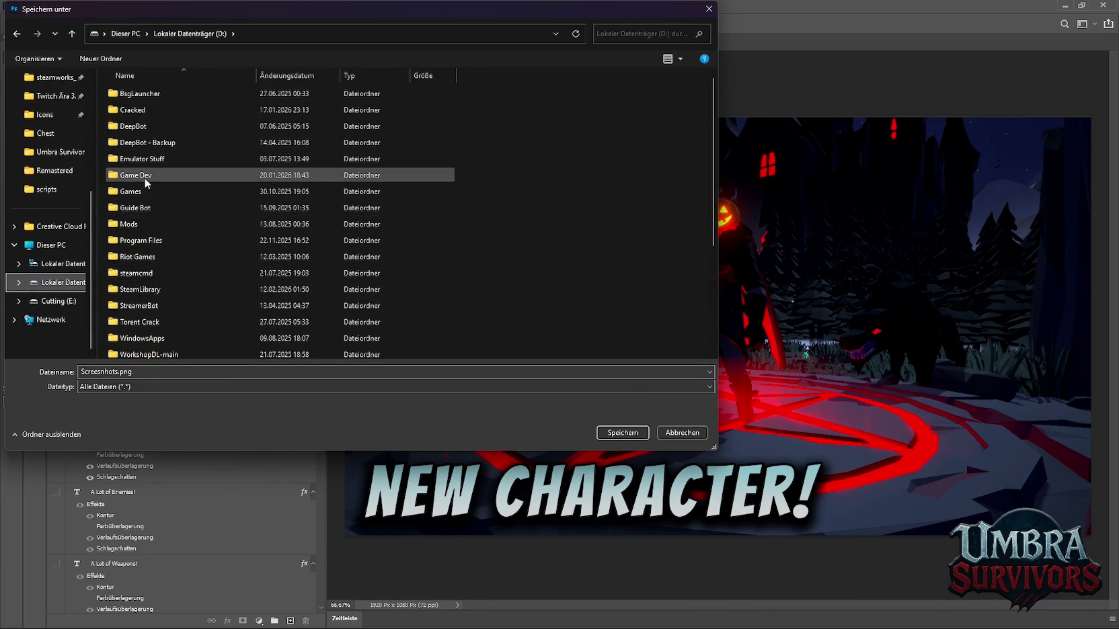
pyautogui.doubleClick(144, 178)
pyautogui.scroll(2, 158, 274)
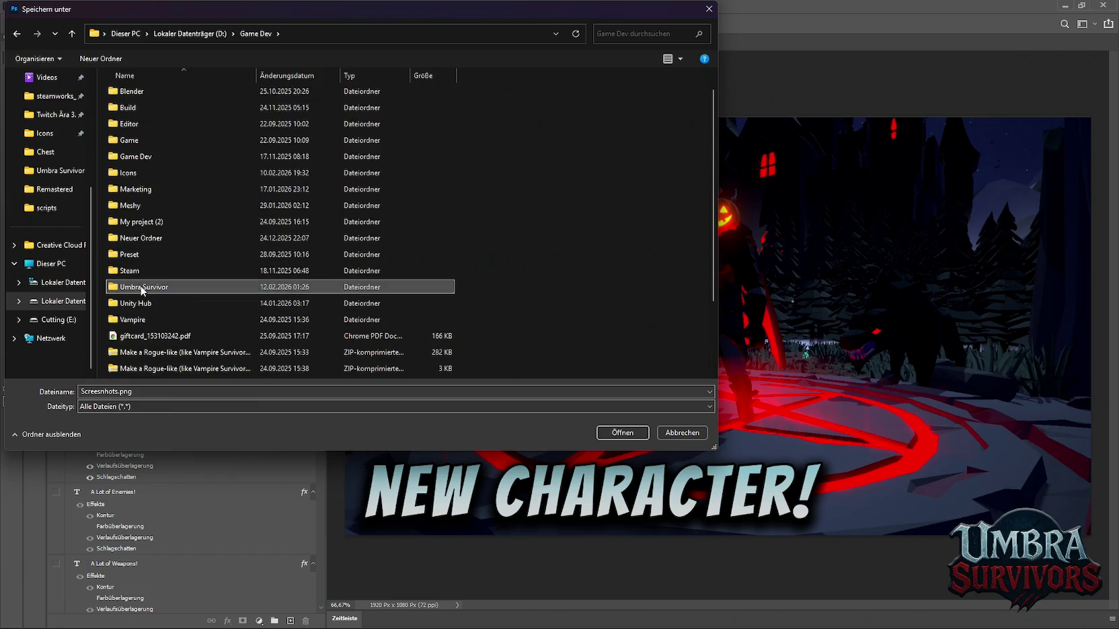
pyautogui.doubleClick(172, 287)
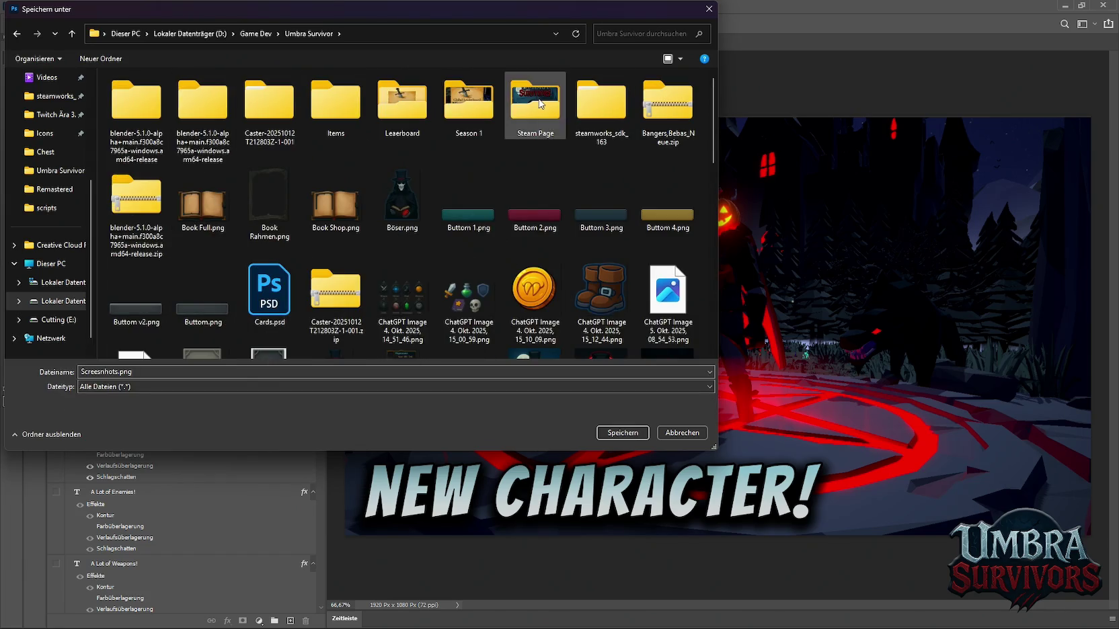
pyautogui.doubleClick(535, 108)
# Step: Create a new folder named 5.0 inside the Steam Page folder
pyautogui.rightClick(283, 285)
pyautogui.moveTo(316, 292)
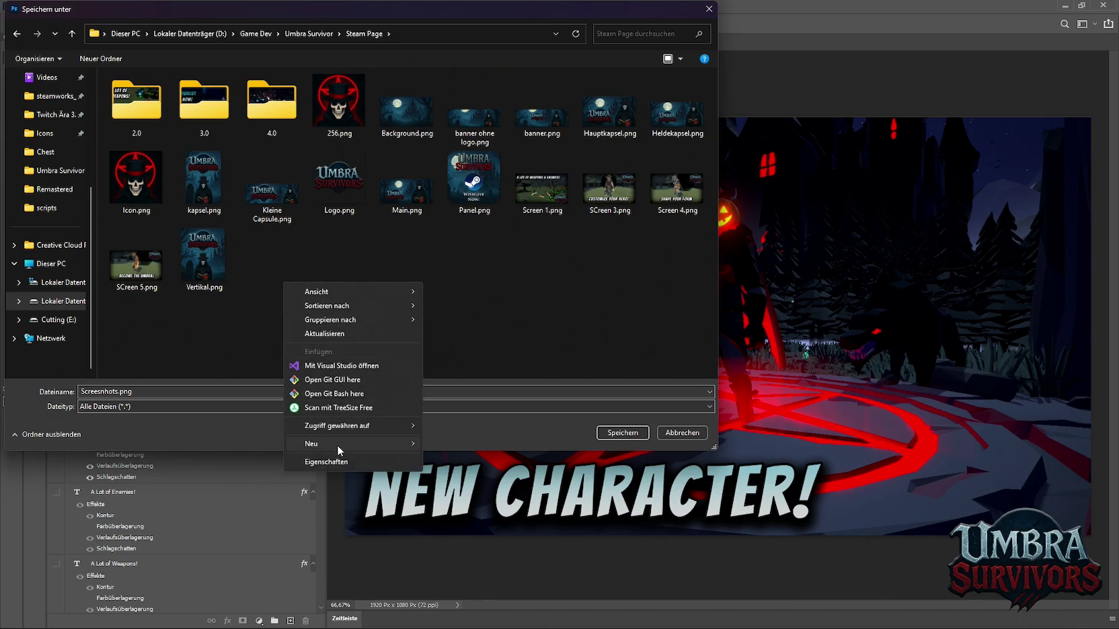
pyautogui.moveTo(336, 445)
pyautogui.click(450, 445)
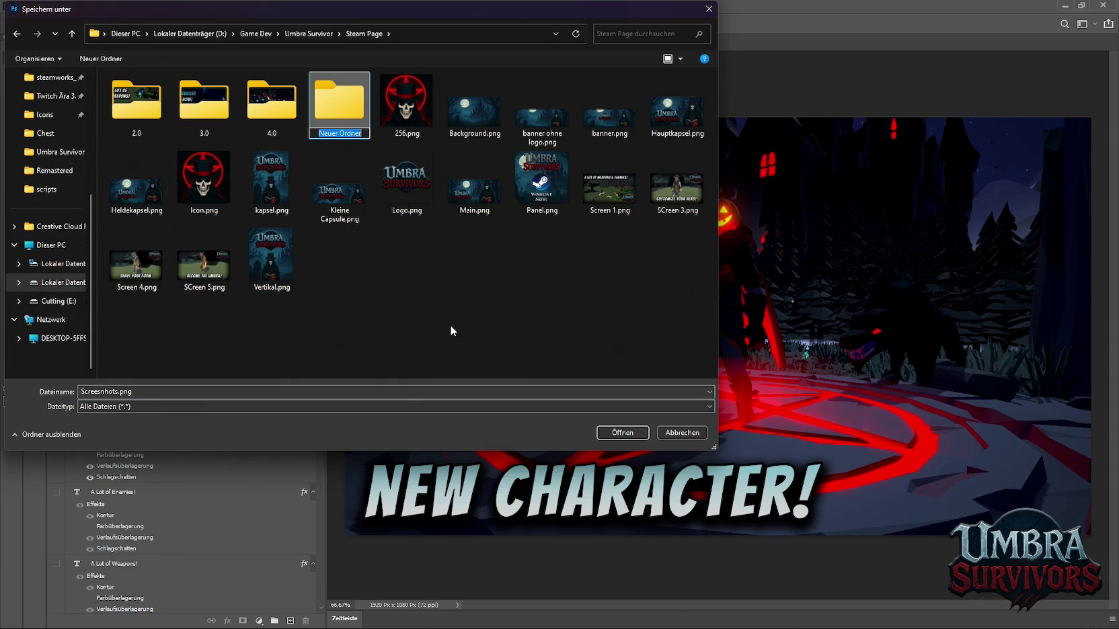
pyautogui.write('5.0')
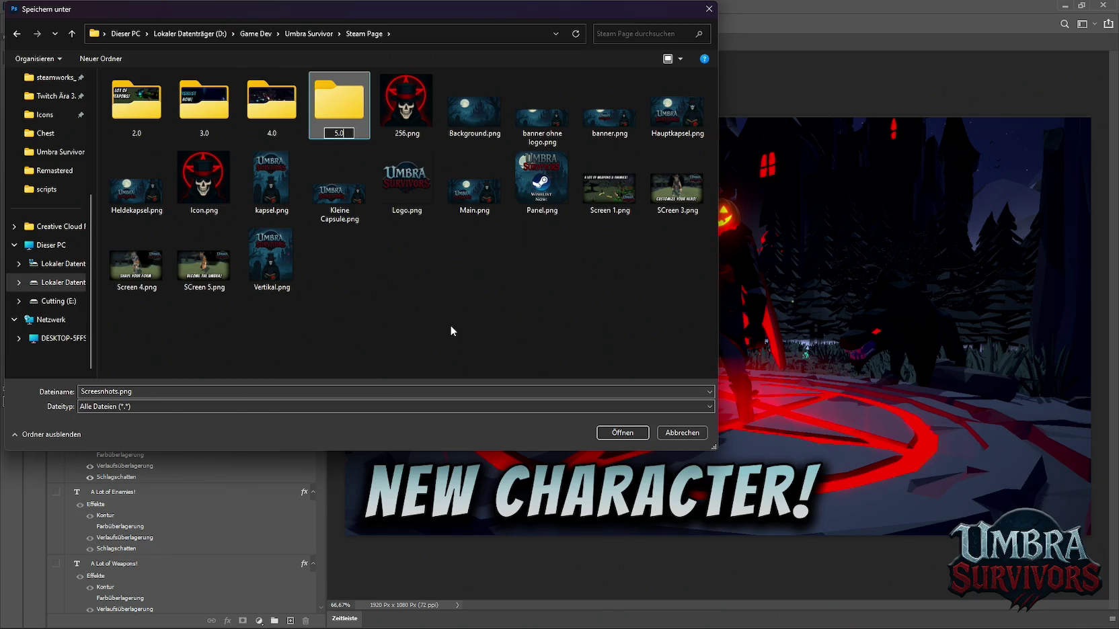
pyautogui.press('Return')
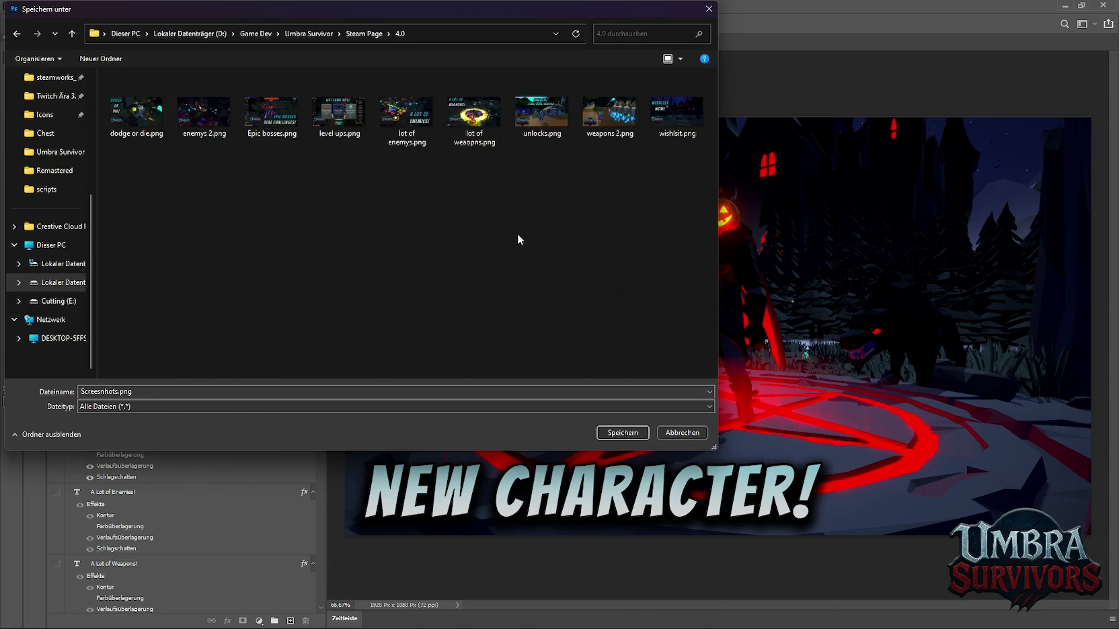
# Step: Save the PNG with the file name 'Unlock New Chars'
pyautogui.click(165, 390)
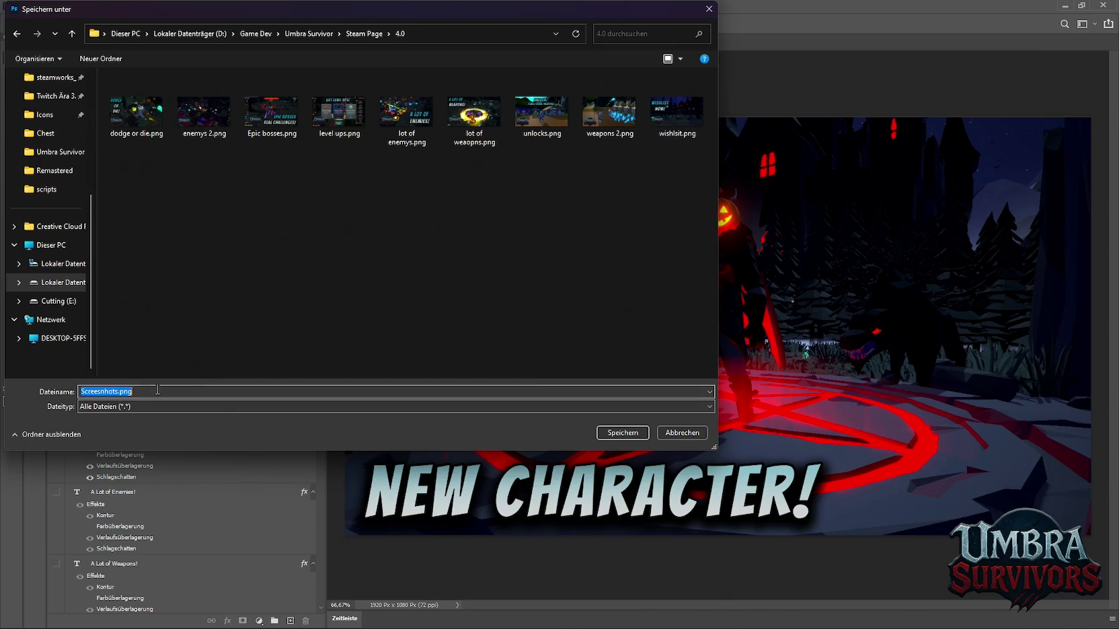
pyautogui.write('Unlo')
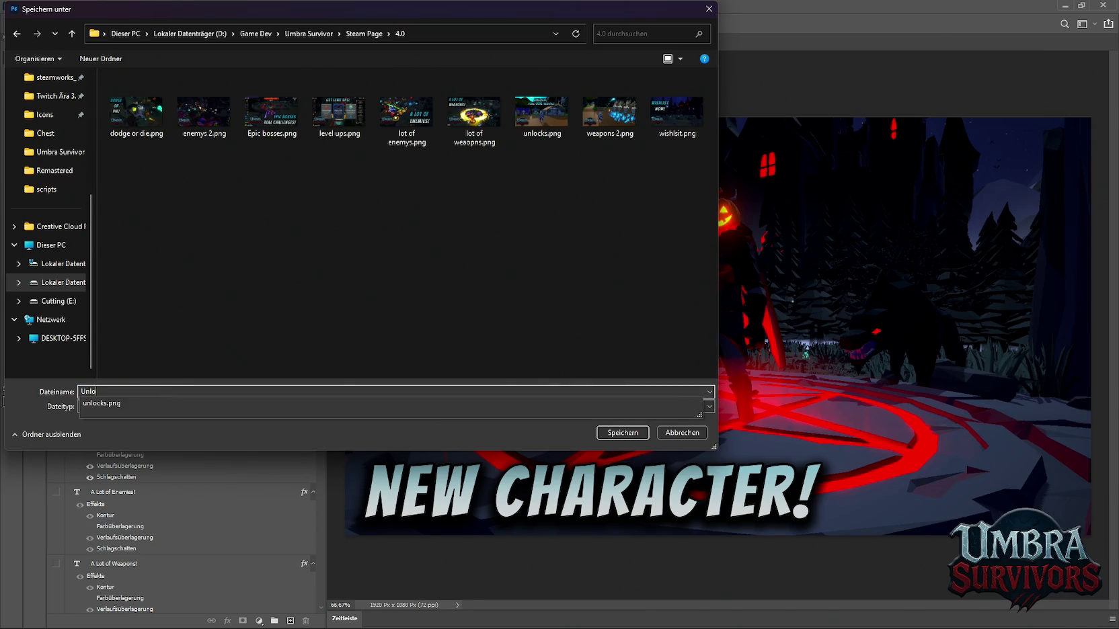
pyautogui.write('ck New Chars')
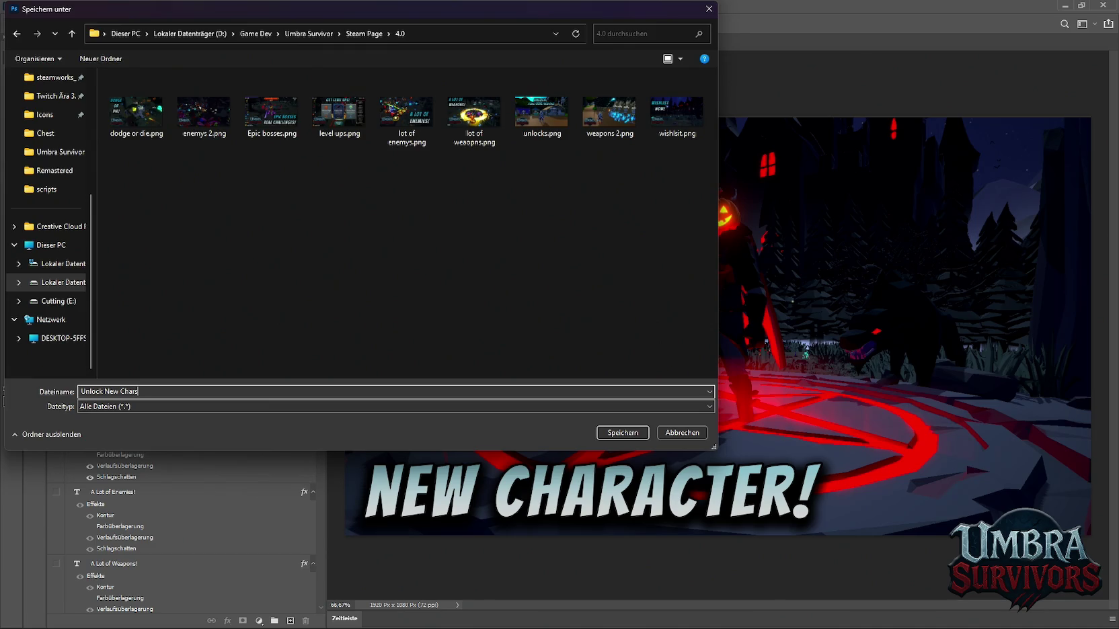
pyautogui.press('Return')
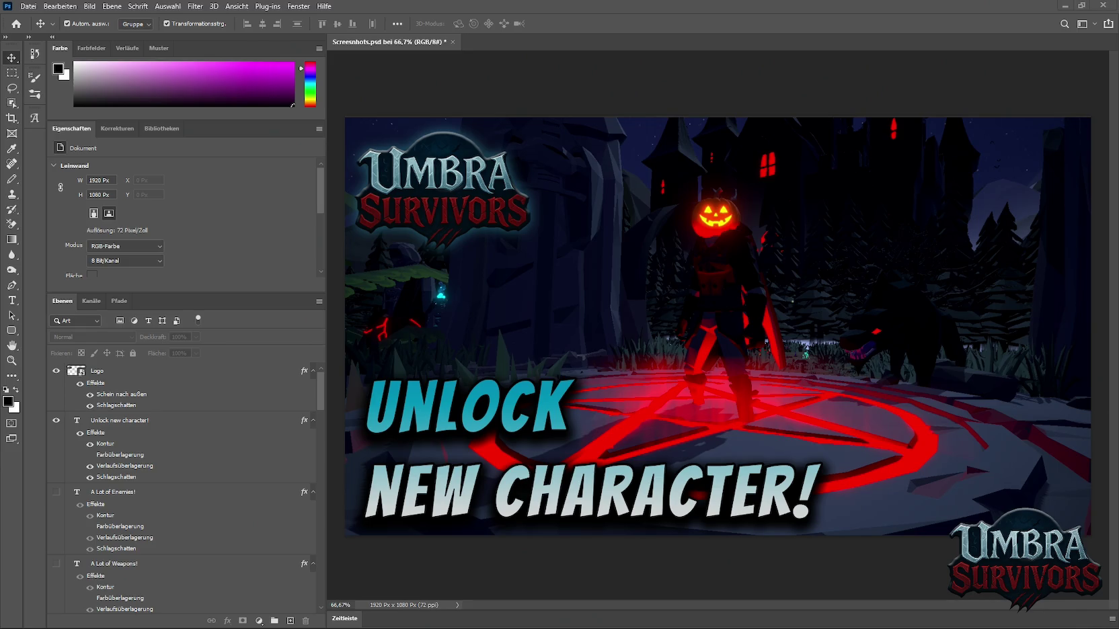
# Step: Paste the new gameplay screenshot, stretch it to fill the canvas, and place it beneath the caption layers
pyautogui.hotkey('ctrl', 'v')
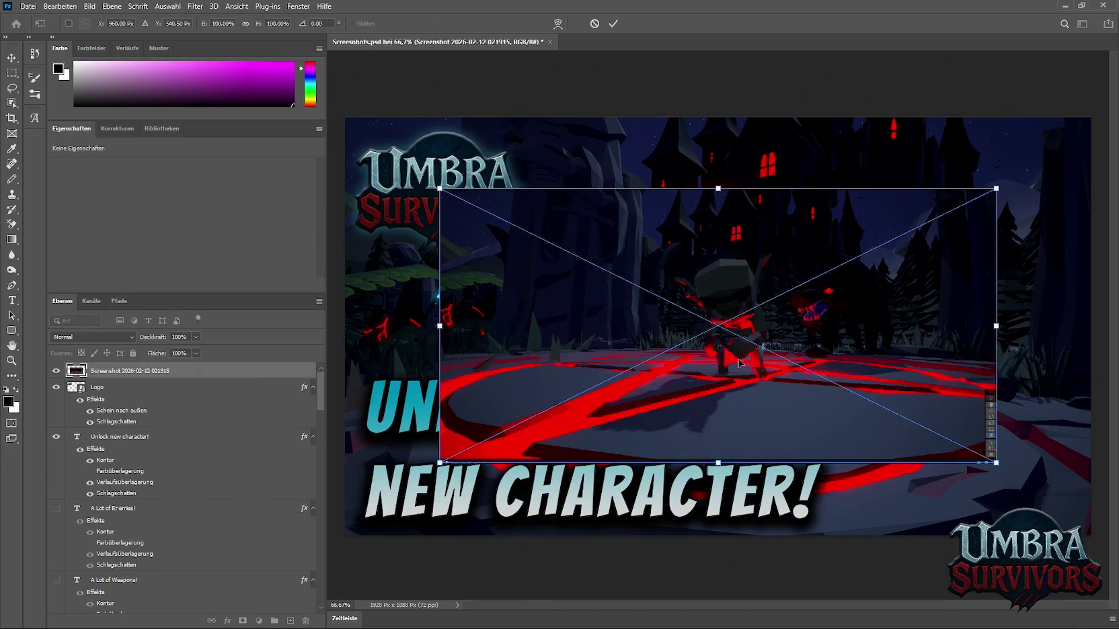
pyautogui.moveTo(718, 188); pyautogui.dragTo(718, 116)
pyautogui.moveTo(717, 462); pyautogui.dragTo(718, 547)
pyautogui.moveTo(121, 379)
pyautogui.mouseDown()
pyautogui.moveTo(123, 600)
pyautogui.moveTo(124, 531)
pyautogui.moveTo(142, 538)
pyautogui.mouseUp()
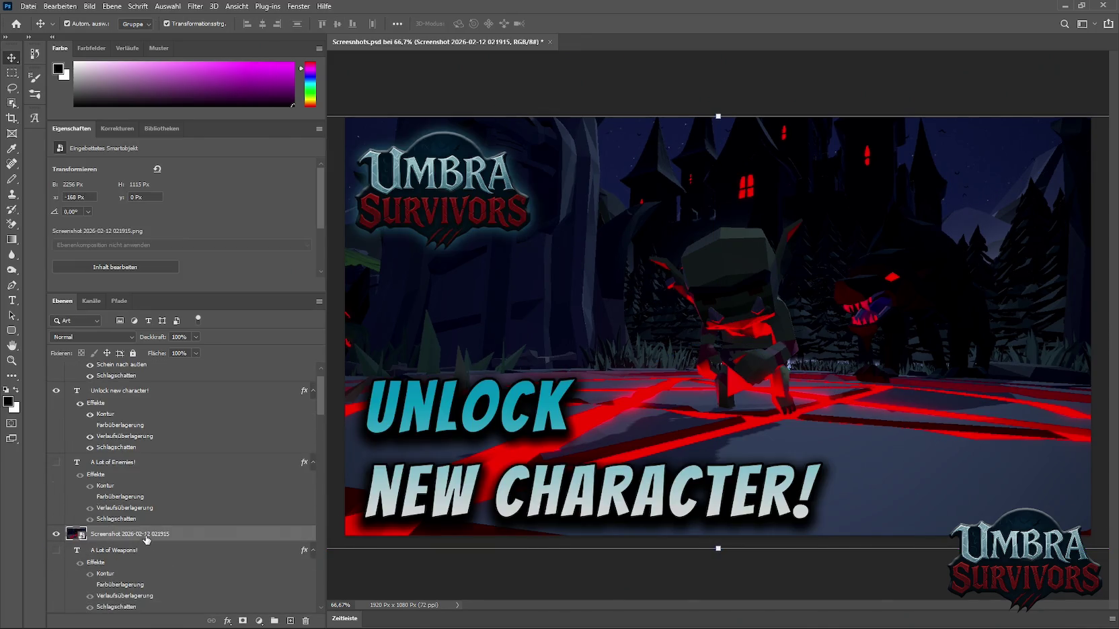
pyautogui.click(12, 300)
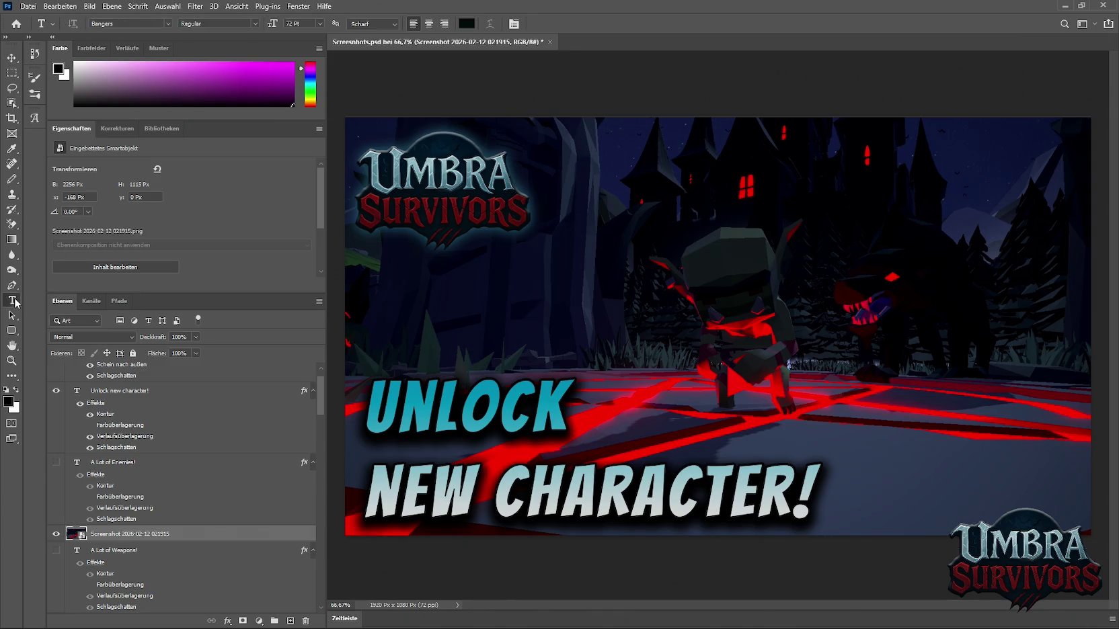
# Step: Replace the caption text with 'Wich is your' / 'favorite' on two lines
pyautogui.click(532, 413)
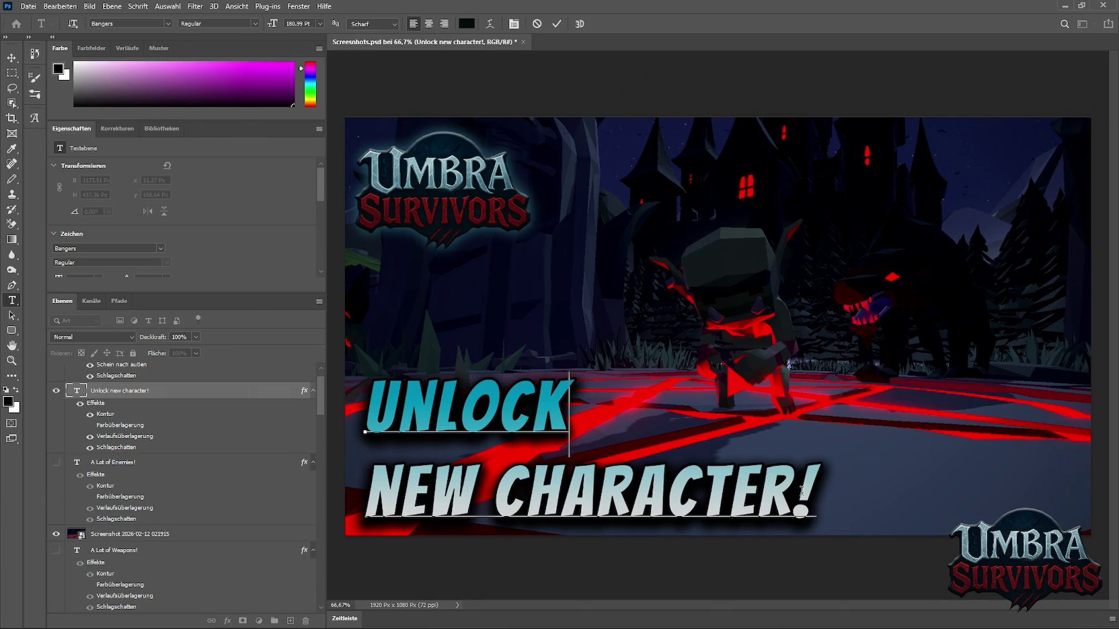
pyautogui.moveTo(795, 496); pyautogui.dragTo(378, 384)
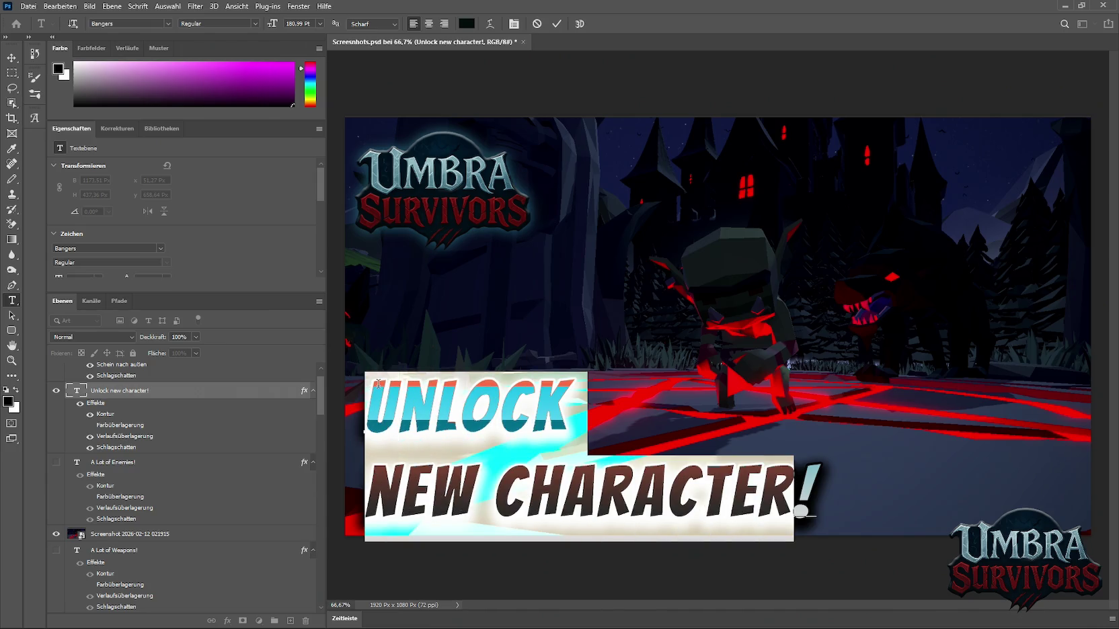
pyautogui.write('Wich ')
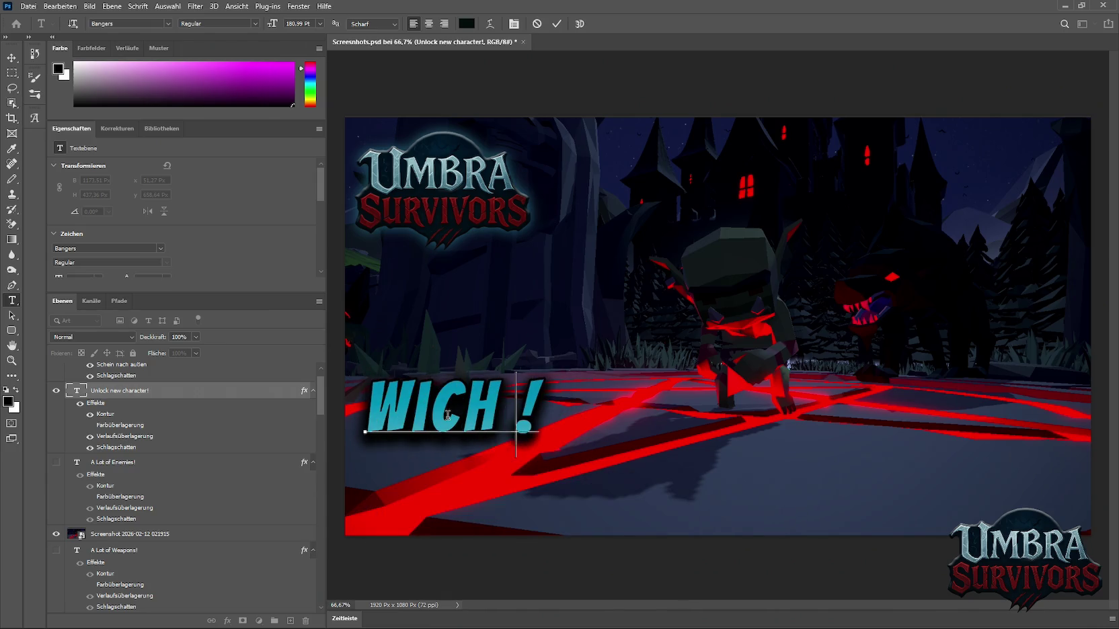
pyautogui.write('is your')
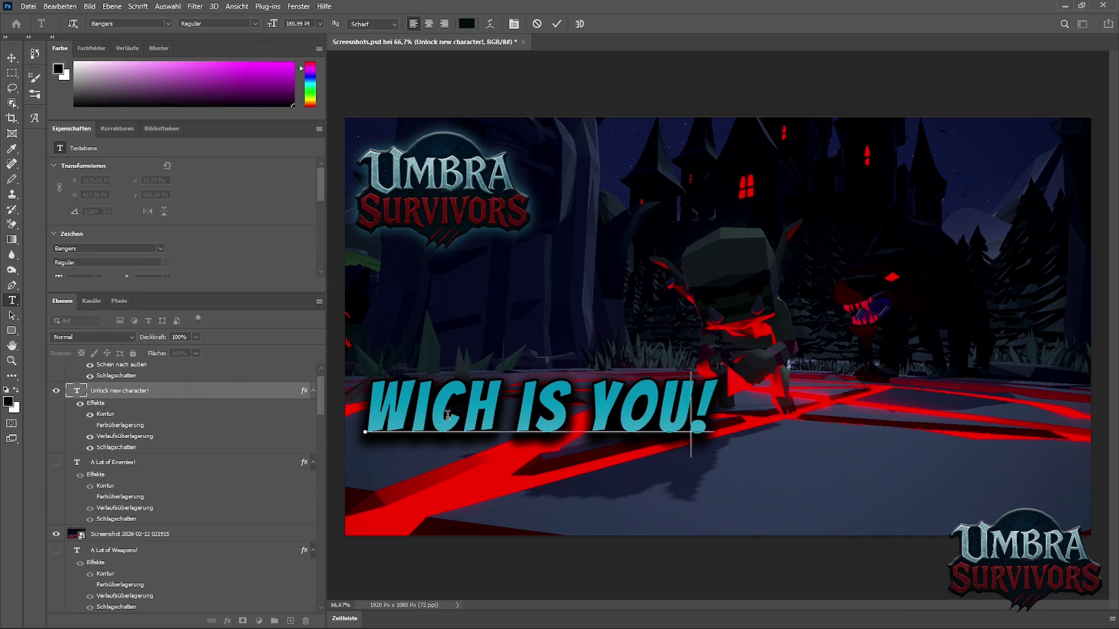
pyautogui.press('Return')
pyautogui.write('favo')
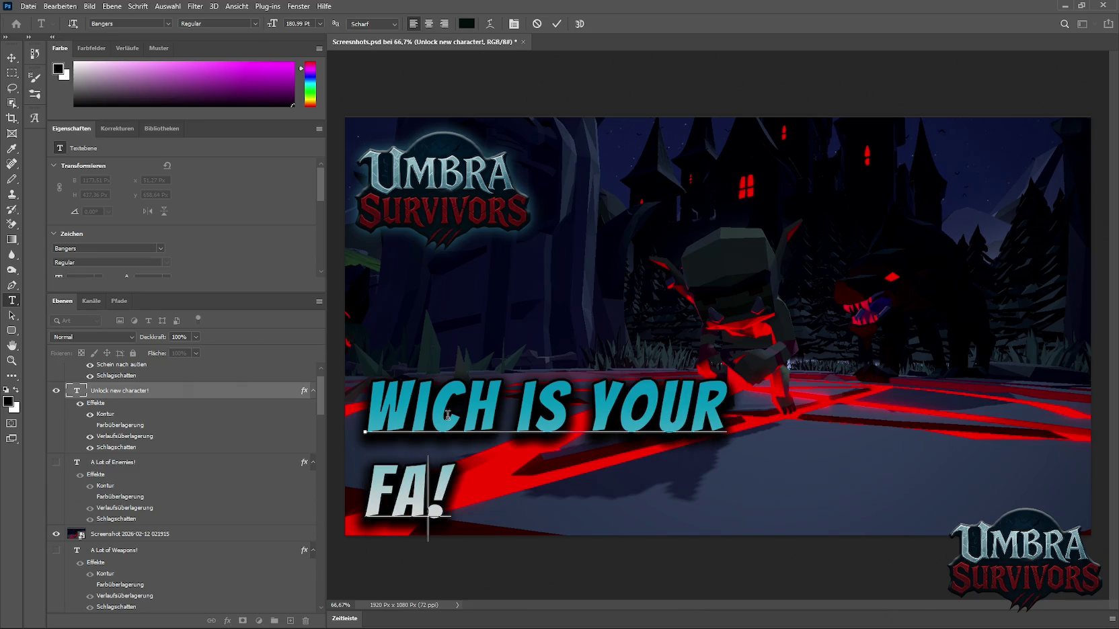
pyautogui.write('rite')
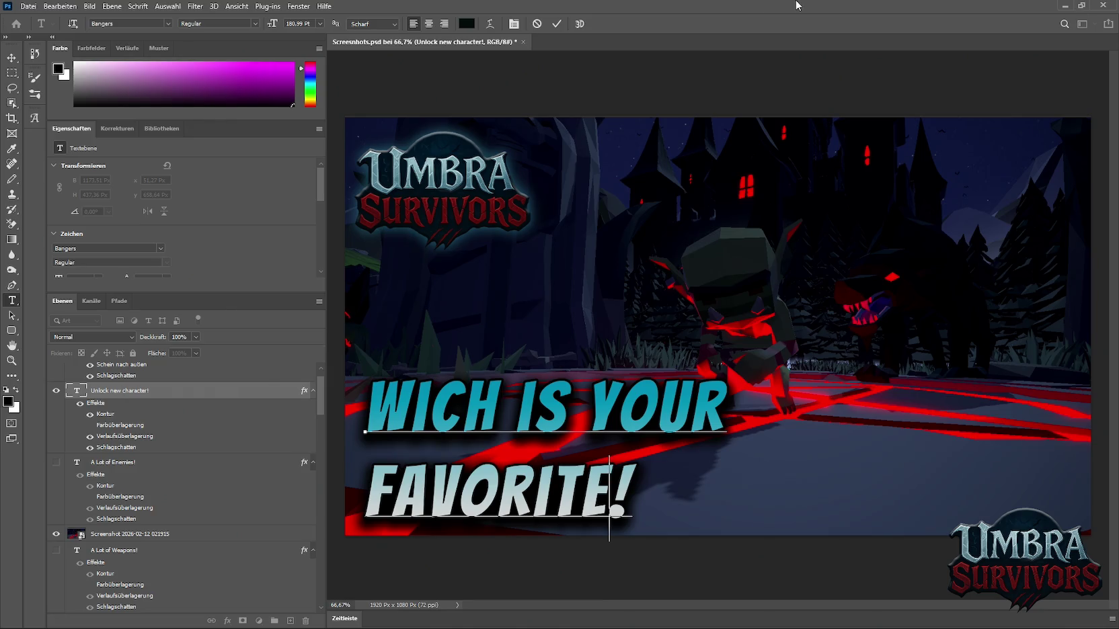
pyautogui.hotkey('alt', 'Tab')
pyautogui.click(862, 144)
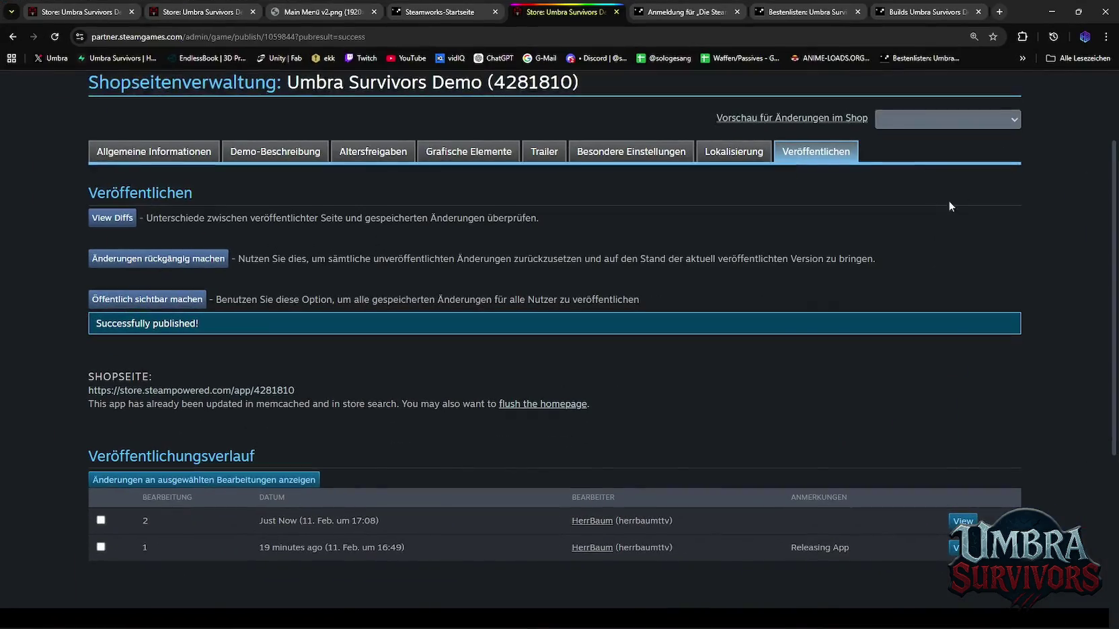
# Step: Google 'favour', copy the spelling 'favourite', and paste it over FAVORITE! in the caption
pyautogui.click(999, 12)
pyautogui.click(422, 254)
pyautogui.write('f')
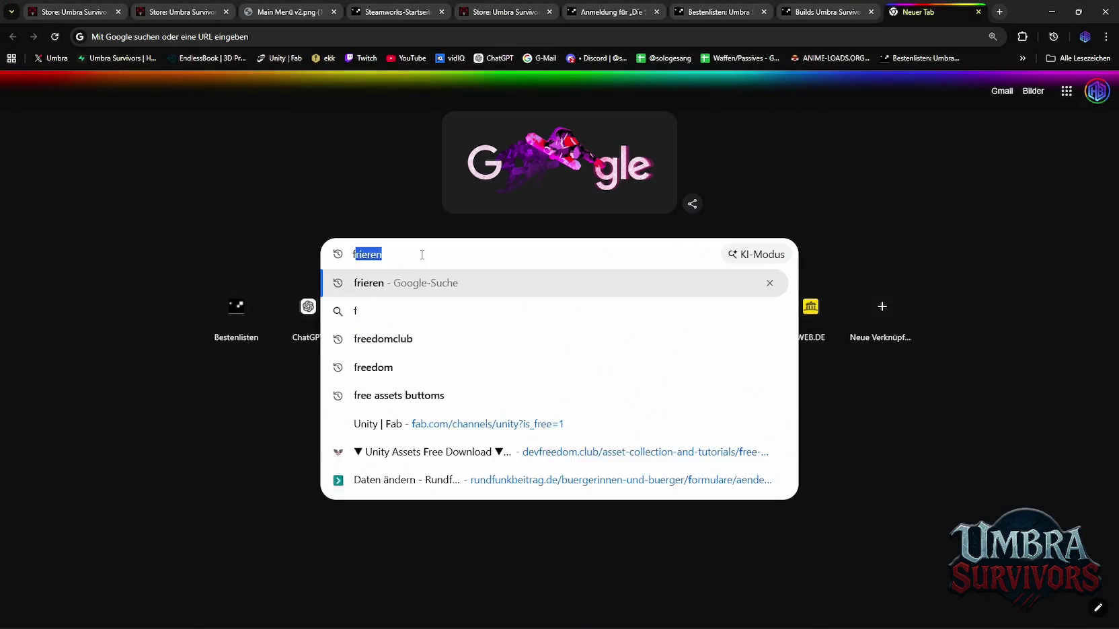
pyautogui.write('avou')
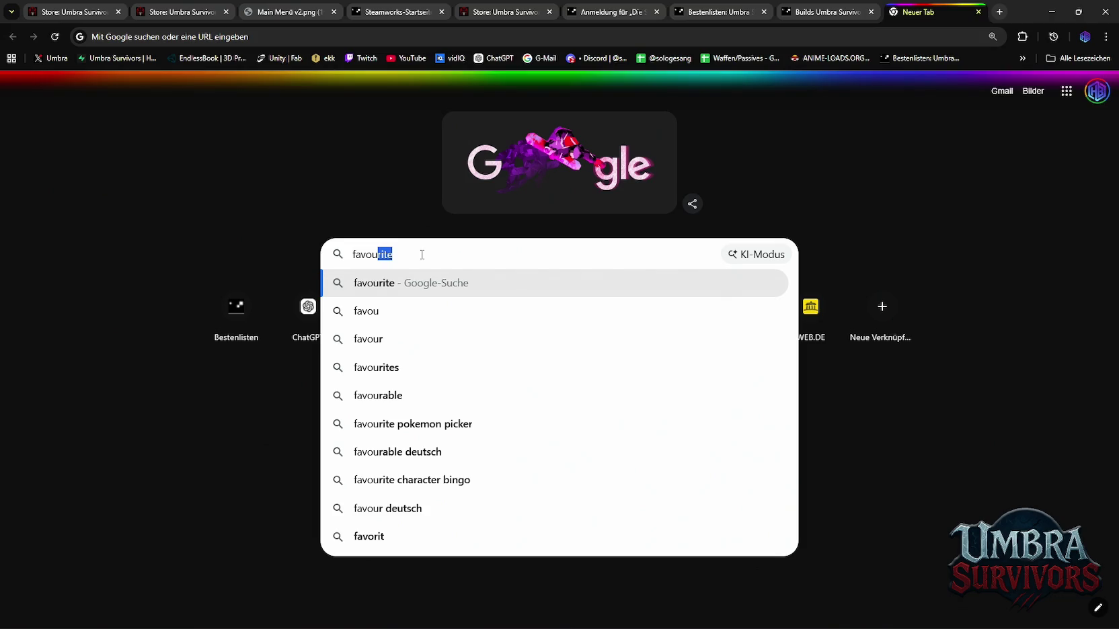
pyautogui.write('ri')
pyautogui.press('Return')
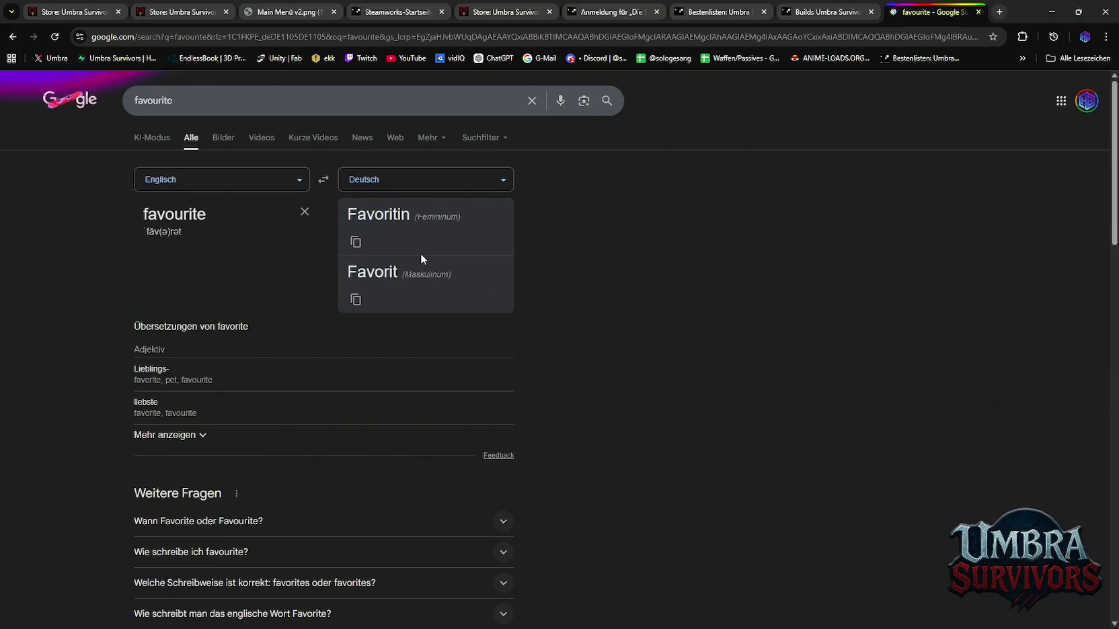
pyautogui.moveTo(205, 215); pyautogui.dragTo(143, 216)
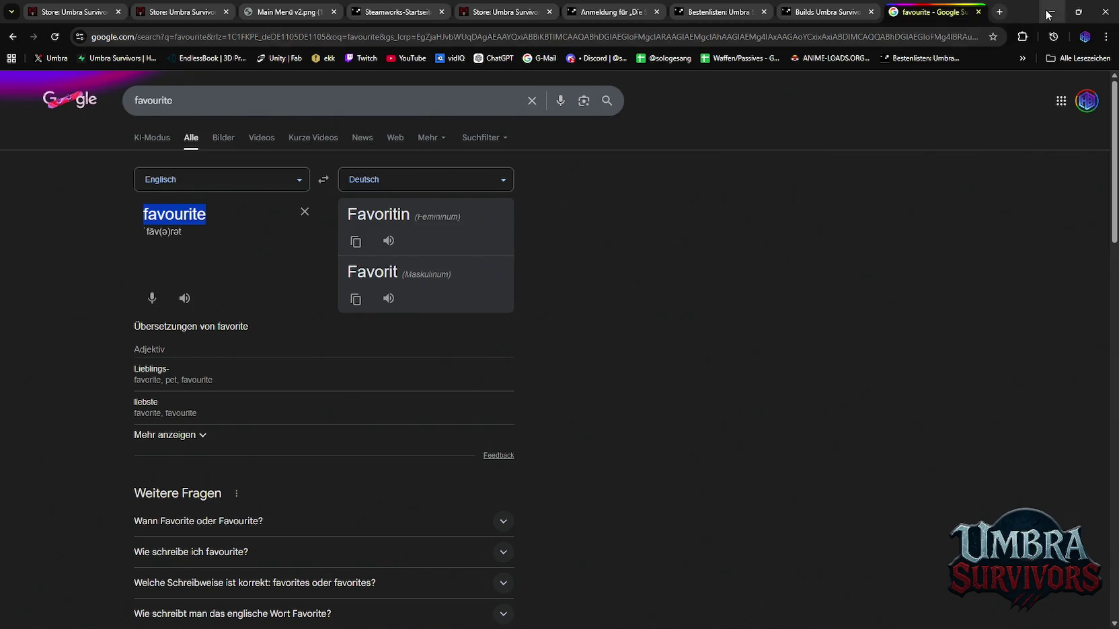
pyautogui.click(1052, 12)
pyautogui.click(518, 484)
pyautogui.moveTo(612, 501); pyautogui.dragTo(366, 504)
pyautogui.write('FAVOURITE')
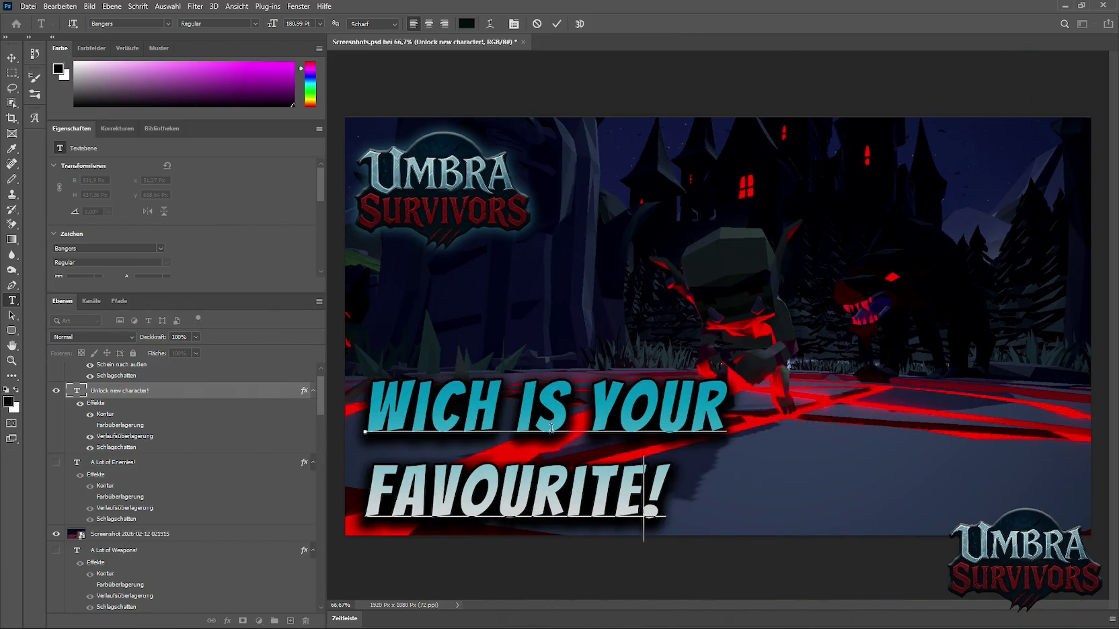
# Step: Rearrange the caption into WICH IS / YOUR FAVOURITE! and commit the text
pyautogui.click(500, 398)
pyautogui.click(596, 406)
pyautogui.press('BackSpace')
pyautogui.press('Return')
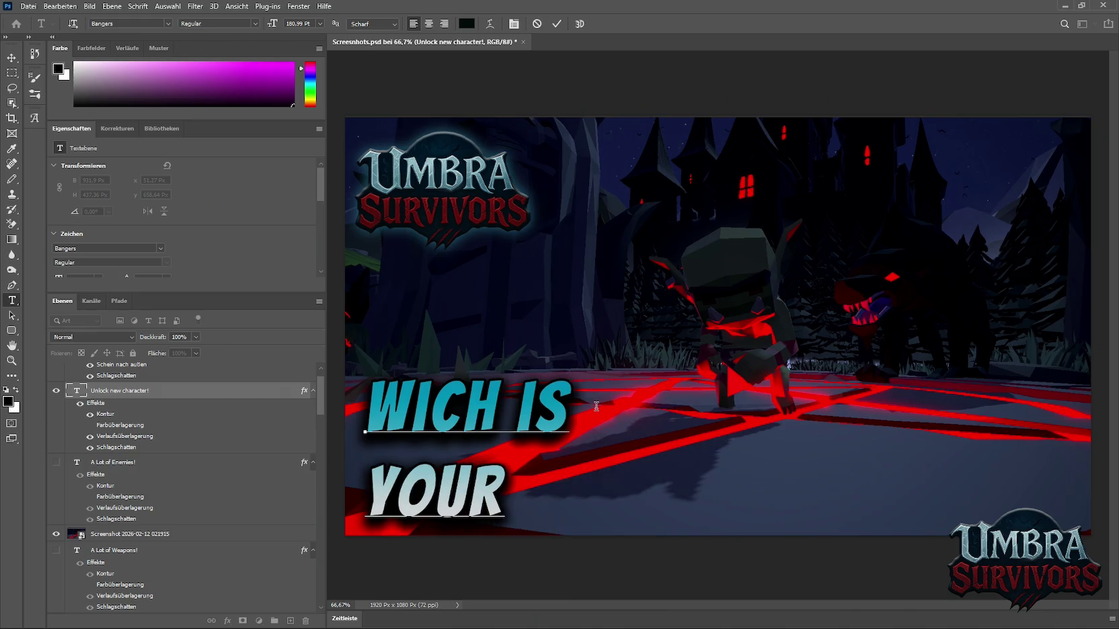
pyautogui.click(528, 482)
pyautogui.press('Delete')
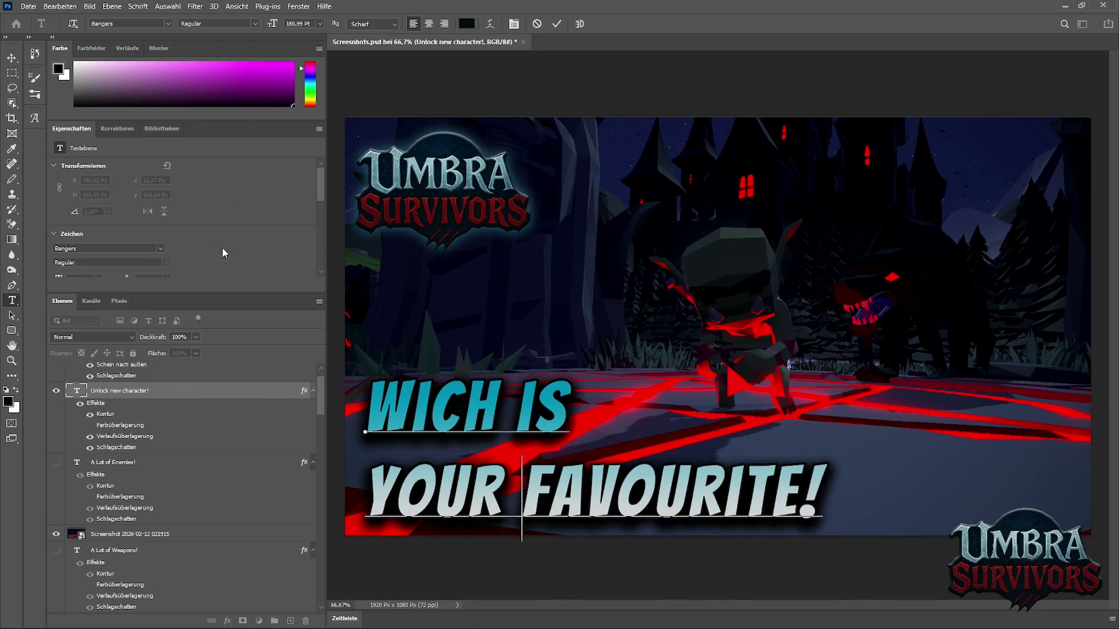
pyautogui.click(557, 24)
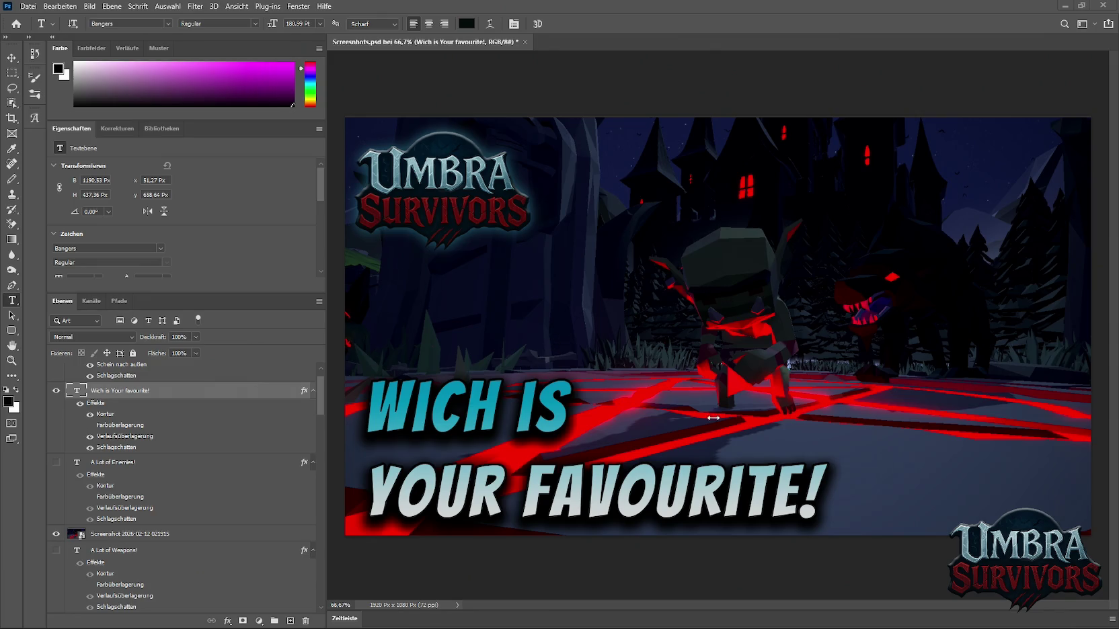
# Step: Quick-export the image as a PNG via File > Export
pyautogui.click(30, 10)
pyautogui.moveTo(135, 180)
pyautogui.click(293, 176)
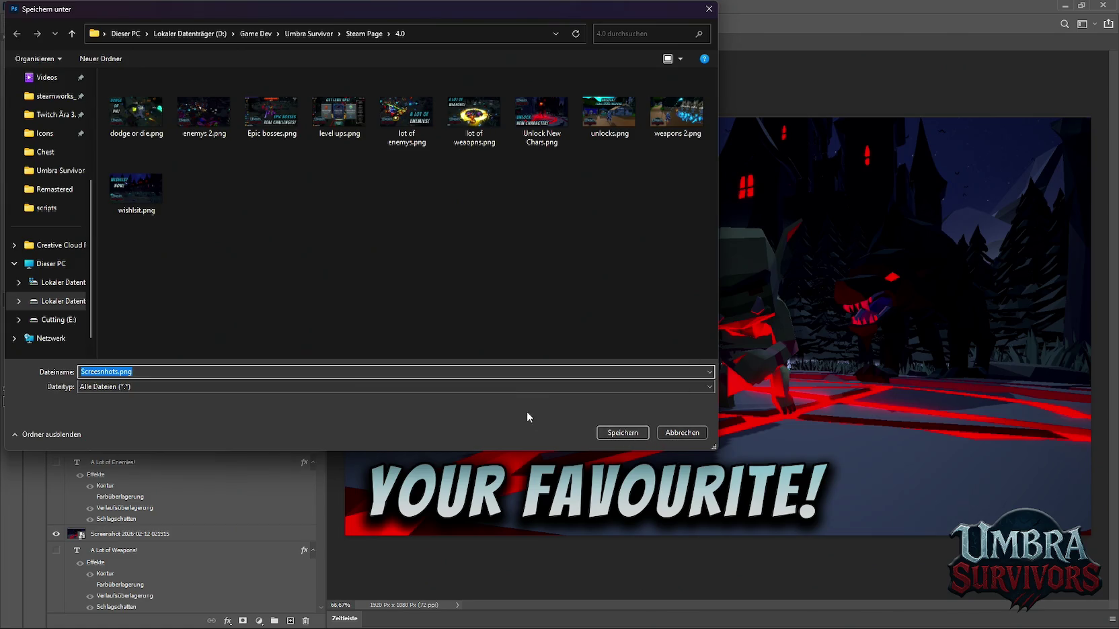
# Step: Save the PNG as 'Wich is your favourite', then switch to another window
pyautogui.write('Wich is your')
pyautogui.write(' favourite')
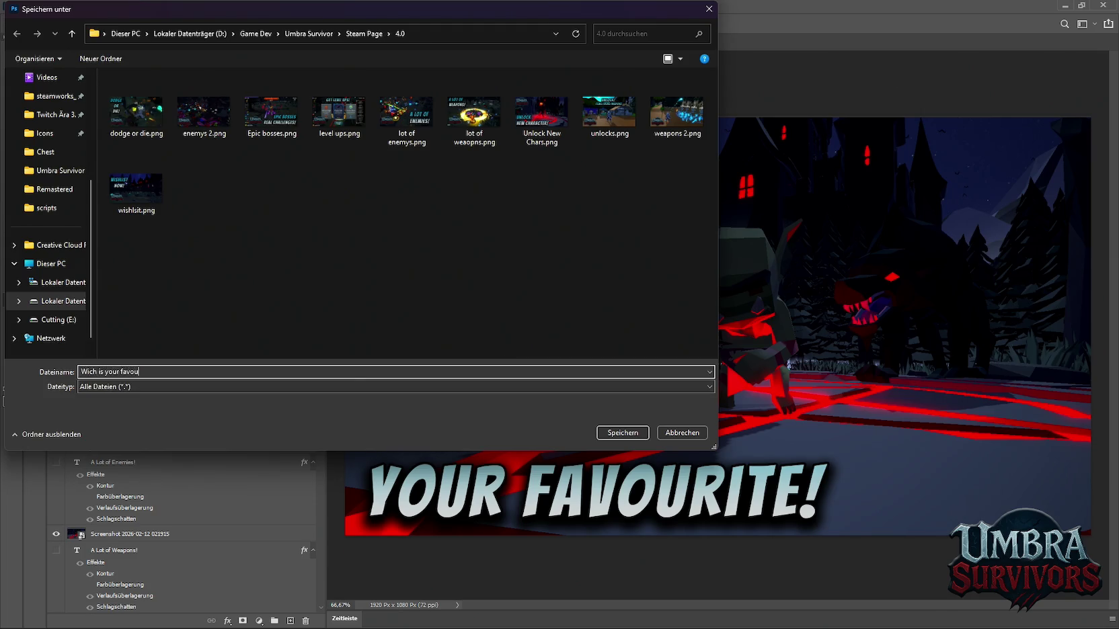
pyautogui.press('Return')
pyautogui.hotkey('alt', 'Tab')
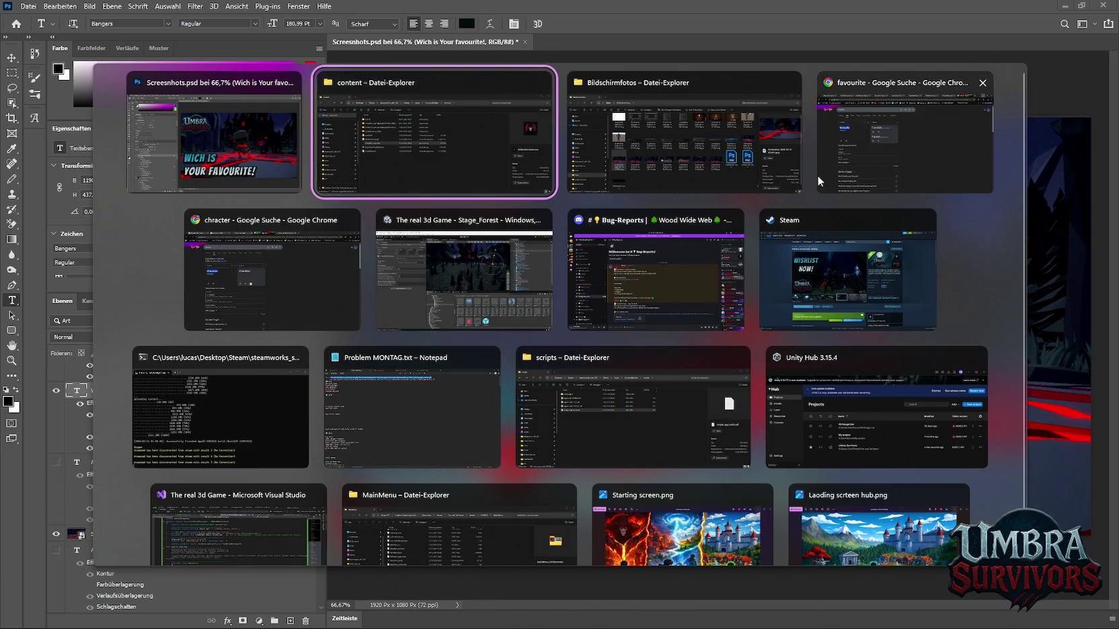
pyautogui.click(919, 170)
pyautogui.click(1051, 12)
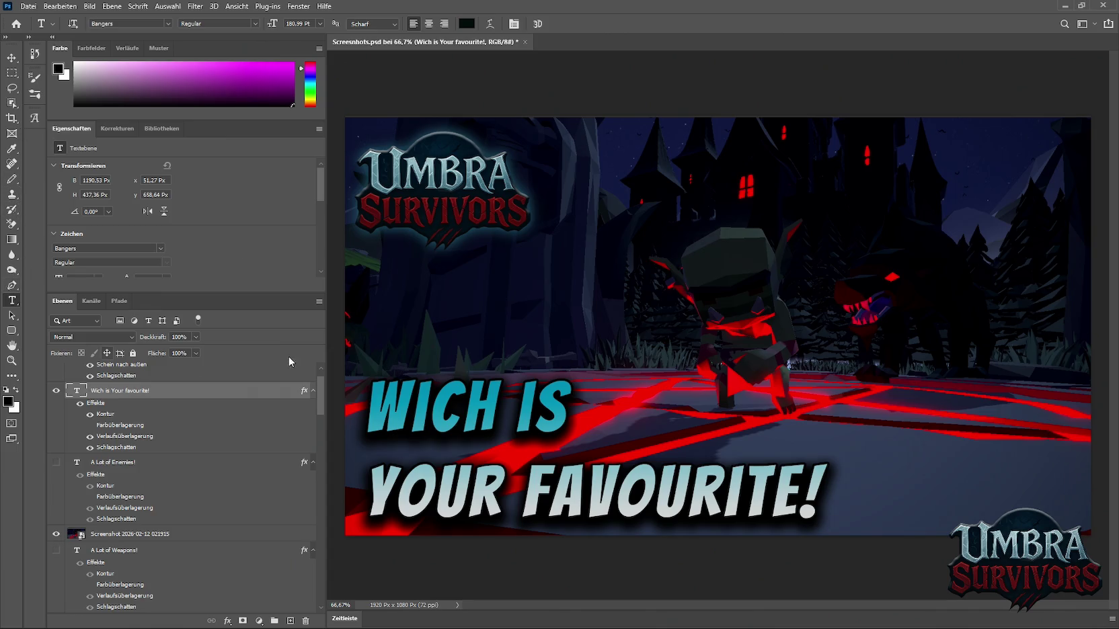
# Step: Select the whole caption and paste CHOOSE YOUR SURVIVOR! over it
pyautogui.click(677, 488)
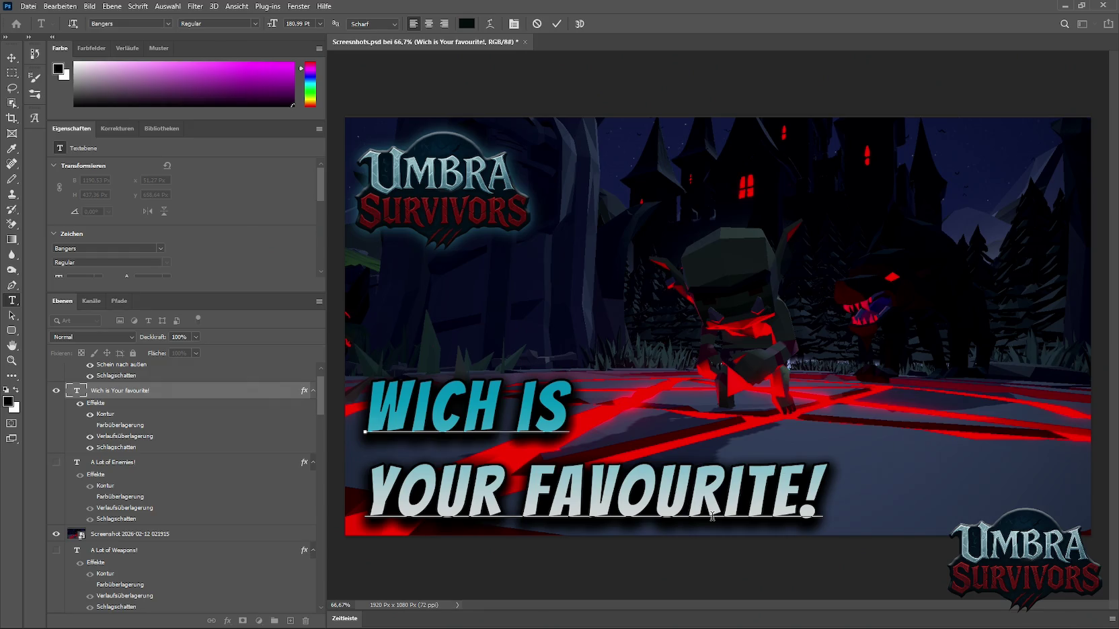
pyautogui.press('BackSpace')
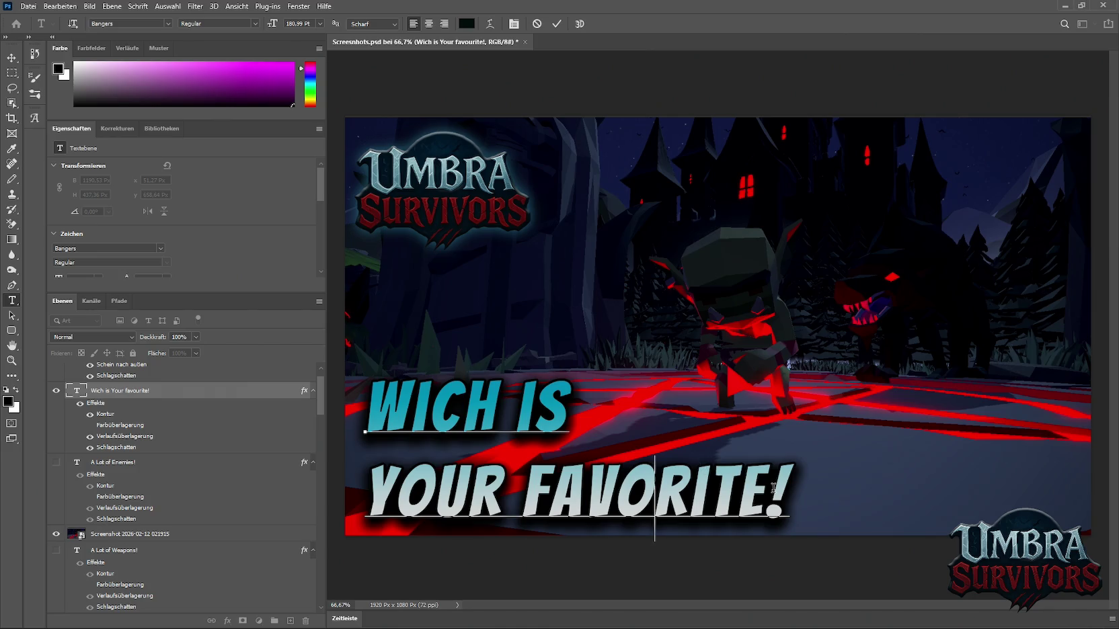
pyautogui.moveTo(768, 490); pyautogui.dragTo(398, 414)
pyautogui.hotkey('ctrl', 'a')
pyautogui.write('CHOOSE YOUR SURVIVOR')
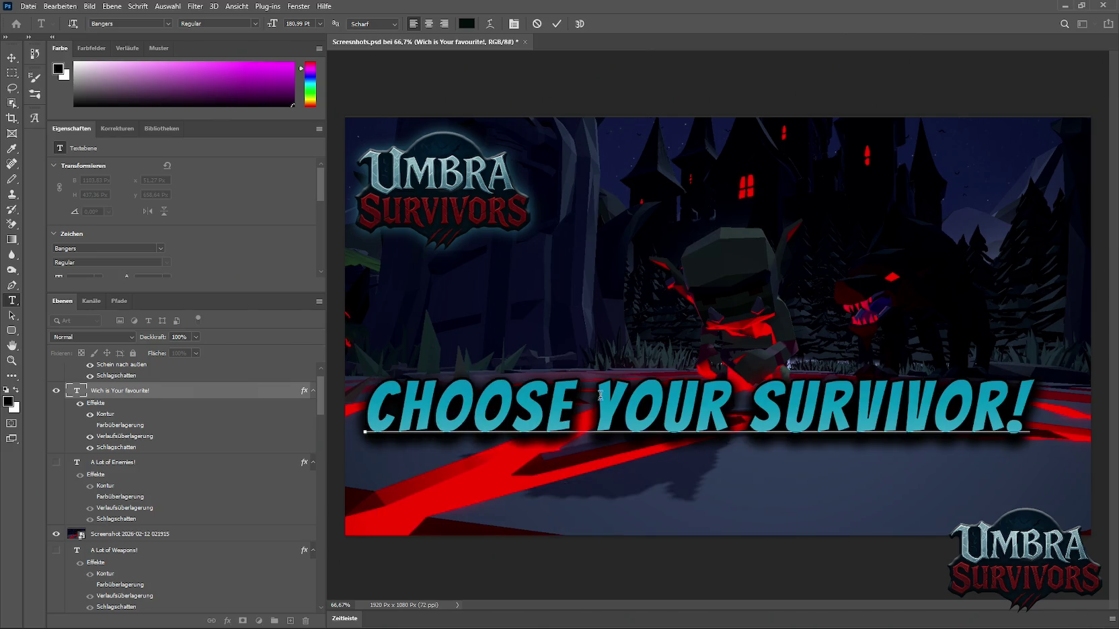
# Step: Break the caption after CHOOSE so YOUR SURVIVOR! sits on the second line
pyautogui.click(751, 407)
pyautogui.press('Left')
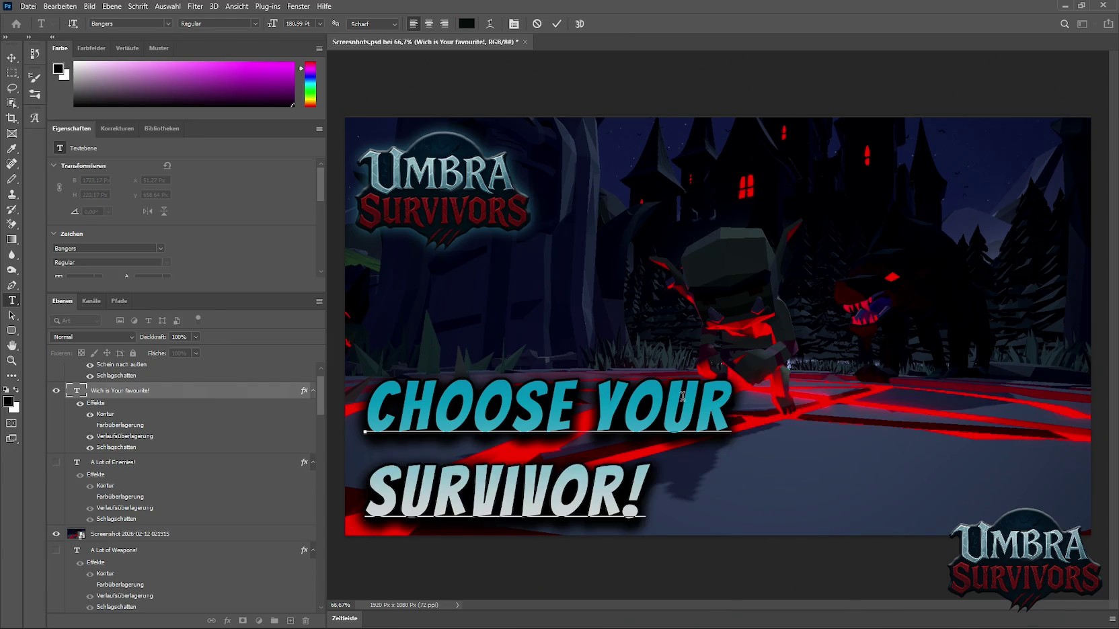
pyautogui.press('BackSpace')
pyautogui.click(596, 403)
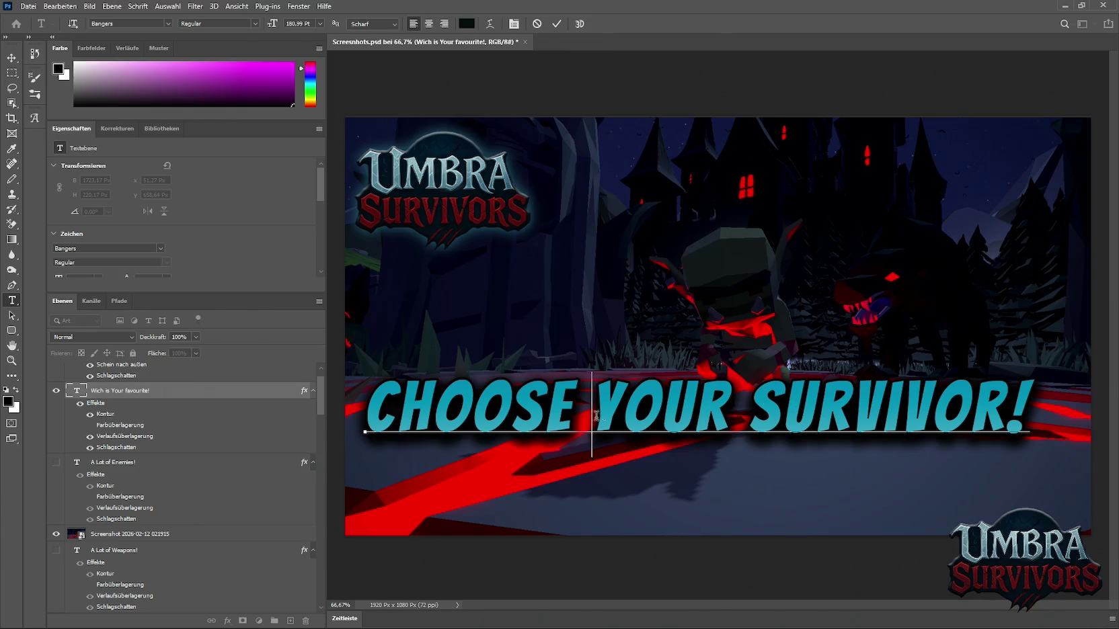
pyautogui.press('BackSpace')
pyautogui.press('Return')
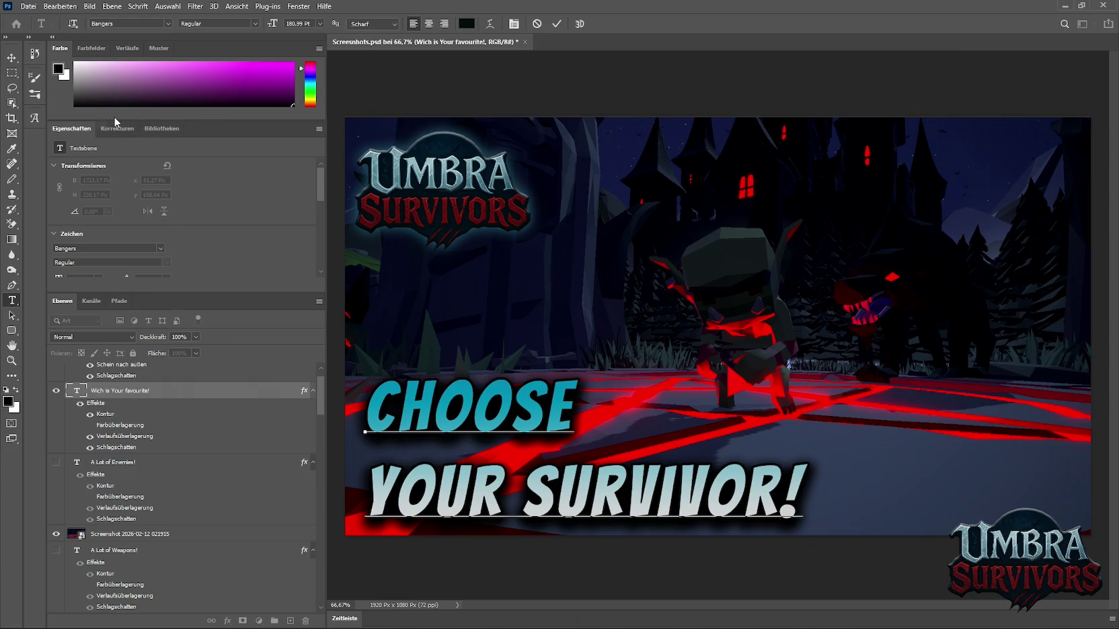